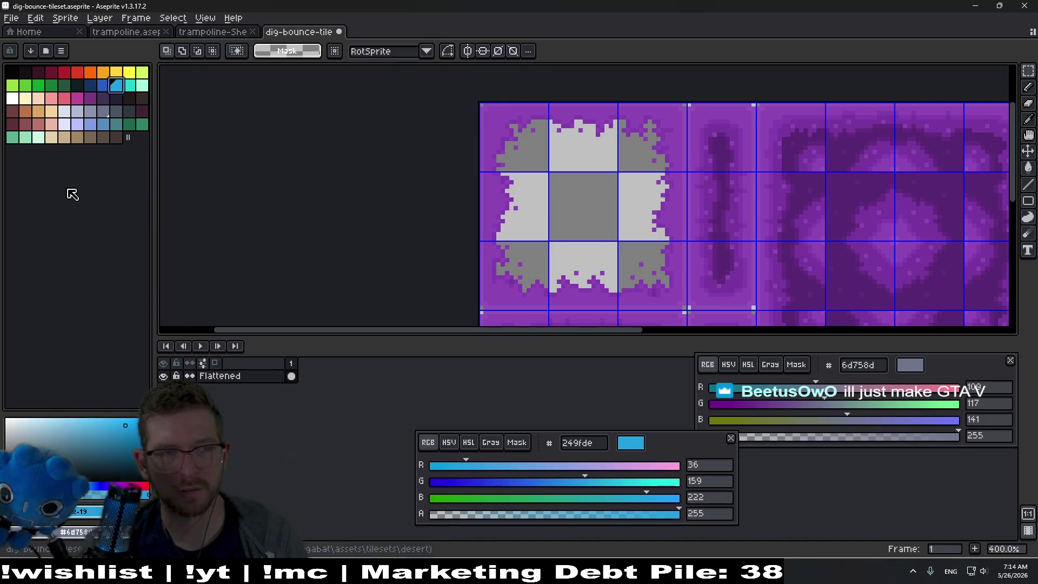
Pick the purple swatch and Magic-Wand the column's dark bar, deleting it to transparency.
click(88, 96)
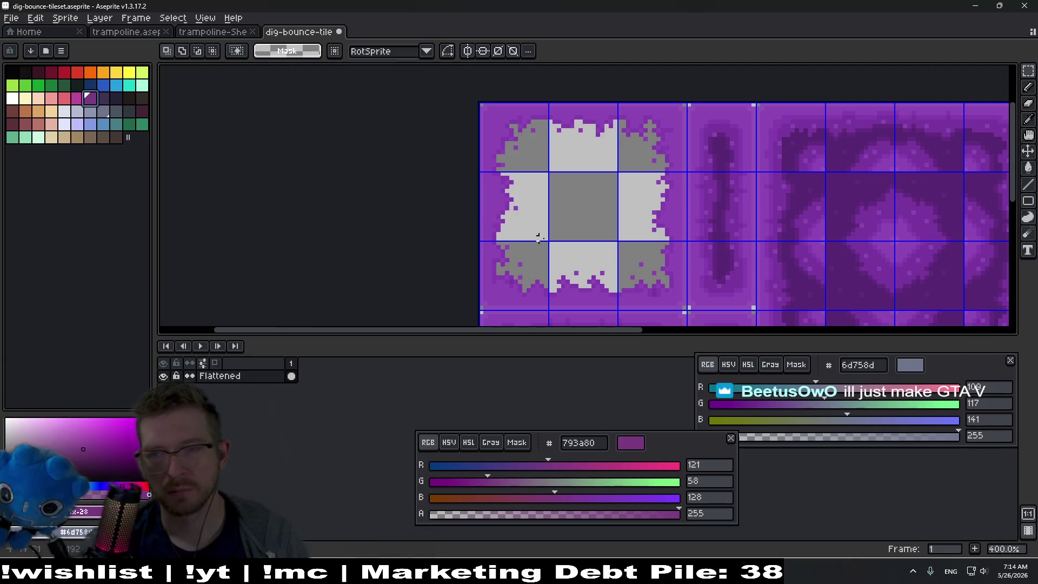
scroll(688, 294, up, 5)
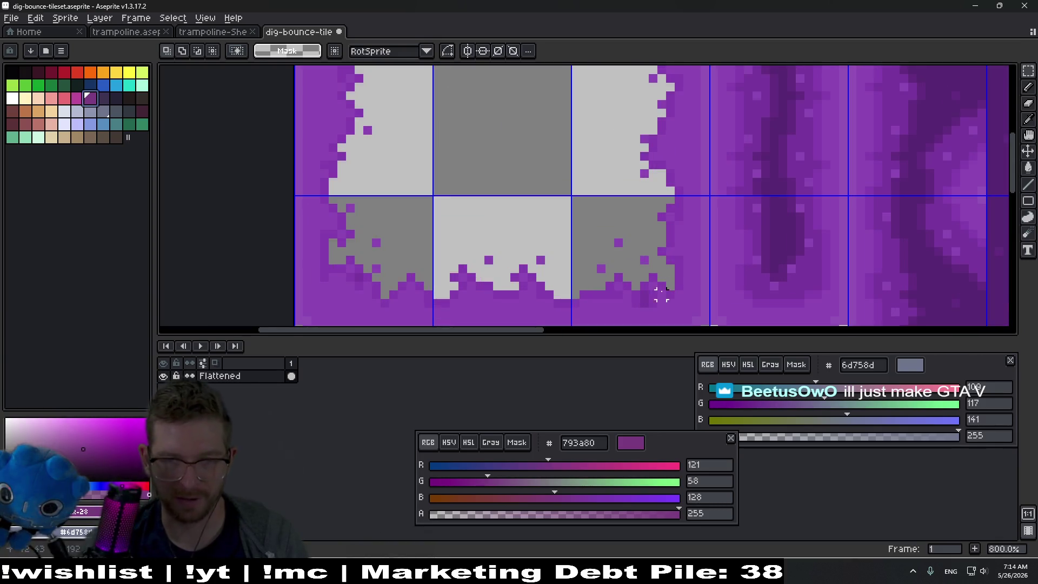
scroll(622, 260, down, 5)
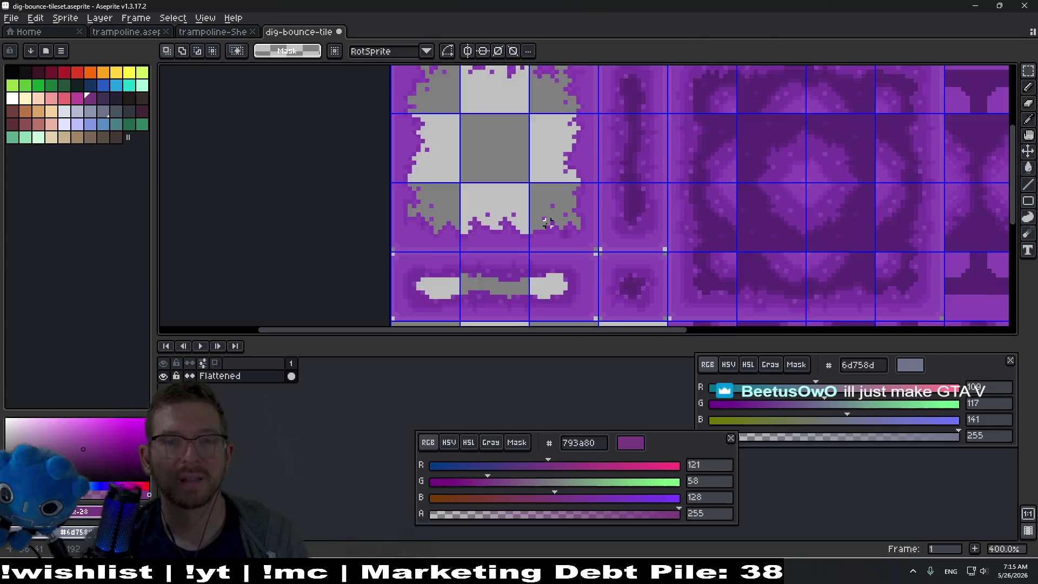
scroll(618, 229, up, 1)
key(w)
click(618, 229)
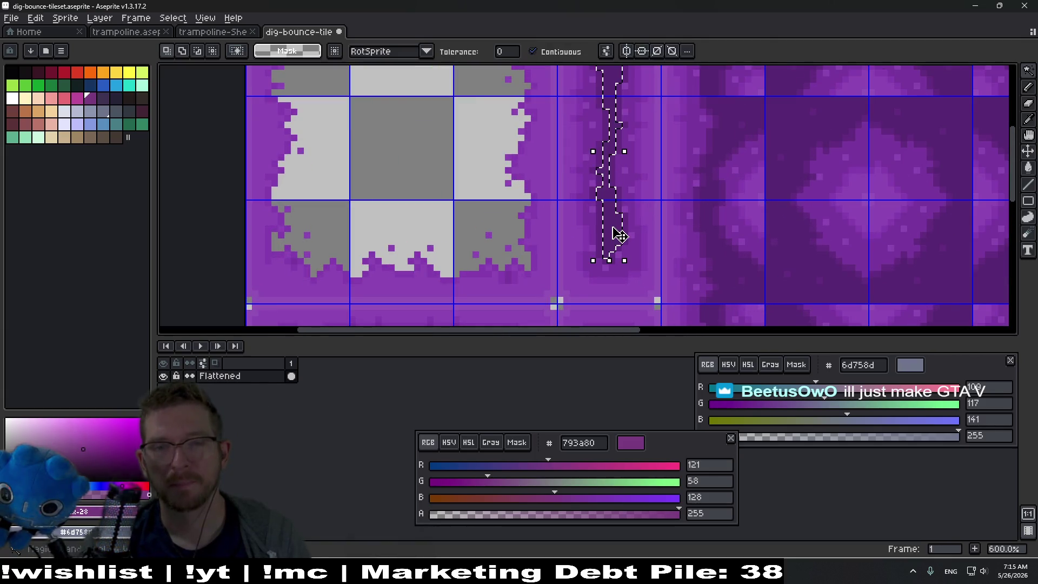
key(Delete)
click(620, 233)
key(Delete)
Clear the remaining purple patches left of the column to transparency, then deselect.
click(599, 247)
key(Delete)
click(599, 248)
key(Delete)
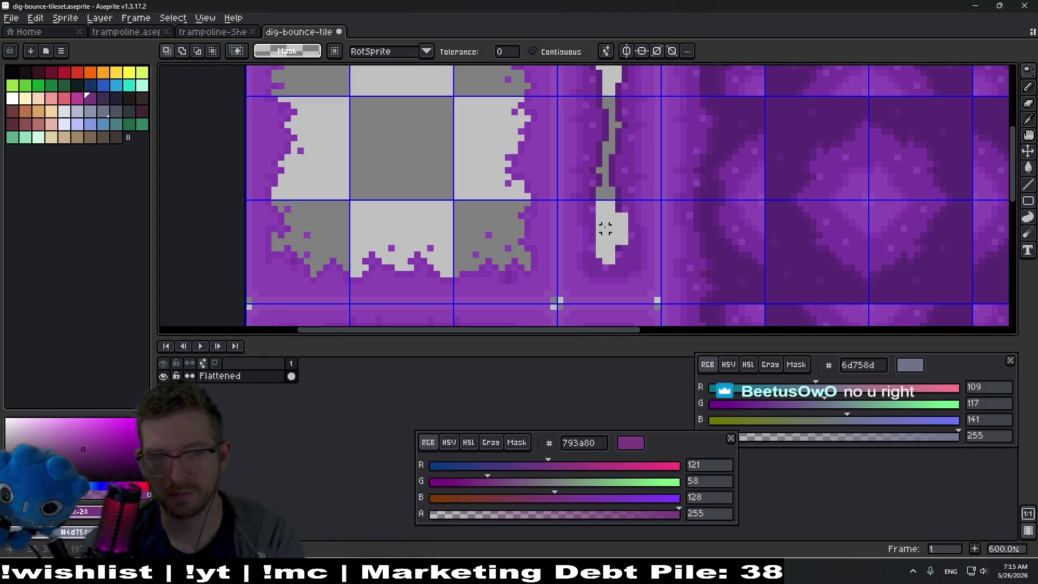
drag(616, 195, 607, 234)
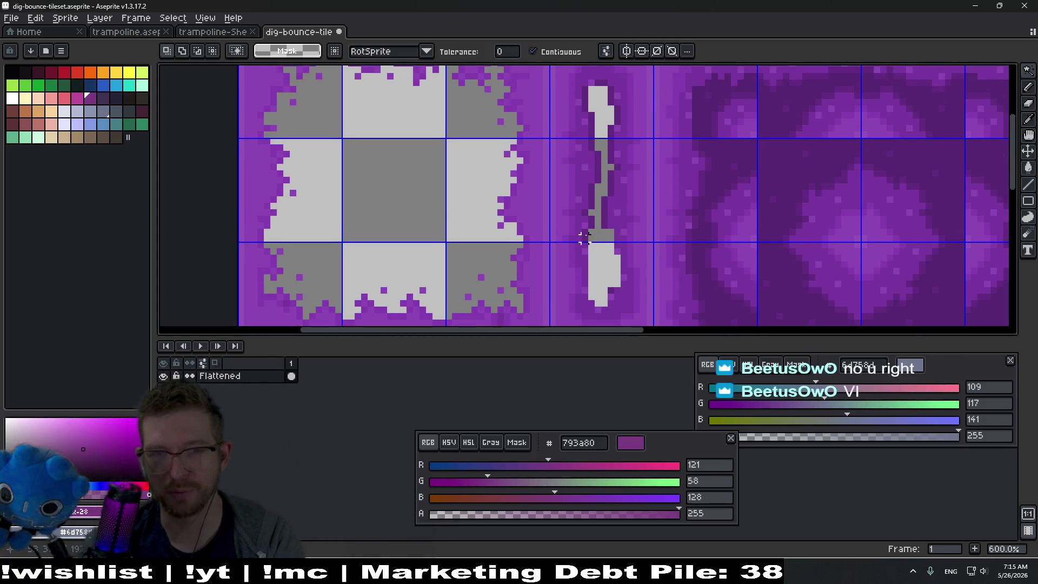
key(Delete)
click(591, 207)
key(ctrl+d)
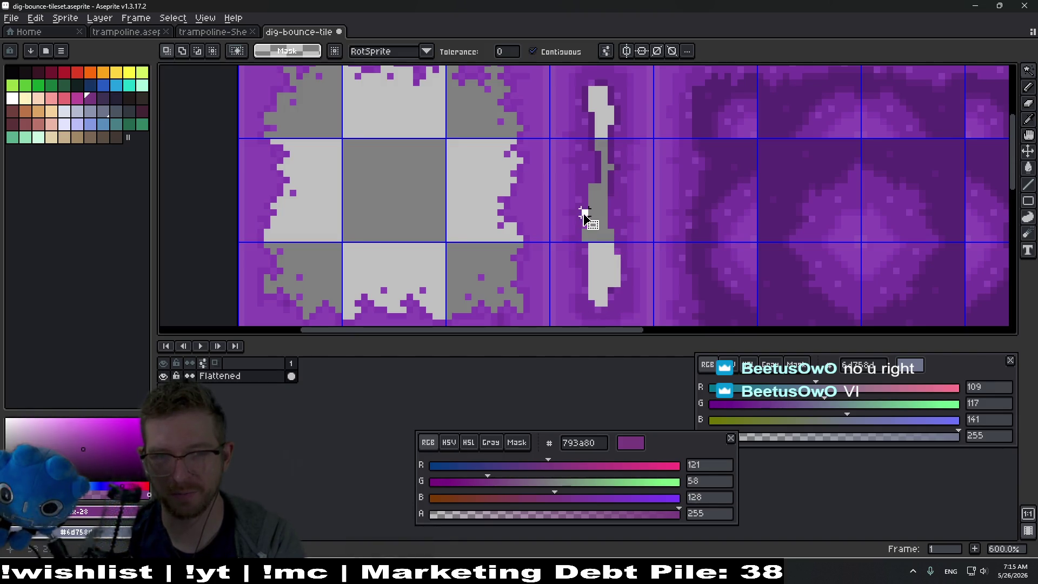
Move the leftover purple strip upward and shift the pixels around the gap up-left.
scroll(584, 214, up, 4)
click(584, 199)
mouse_move(588, 200)
mouse_down()
mouse_move(622, 135)
mouse_move(625, 204)
mouse_move(556, 135)
mouse_move(576, 135)
mouse_up()
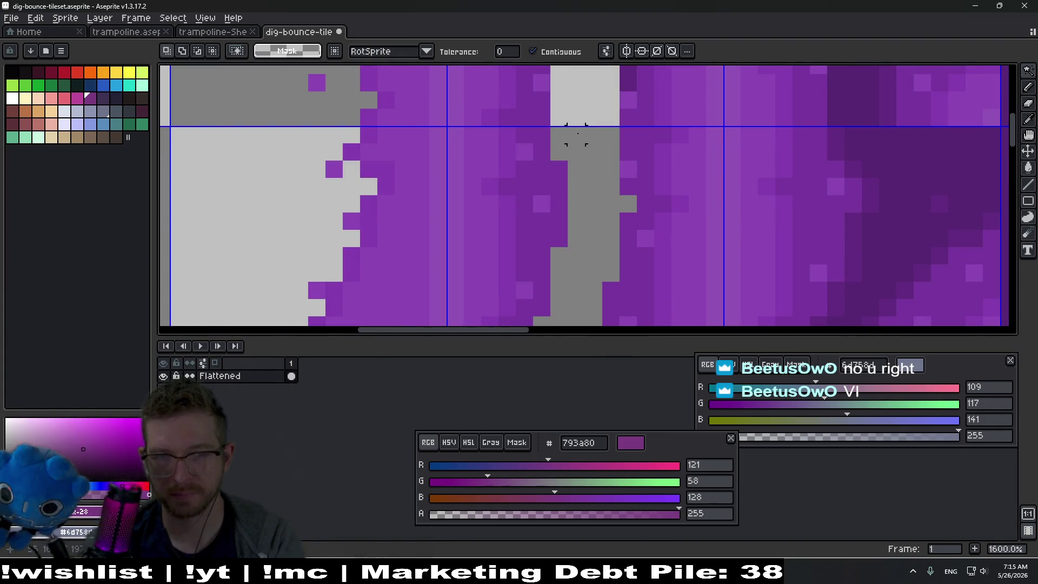
scroll(576, 135, up, 3)
click(622, 216)
mouse_move(618, 170)
mouse_down()
mouse_move(591, 128)
mouse_move(572, 162)
mouse_move(546, 171)
mouse_up()
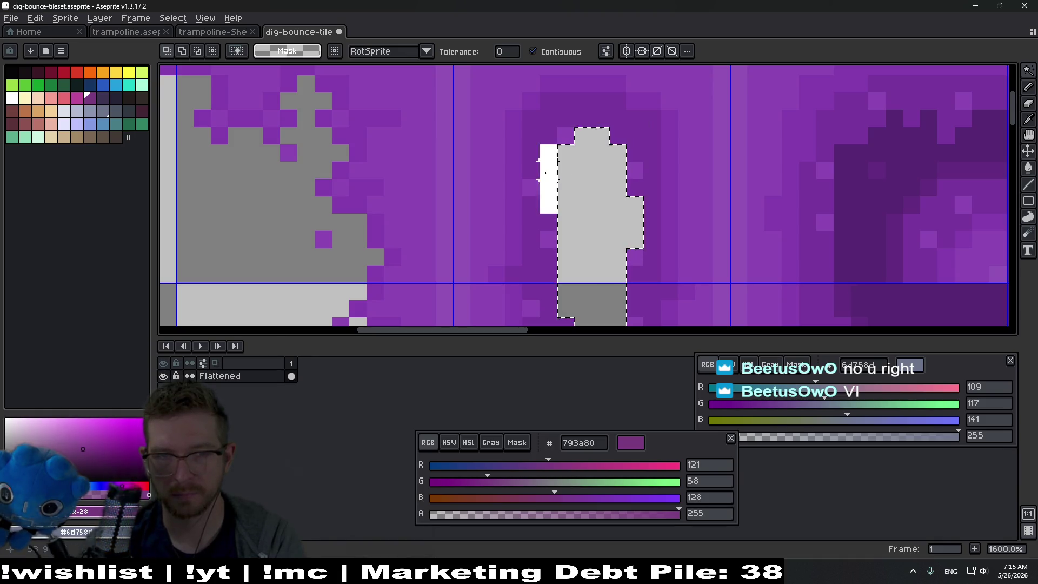
scroll(336, 175, down, 6)
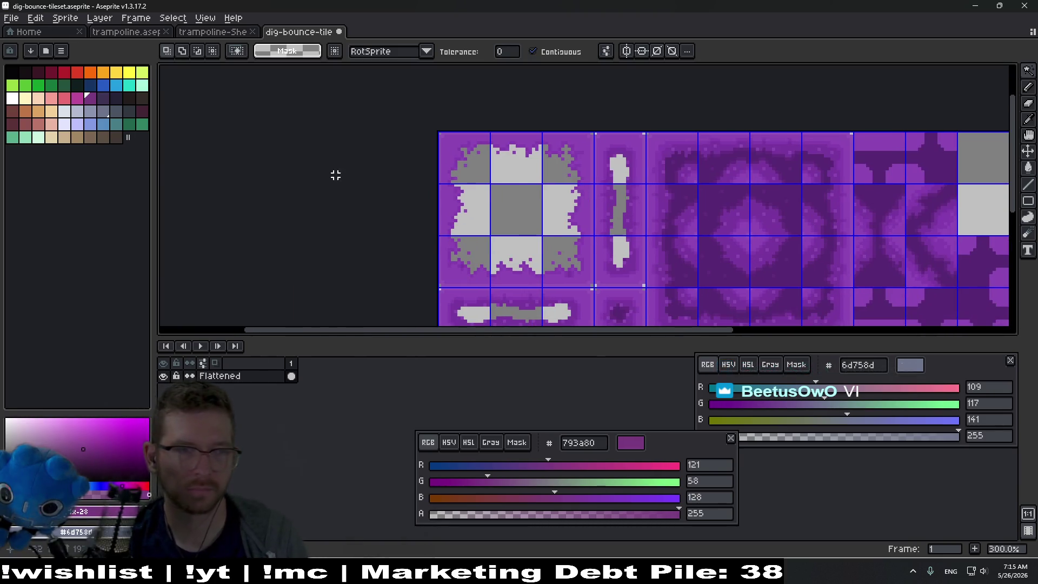
Choose green and flood-fill the large tile's top purple strip with it.
click(64, 84)
click(50, 85)
scroll(471, 157, up, 3)
key(b)
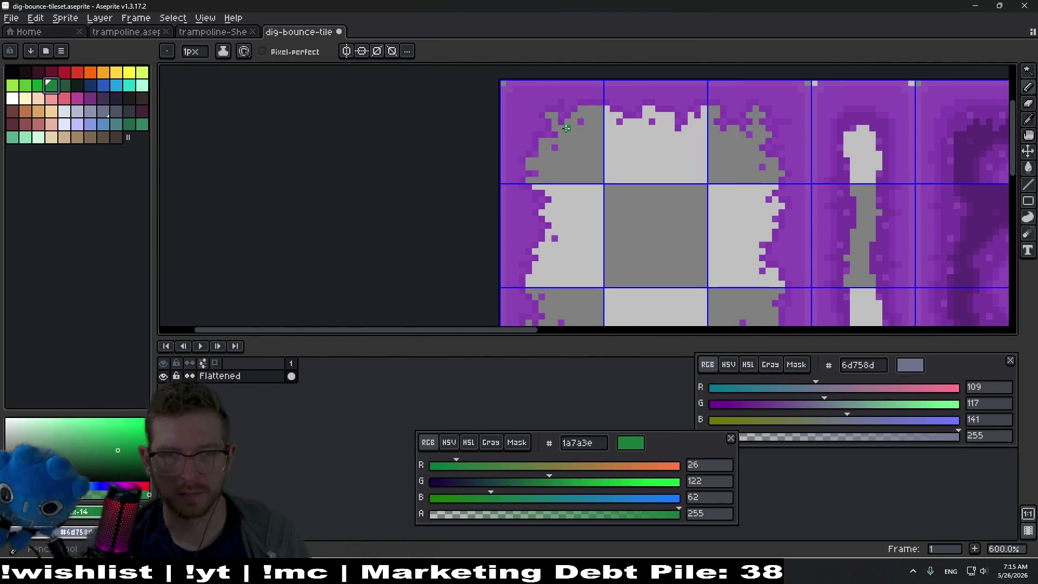
scroll(563, 128, up, 4)
click(660, 147)
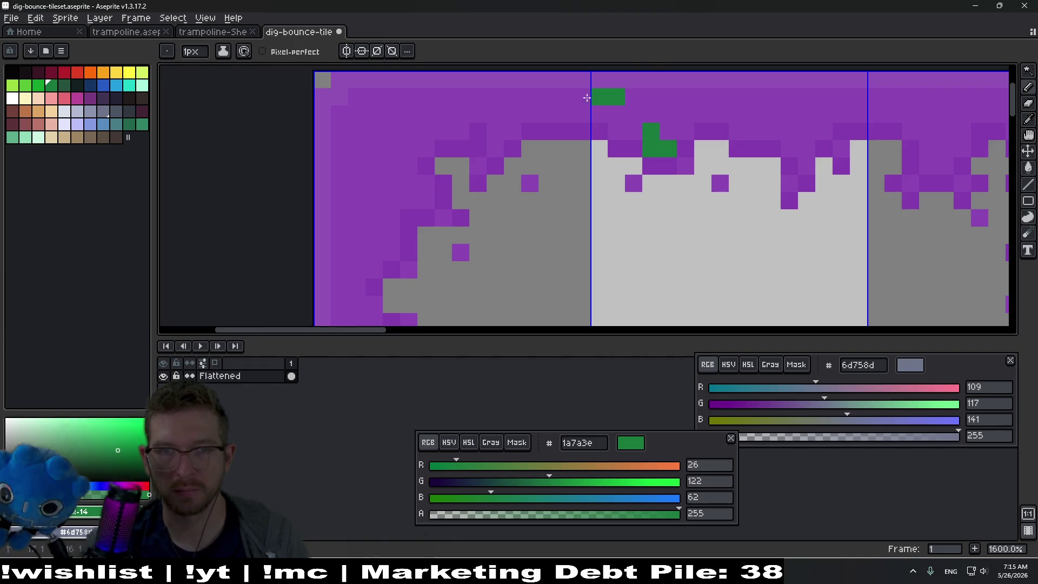
scroll(757, 107, down, 6)
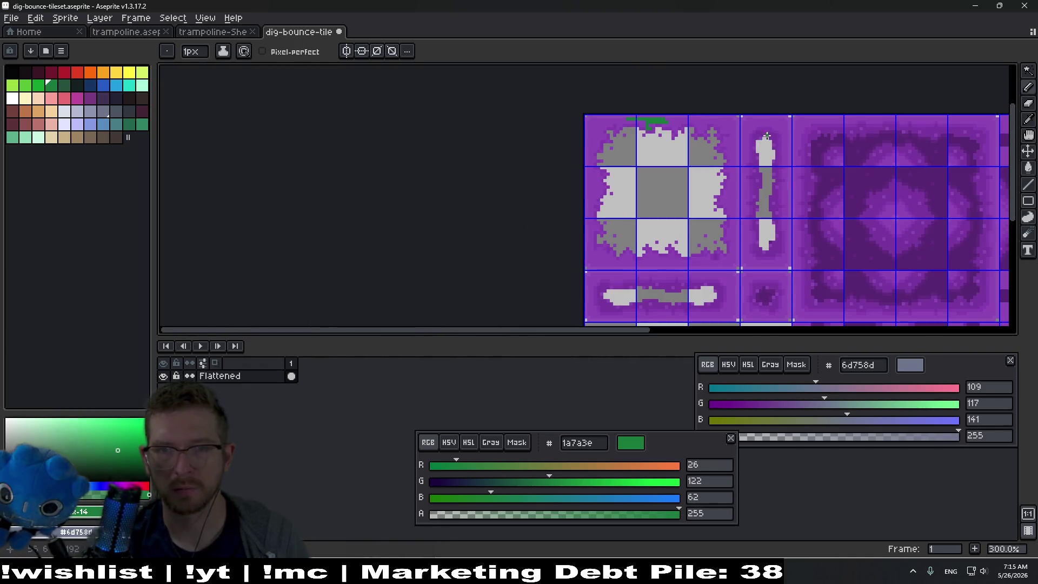
scroll(548, 176, up, 5)
key(ctrl+z)
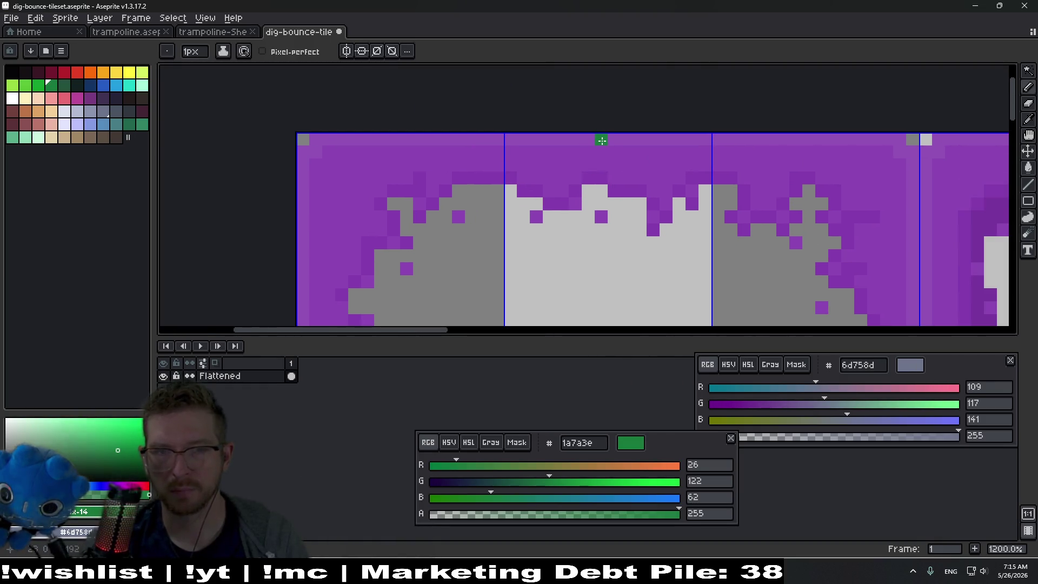
key(g)
click(602, 140)
scroll(636, 144, down, 8)
scroll(697, 183, up, 2)
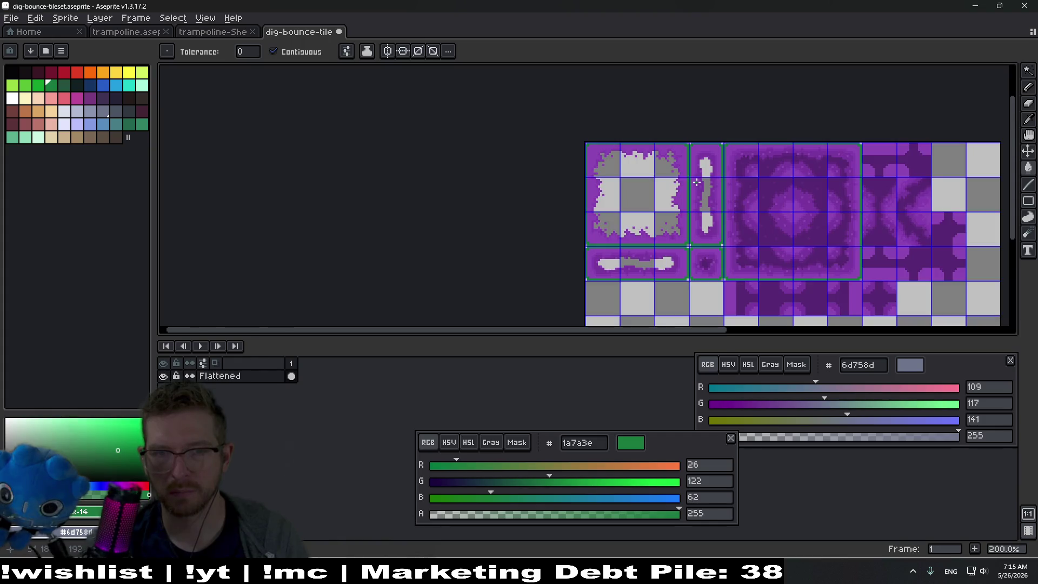
scroll(697, 183, up, 10)
Pencil extra green pixels dipping below the top row and along the top-left purple edge.
key(b)
click(555, 177)
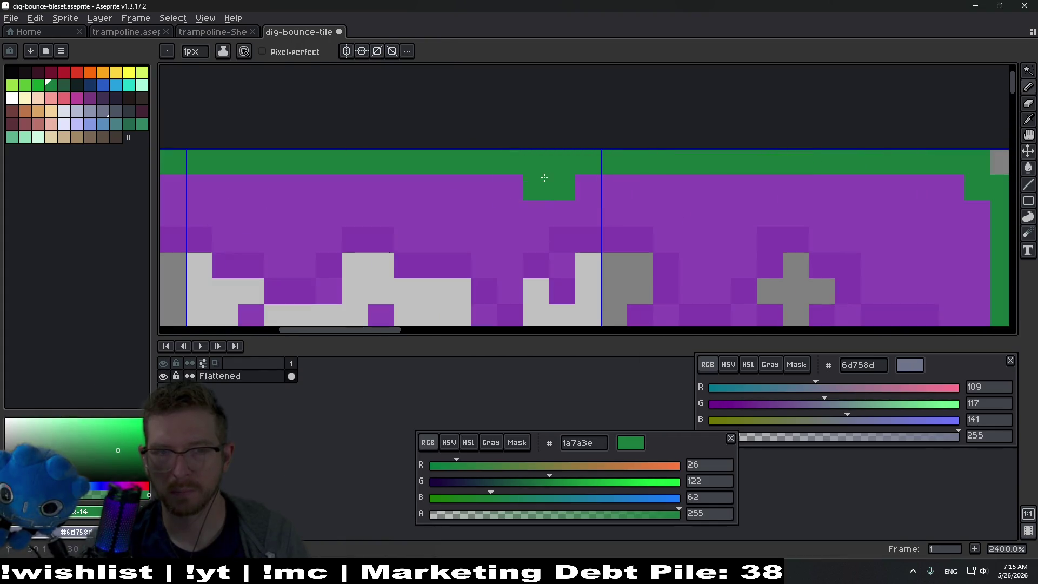
click(754, 165)
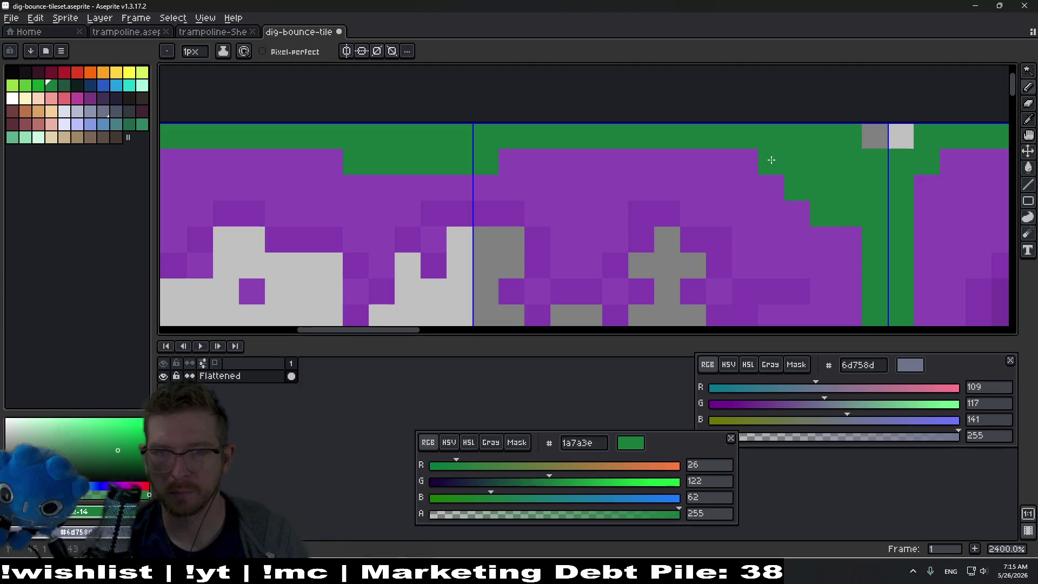
drag(720, 222, 626, 119)
scroll(730, 258, down, 5)
scroll(731, 258, right, 2)
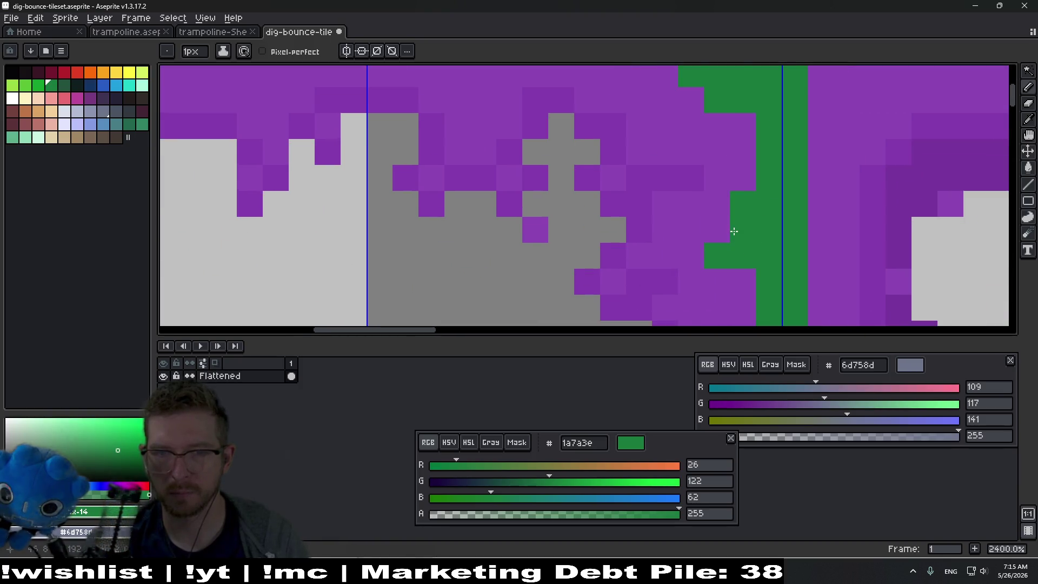
scroll(675, 220, down, 6)
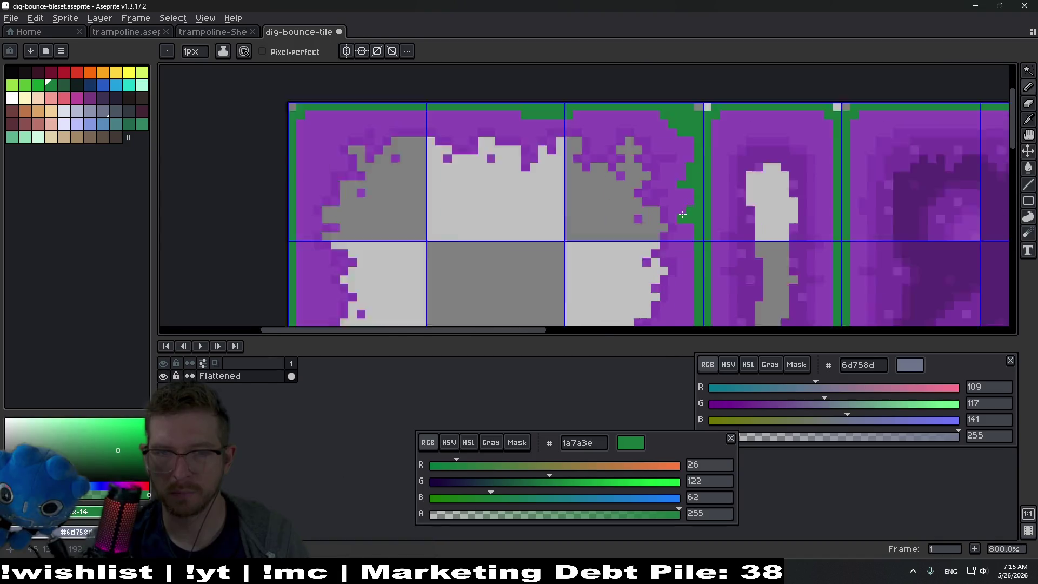
scroll(599, 155, up, 4)
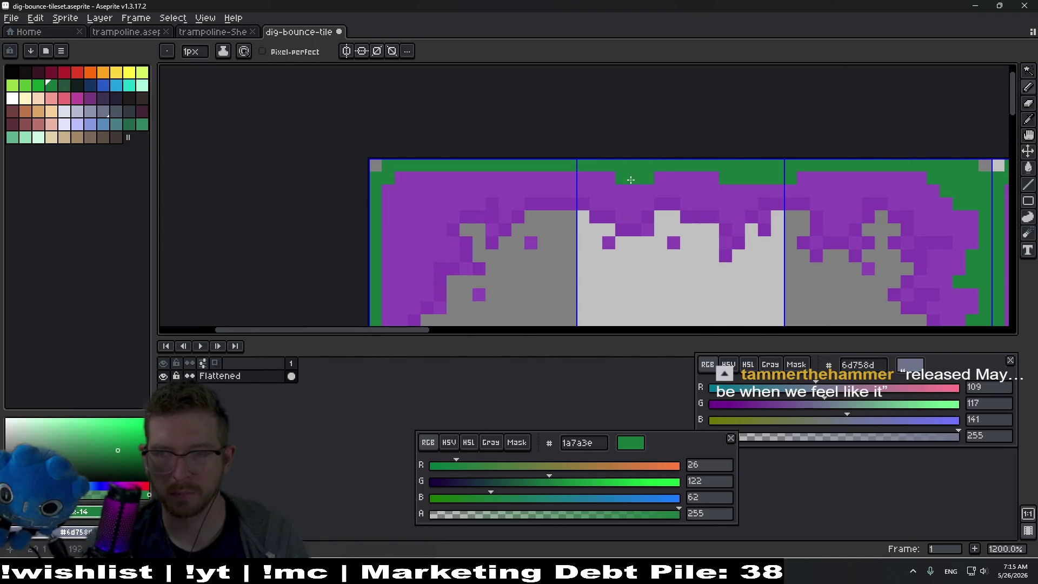
click(630, 184)
click(609, 176)
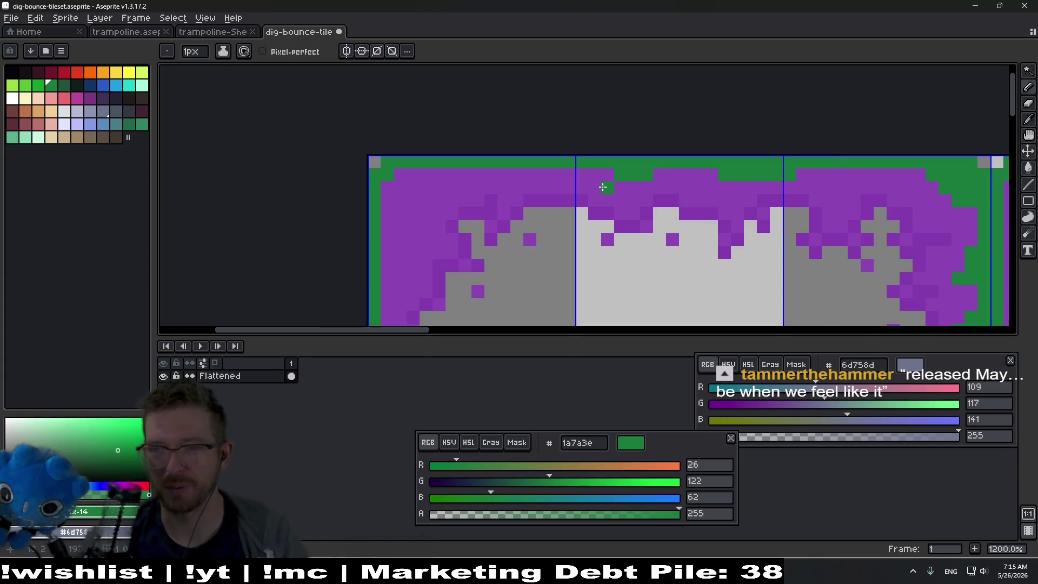
drag(464, 174, 449, 182)
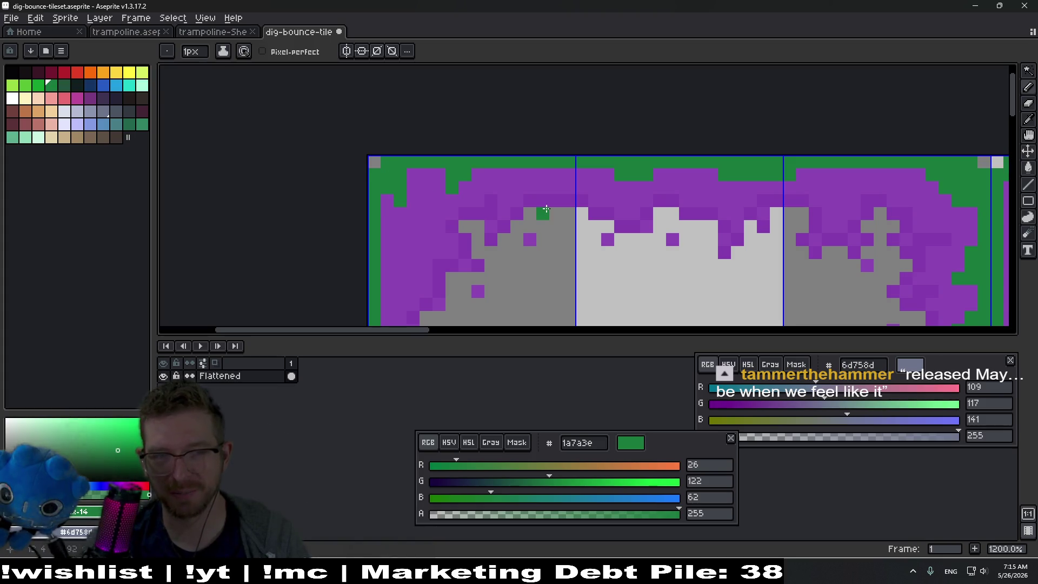
scroll(546, 210, up, 3)
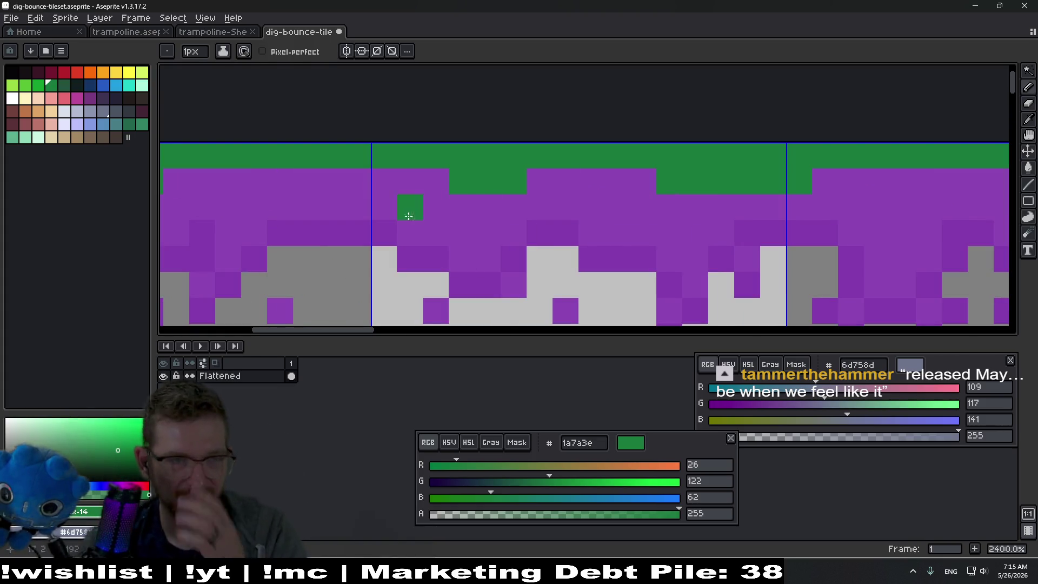
Flood-fill the purple region of the tile with a darker green.
click(126, 123)
key(g)
click(529, 177)
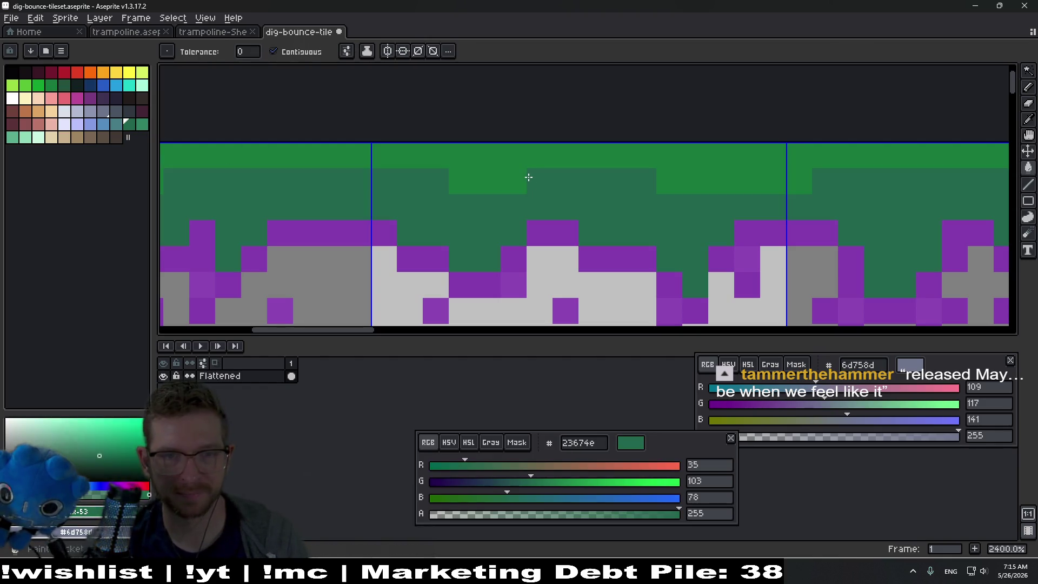
scroll(543, 185, down, 3)
scroll(564, 197, up, 2)
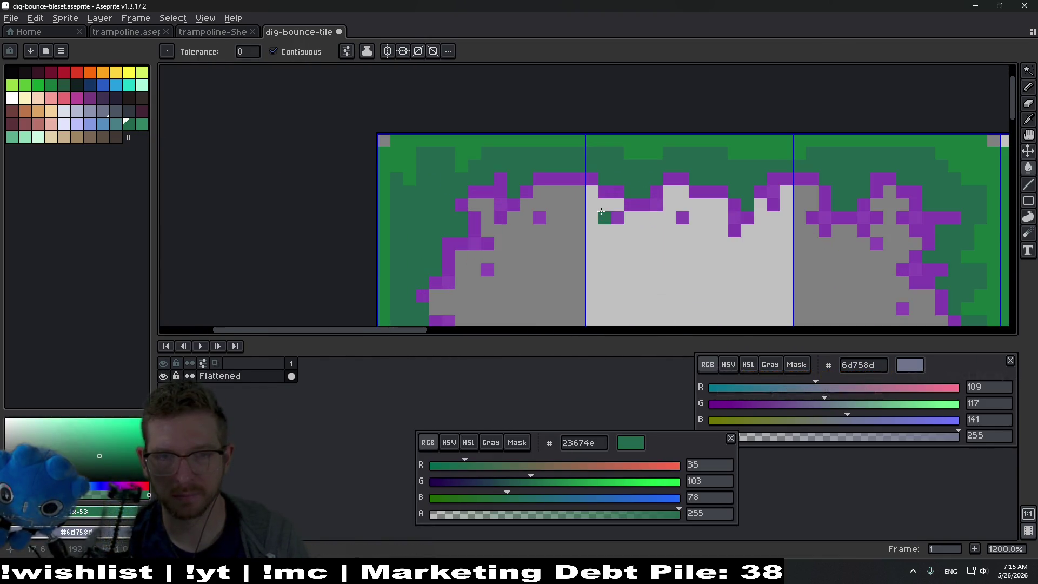
drag(613, 172, 564, 196)
scroll(564, 197, up, 1)
Sample purple from the artwork and paint purple pixels into the green near the grey edge.
key(i)
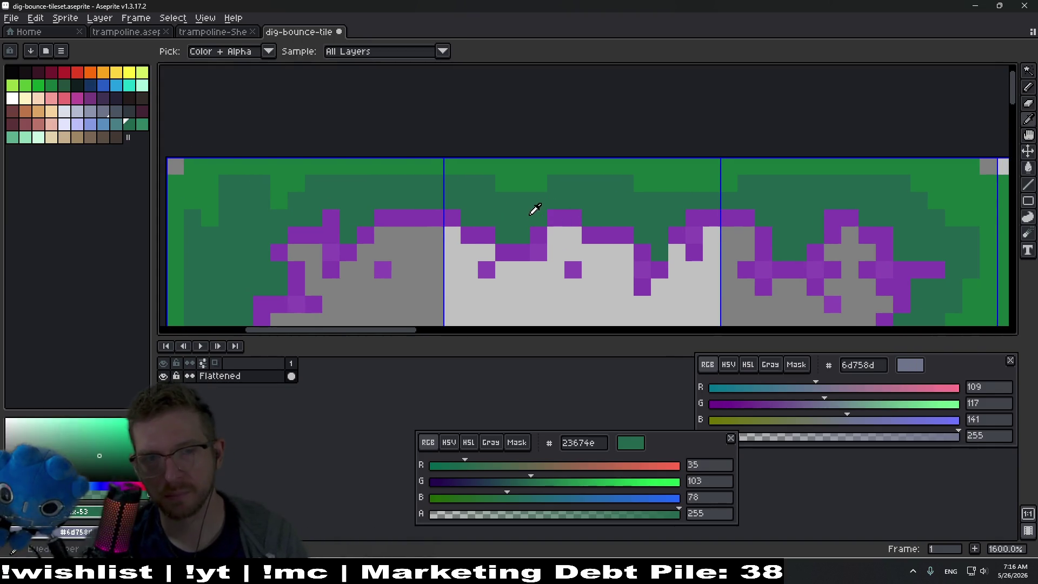
click(544, 231)
click(521, 224)
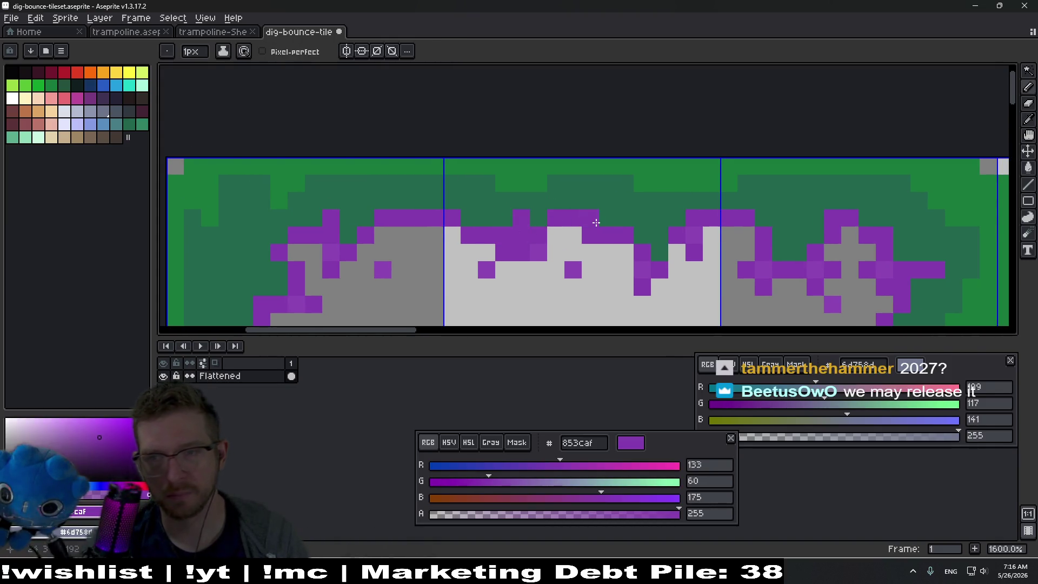
drag(603, 217, 525, 205)
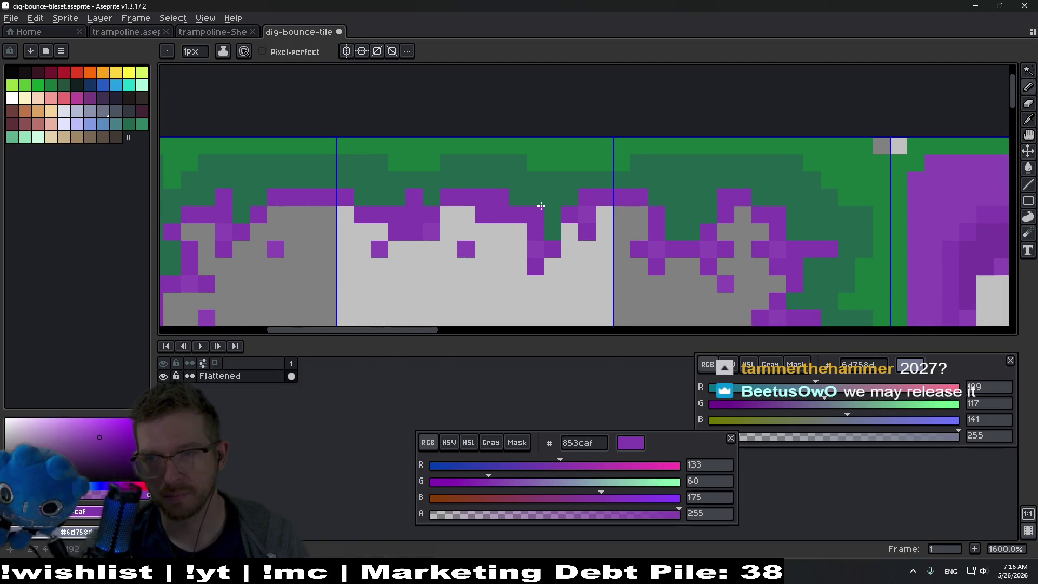
scroll(549, 209, down, 1)
click(574, 232)
drag(575, 232, 534, 230)
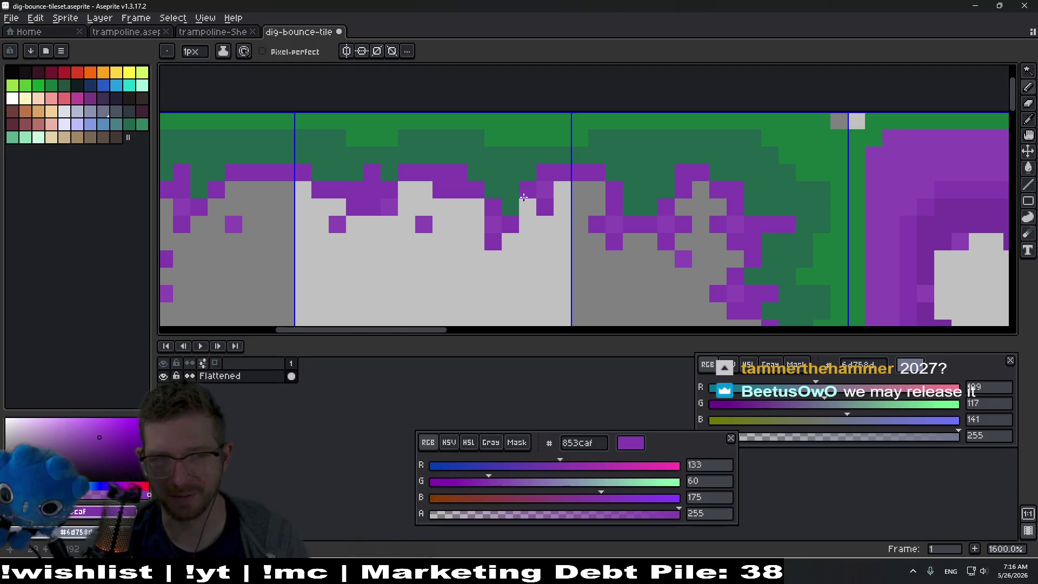
scroll(519, 200, down, 5)
scroll(605, 254, down, 1)
scroll(518, 126, up, 3)
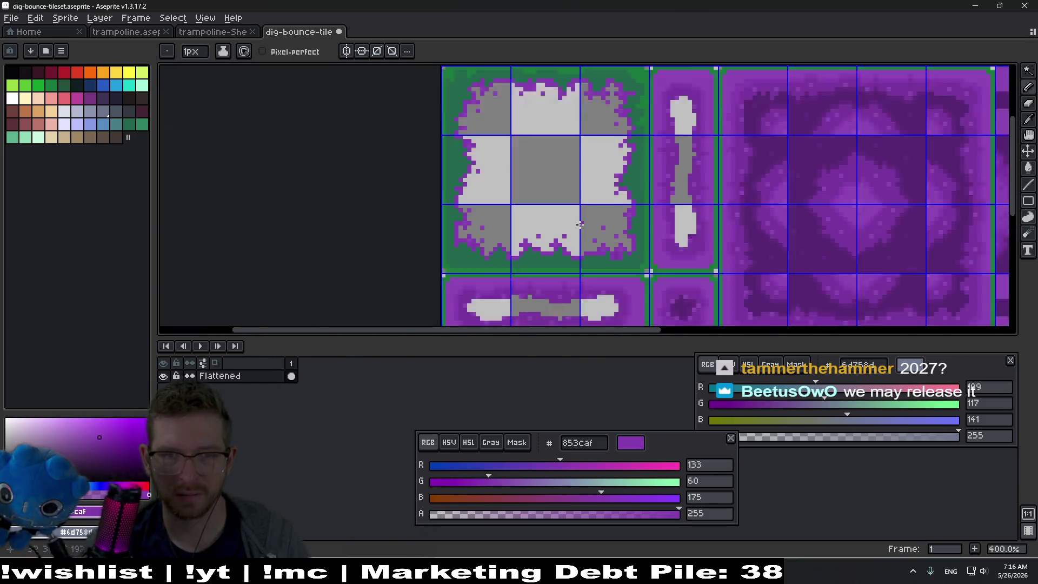
scroll(518, 125, up, 4)
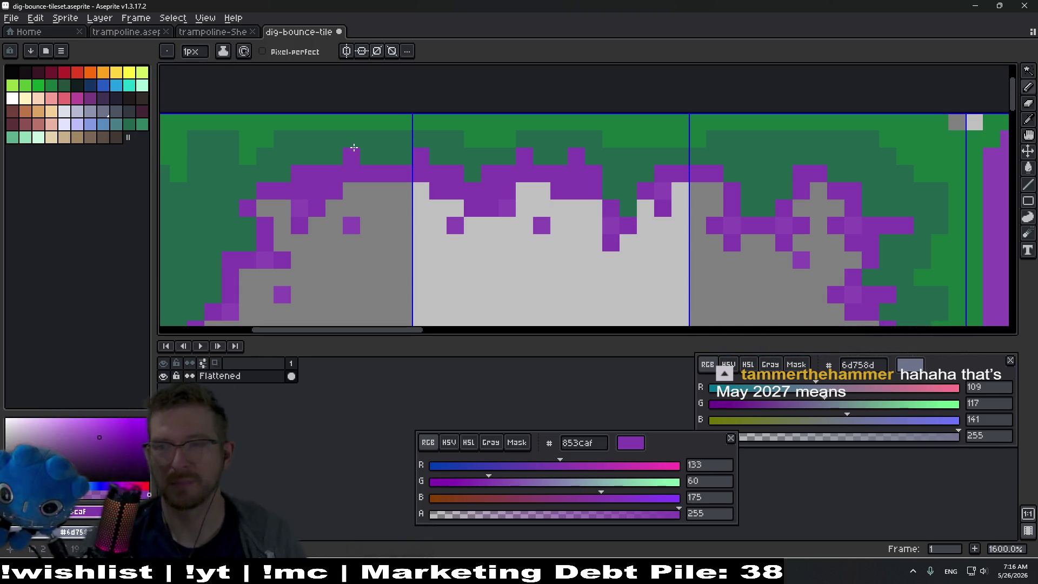
Place a purple speck inside the light grey top-middle square.
scroll(356, 178, left, 5)
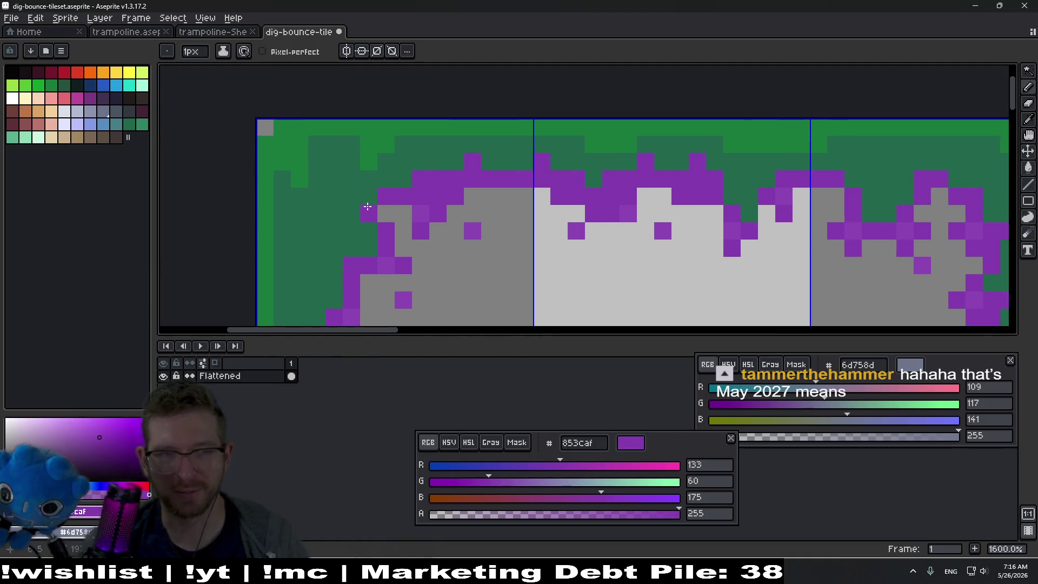
scroll(387, 179, down, 2)
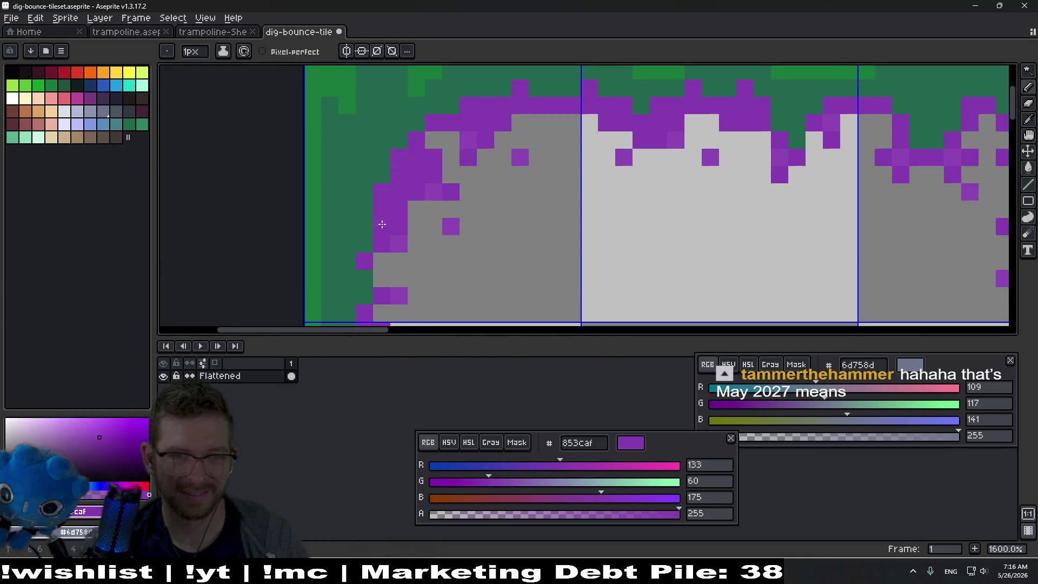
scroll(423, 224, down, 2)
scroll(459, 216, up, 2)
click(607, 199)
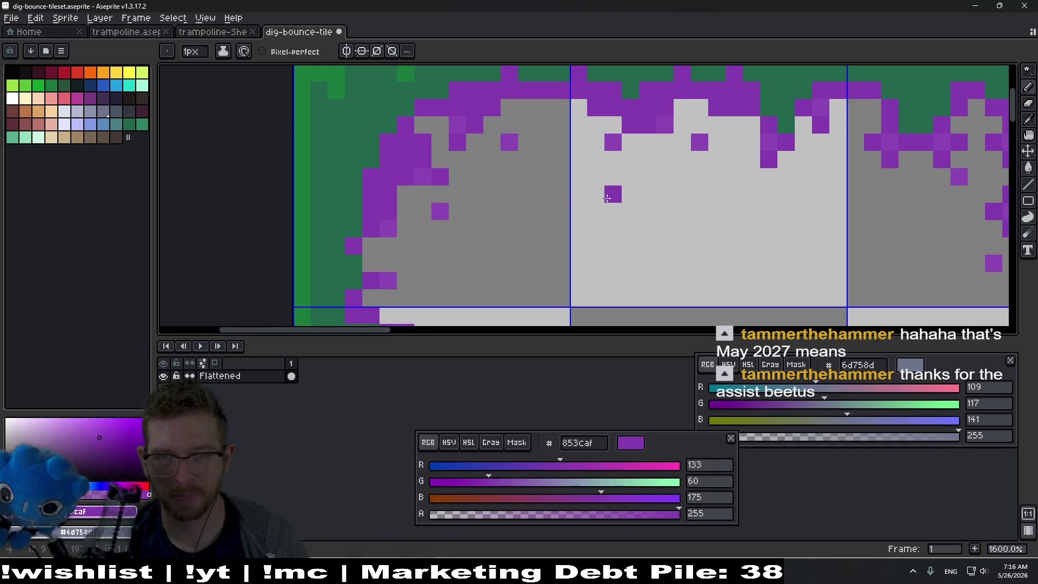
scroll(607, 198, down, 4)
drag(663, 275, 646, 206)
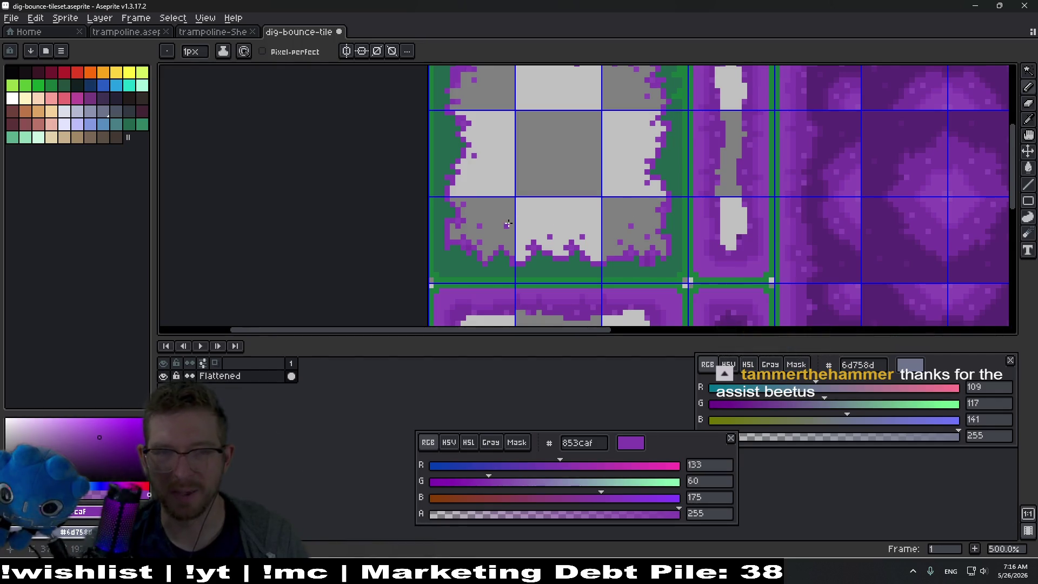
Pencil four extra purple 853caf pixels into the top border of the dirt tiles.
drag(472, 239, 488, 206)
scroll(488, 207, up, 4)
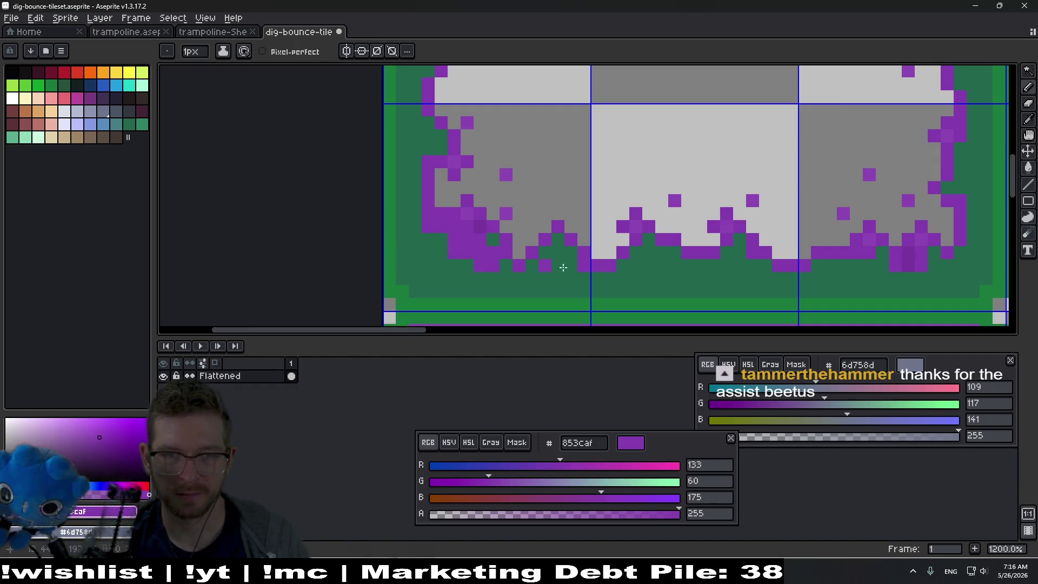
scroll(554, 248, down, 3)
scroll(595, 227, right, 4)
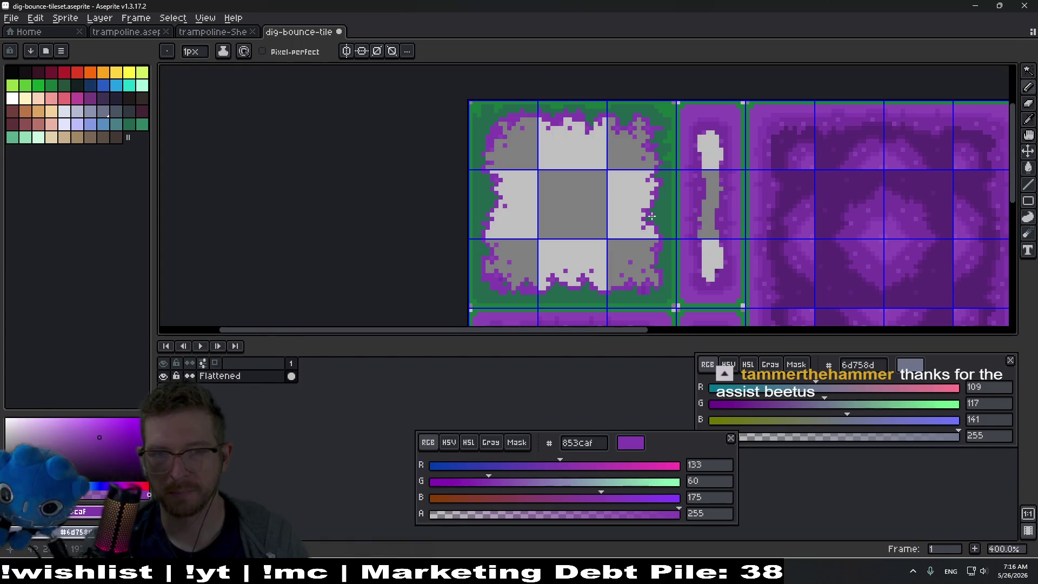
scroll(670, 203, up, 2)
scroll(670, 203, up, 6)
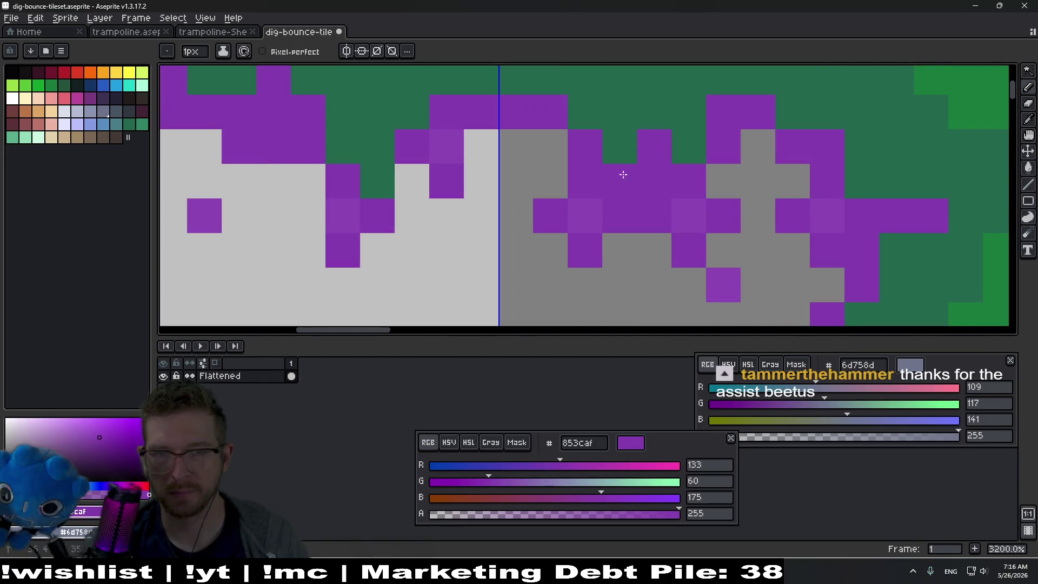
click(674, 144)
click(582, 125)
click(558, 153)
click(437, 155)
Add two more pairs of adjacent purple pixels along the top border.
scroll(562, 245, left, 4)
scroll(561, 244, up, 1)
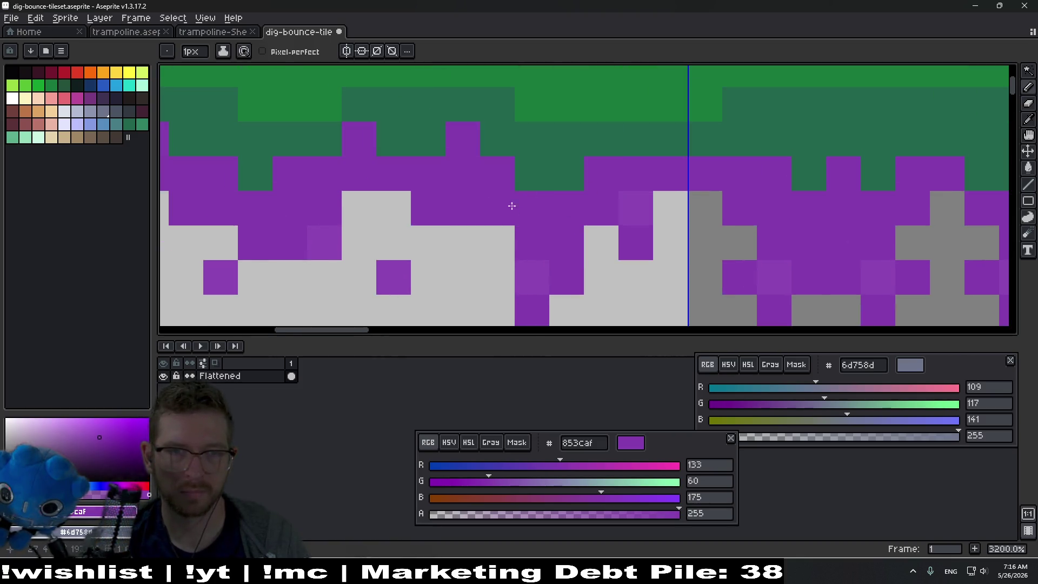
scroll(519, 209, left, 4)
drag(568, 187, 533, 188)
scroll(618, 192, right, 8)
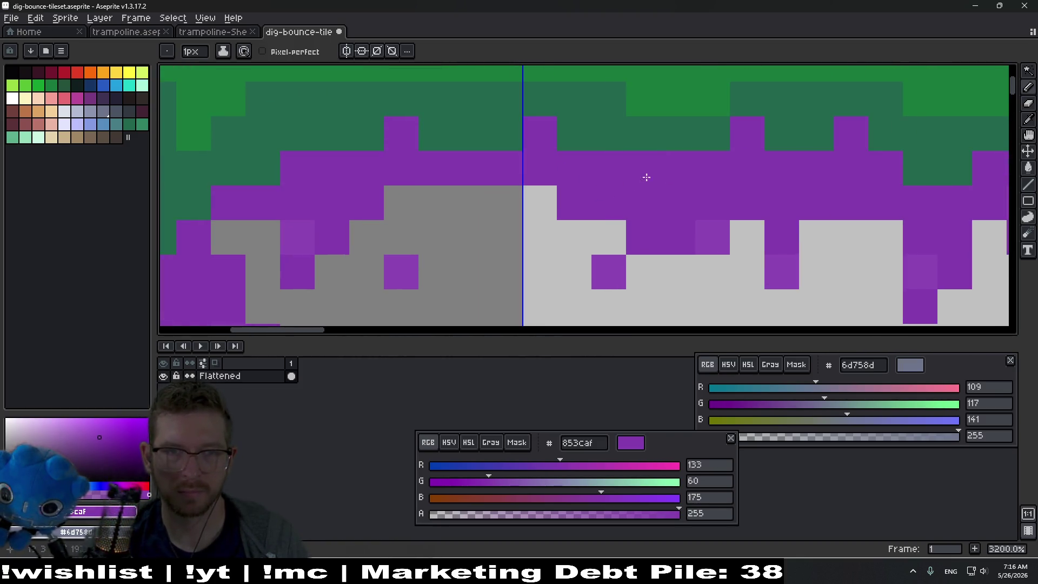
drag(204, 227, 297, 236)
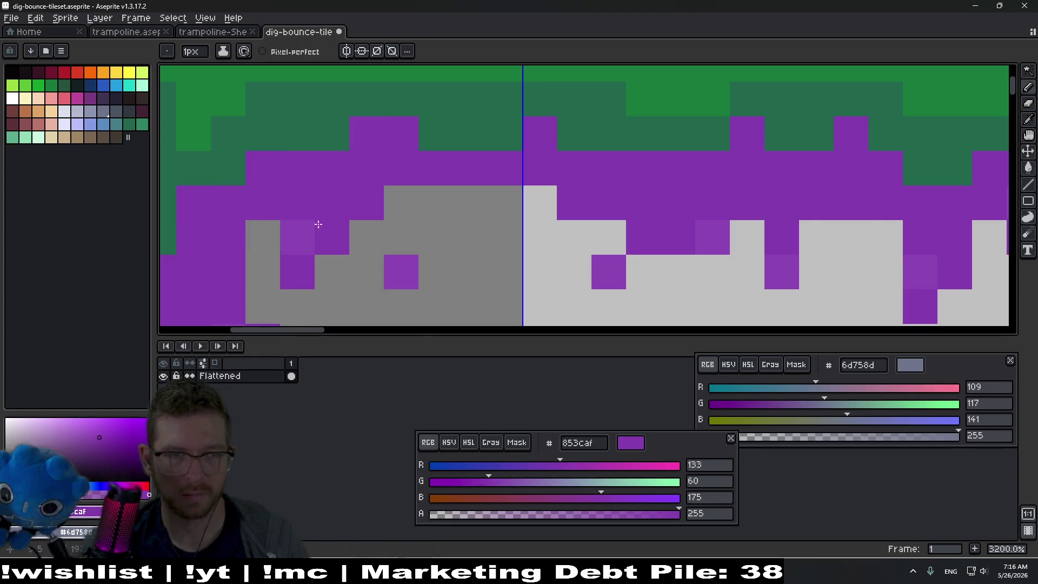
scroll(583, 163, down, 6)
scroll(583, 163, up, 6)
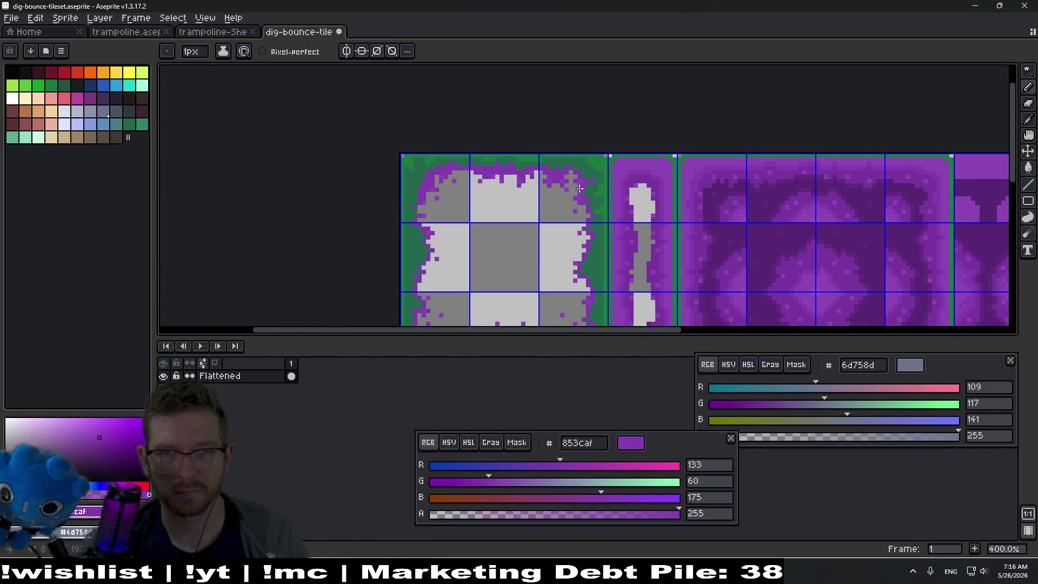
key(i)
click(562, 187)
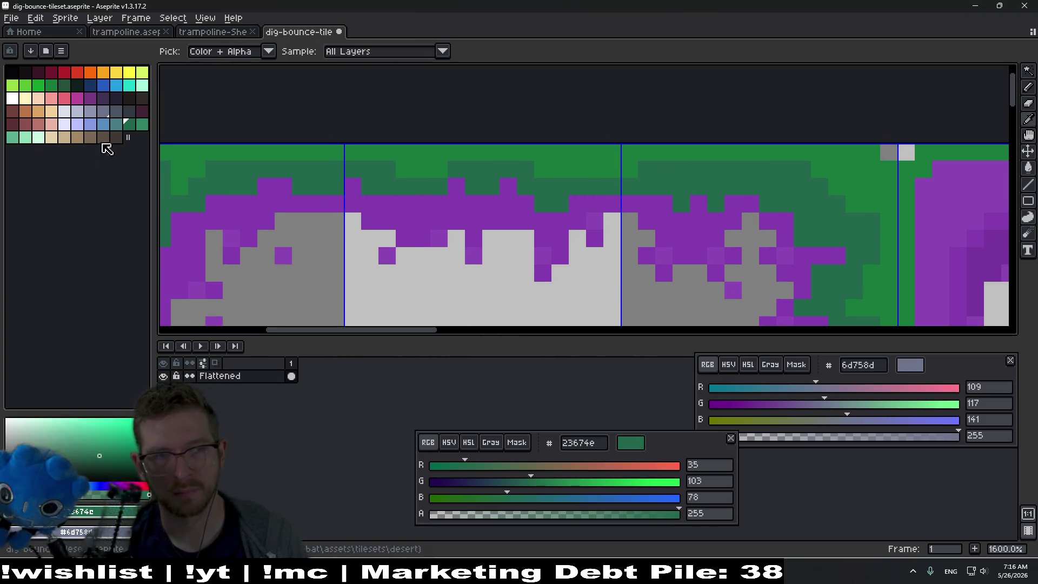
Try two teal 477d85 pixels on the green edge, then undo them.
click(115, 124)
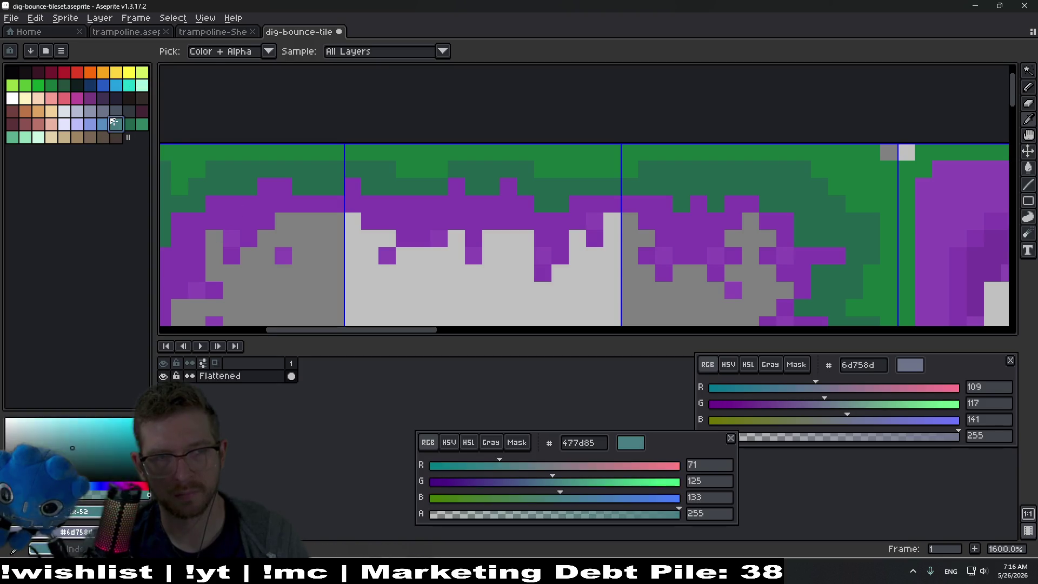
key(b)
click(452, 185)
click(438, 198)
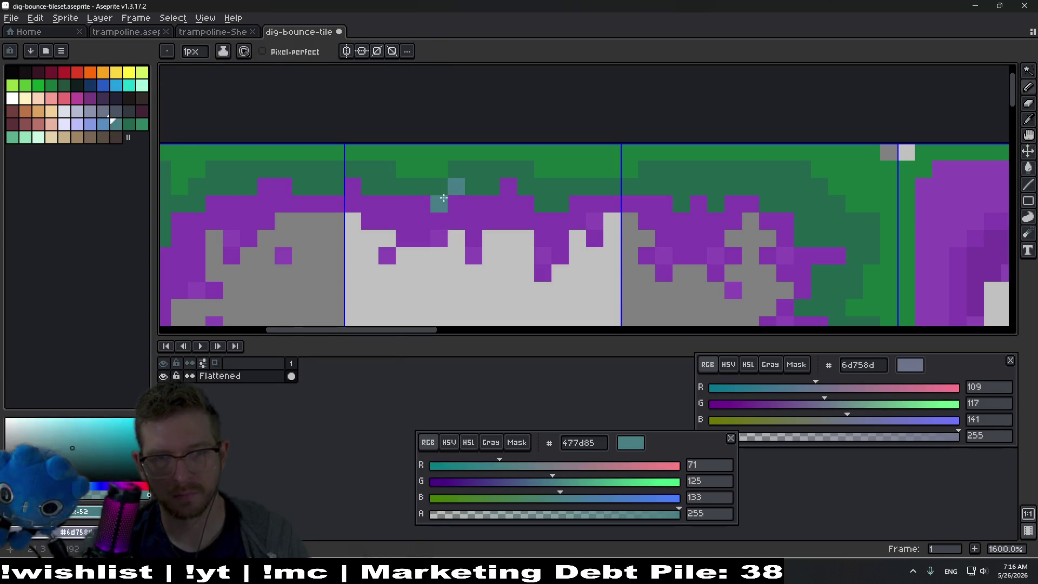
scroll(482, 205, down, 6)
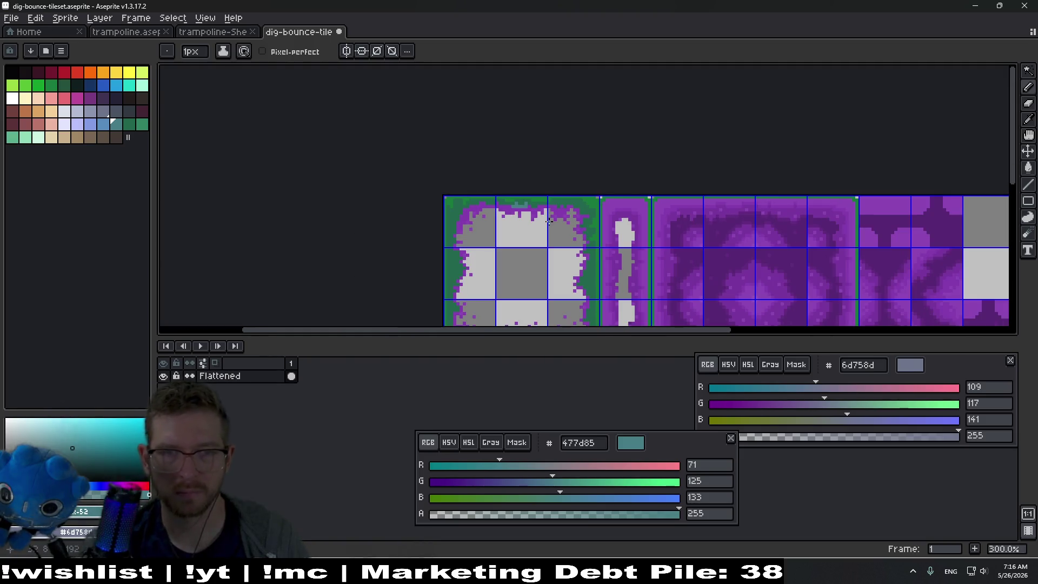
key(ctrl+z)
key(v)
Pick lighter purple 8b46b4 and repaint several pixels along the top border.
scroll(563, 226, up, 3)
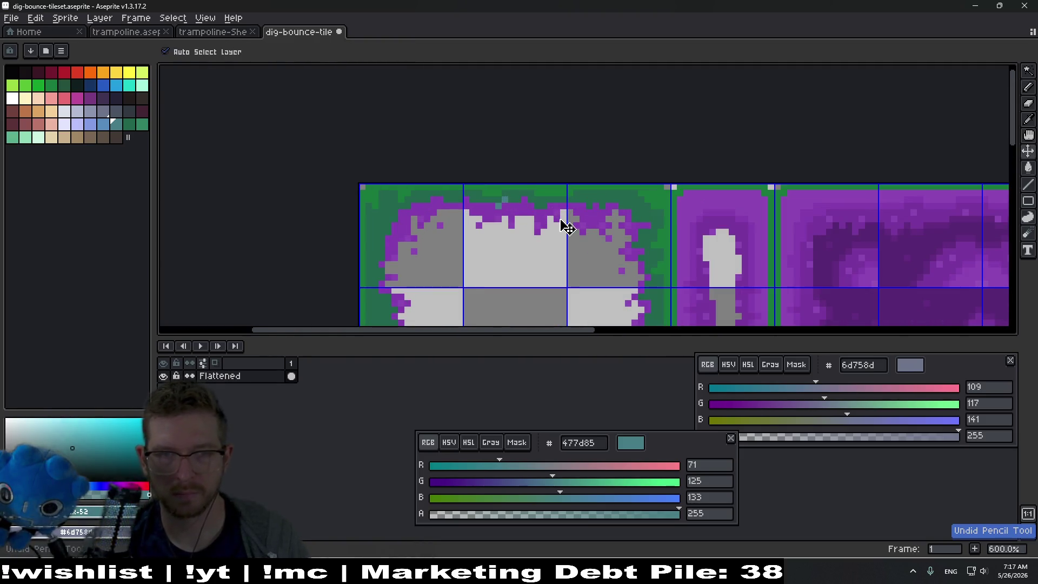
key(b)
scroll(566, 227, up, 5)
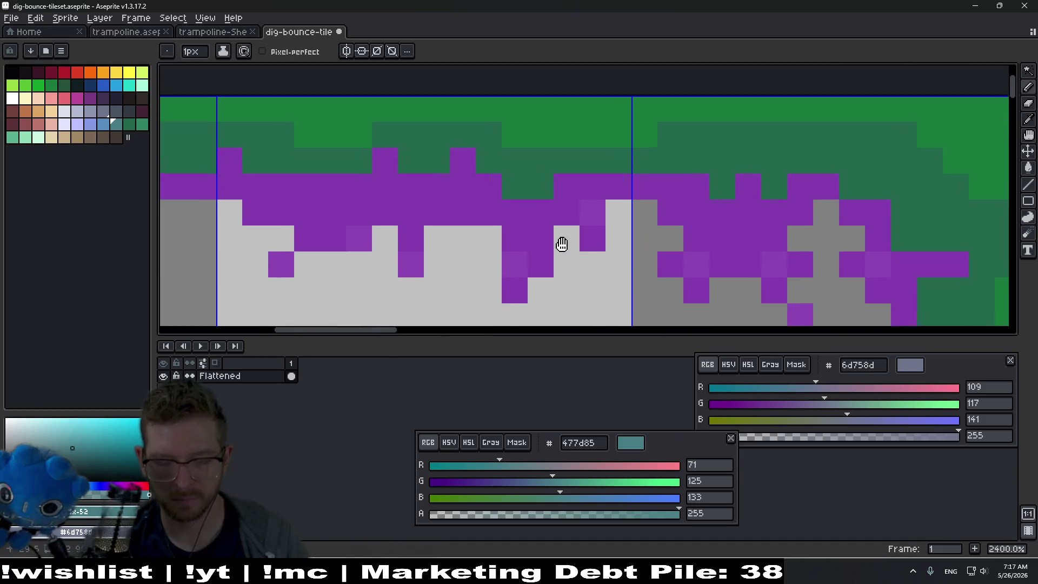
alt+click(526, 281)
click(543, 274)
click(546, 246)
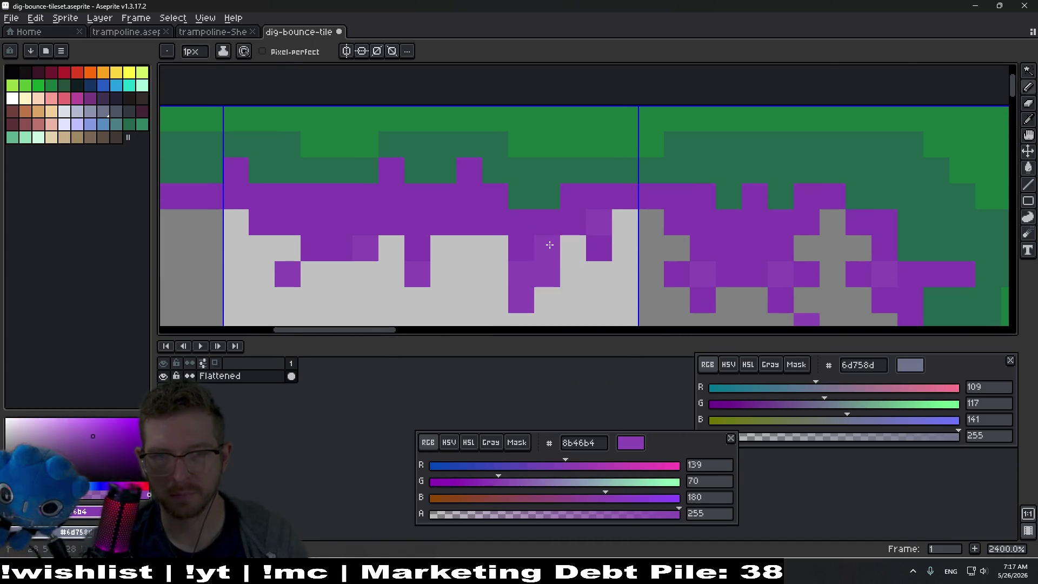
click(729, 299)
mouse_move(413, 258)
mouse_down()
mouse_move(513, 254)
mouse_move(387, 245)
mouse_move(382, 221)
mouse_up()
click(491, 245)
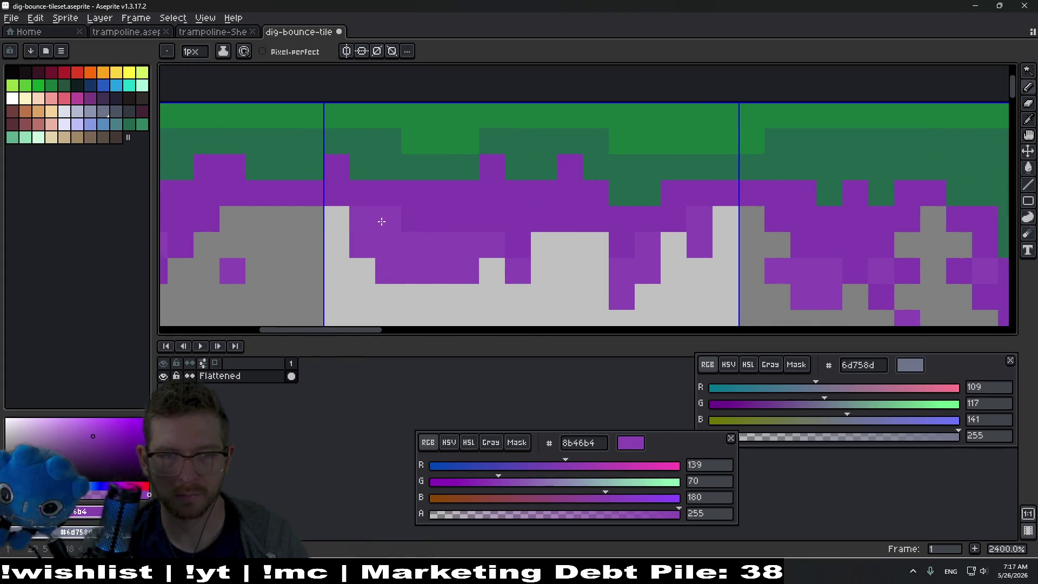
Magic-Wand the large tile's dark purple region and delete it to transparency.
scroll(512, 253, down, 8)
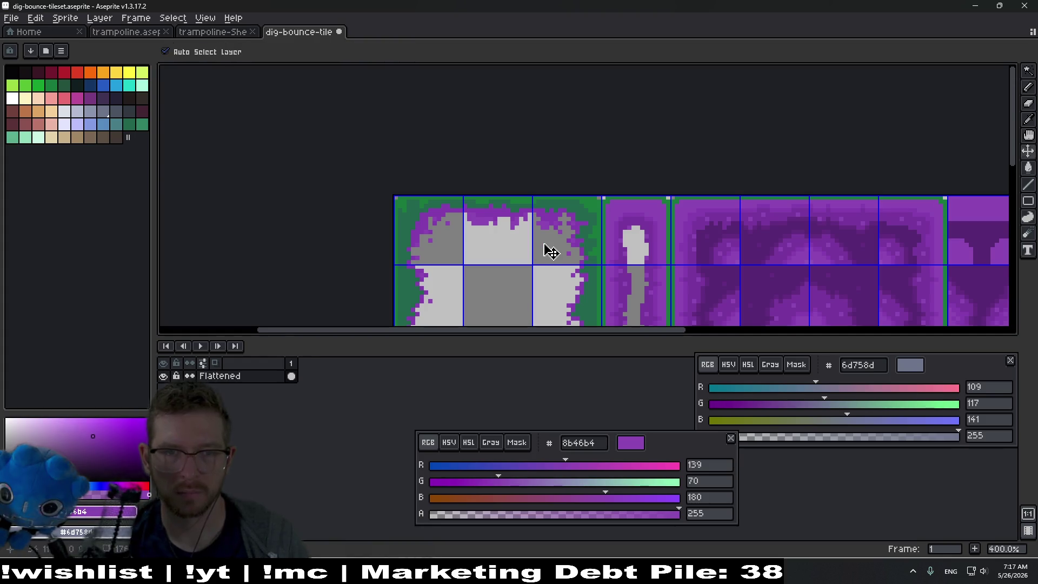
scroll(549, 246, down, 3)
scroll(550, 236, up, 4)
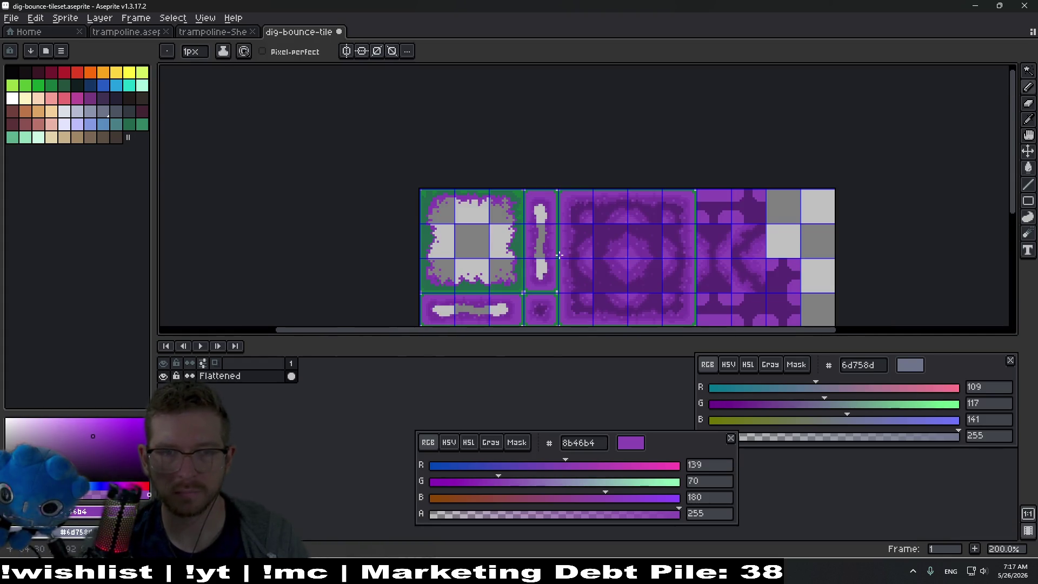
drag(578, 239, 617, 209)
scroll(617, 209, down, 2)
drag(761, 264, 719, 241)
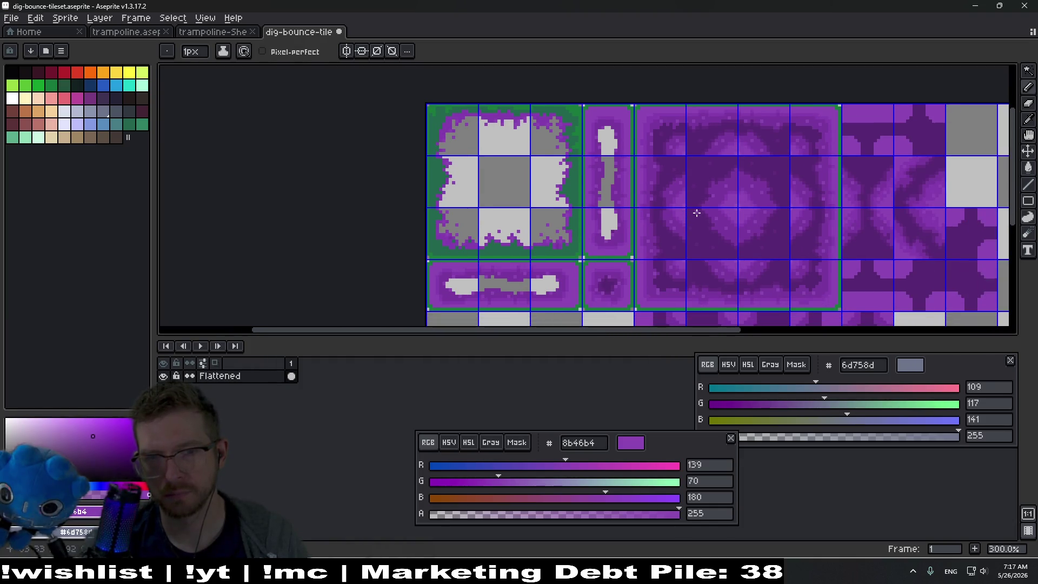
key(w)
click(710, 255)
key(Delete)
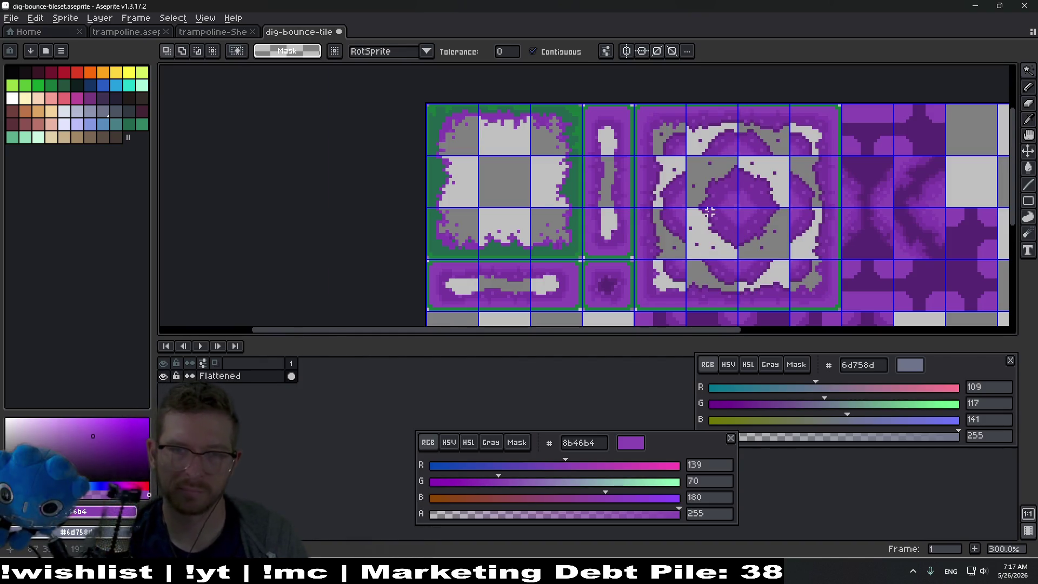
scroll(738, 234, up, 3)
key(e)
key(minus)
key(minus)
key(minus)
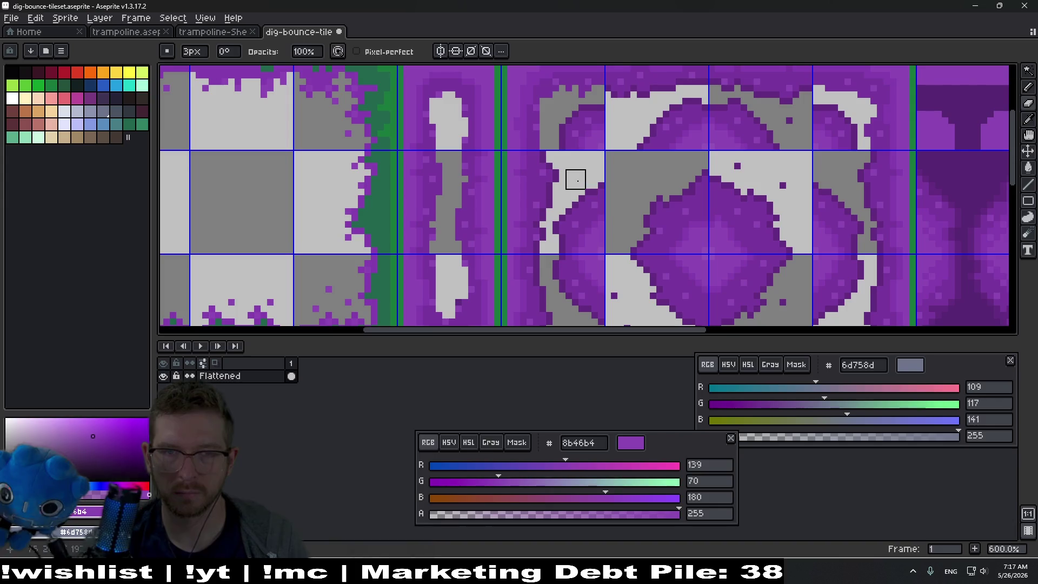
drag(640, 244, 585, 156)
click(566, 233)
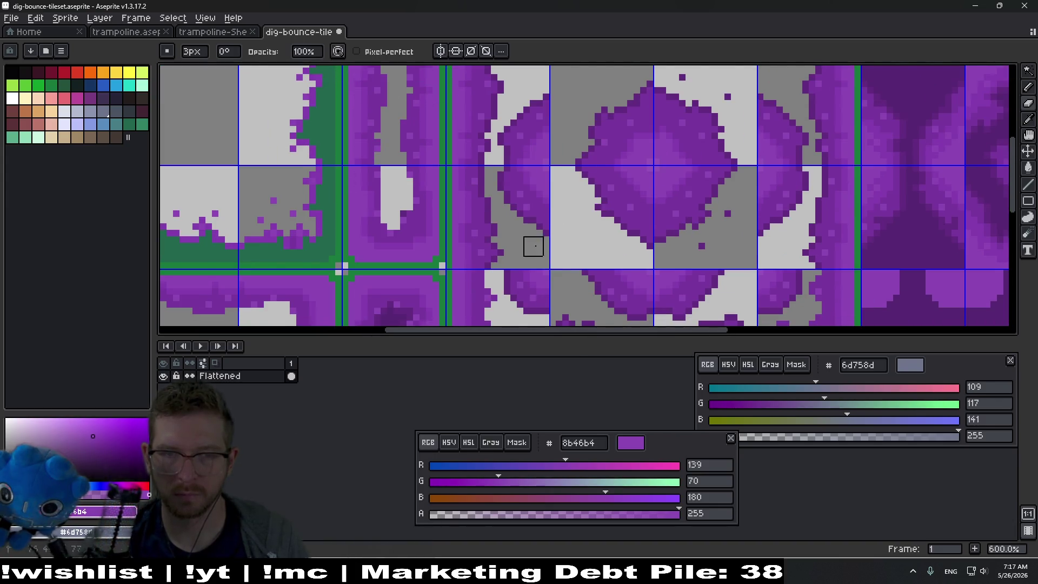
mouse_move(736, 200)
mouse_down()
mouse_move(600, 209)
mouse_move(575, 195)
mouse_up()
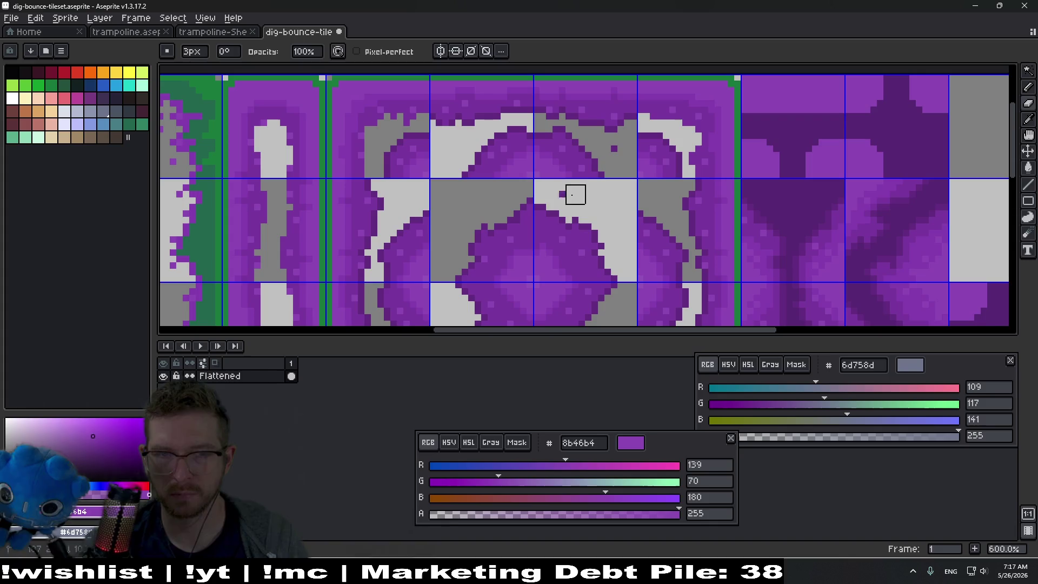
mouse_move(621, 233)
mouse_down()
mouse_move(482, 225)
mouse_move(584, 193)
mouse_move(684, 222)
mouse_up()
scroll(744, 222, down, 4)
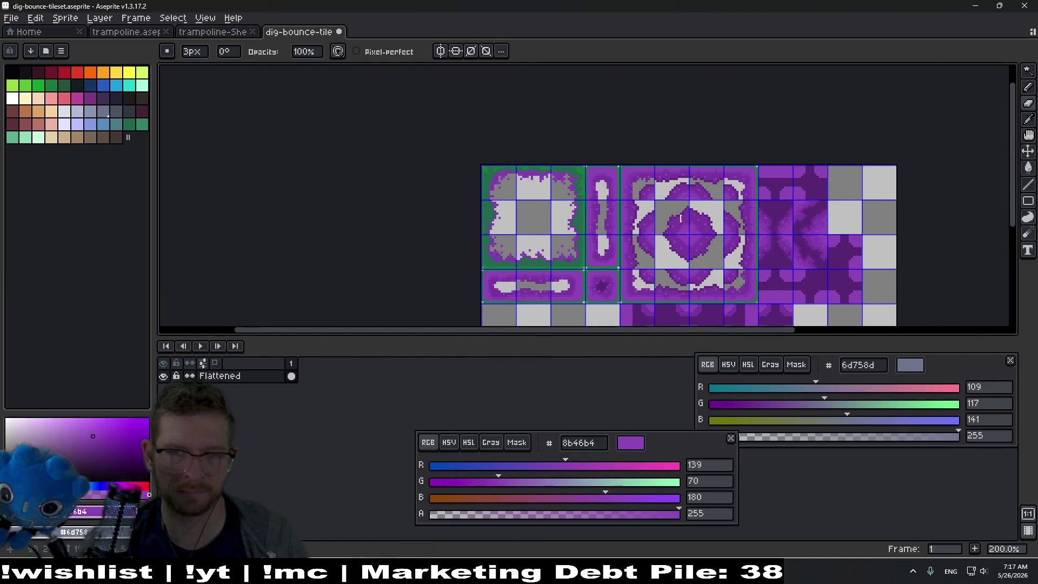
drag(661, 220, 585, 206)
scroll(611, 234, up, 2)
key(w)
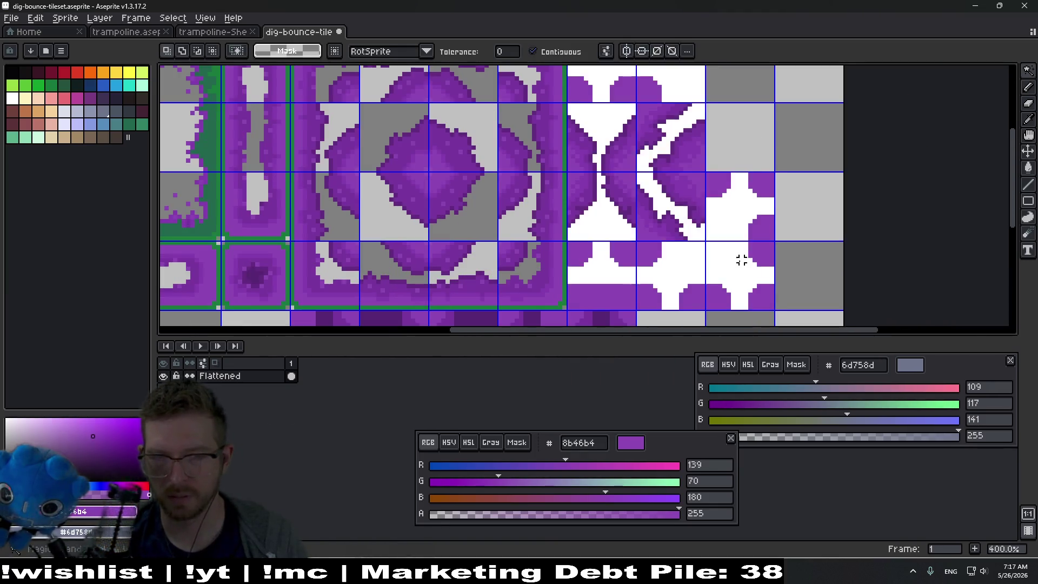
scroll(697, 246, up, 2)
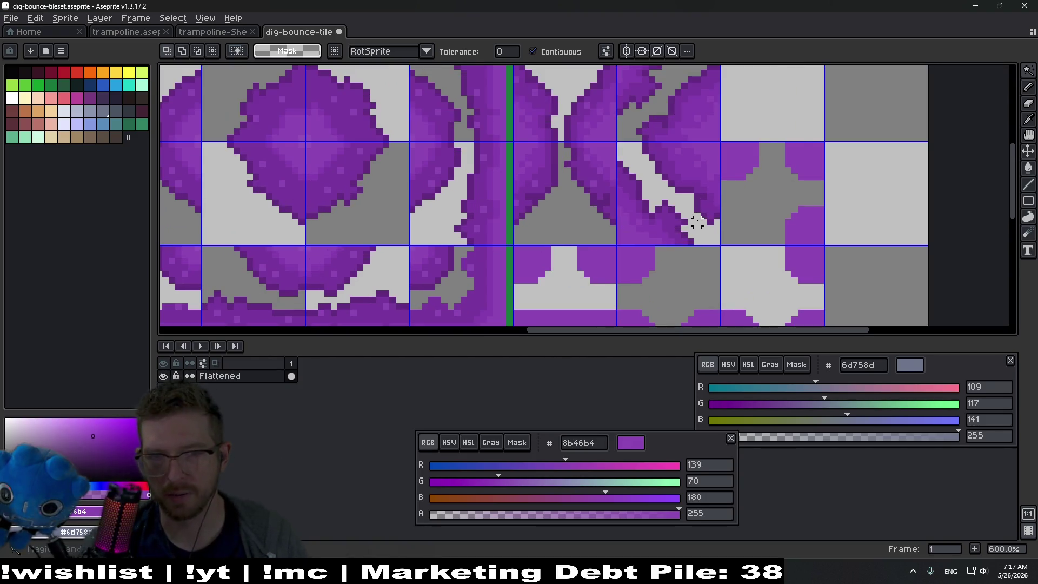
scroll(690, 158, down, 1)
click(560, 234)
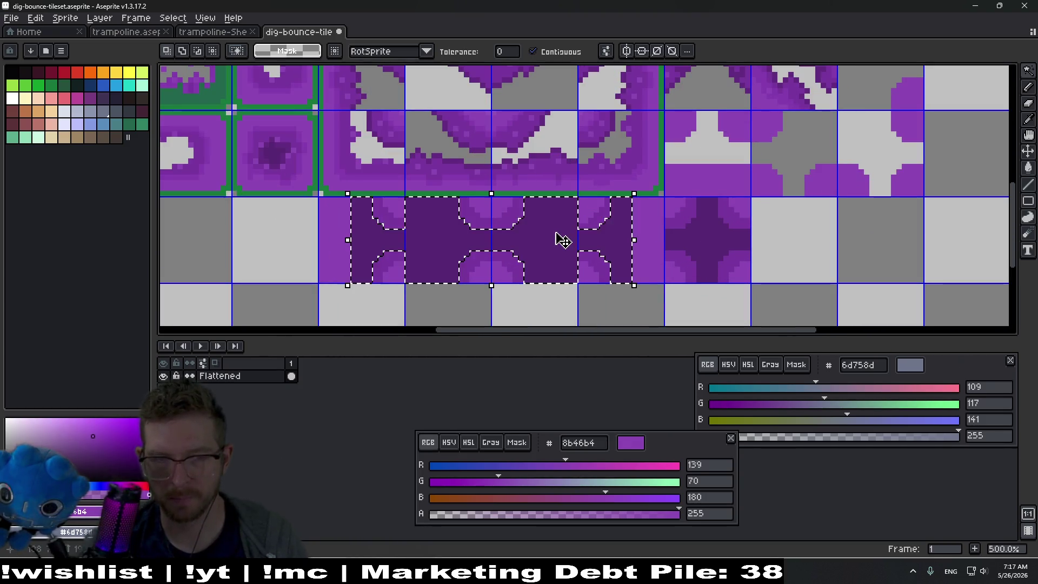
key(ctrl+d)
scroll(714, 227, down, 2)
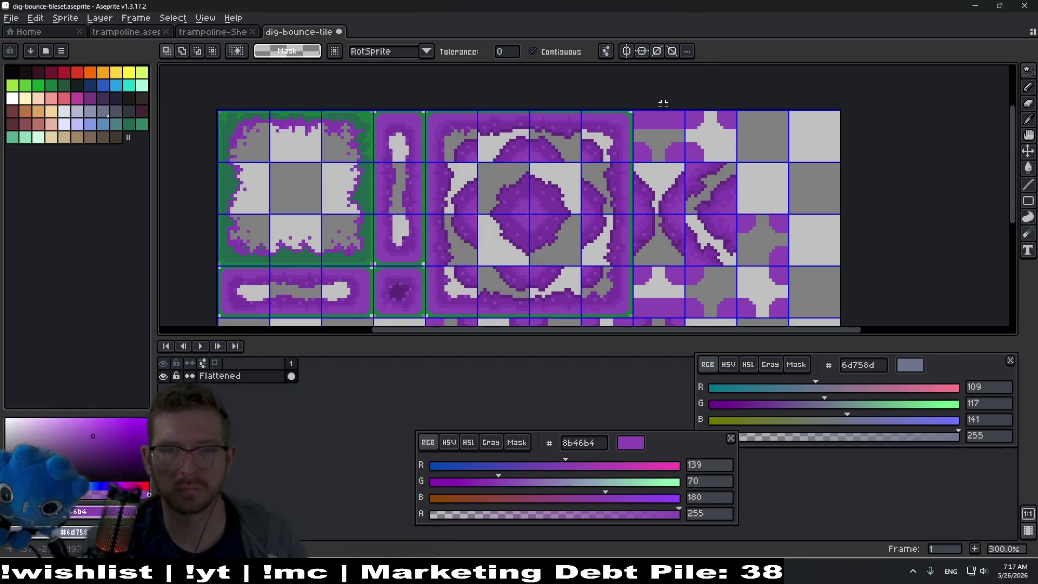
scroll(381, 176, up, 4)
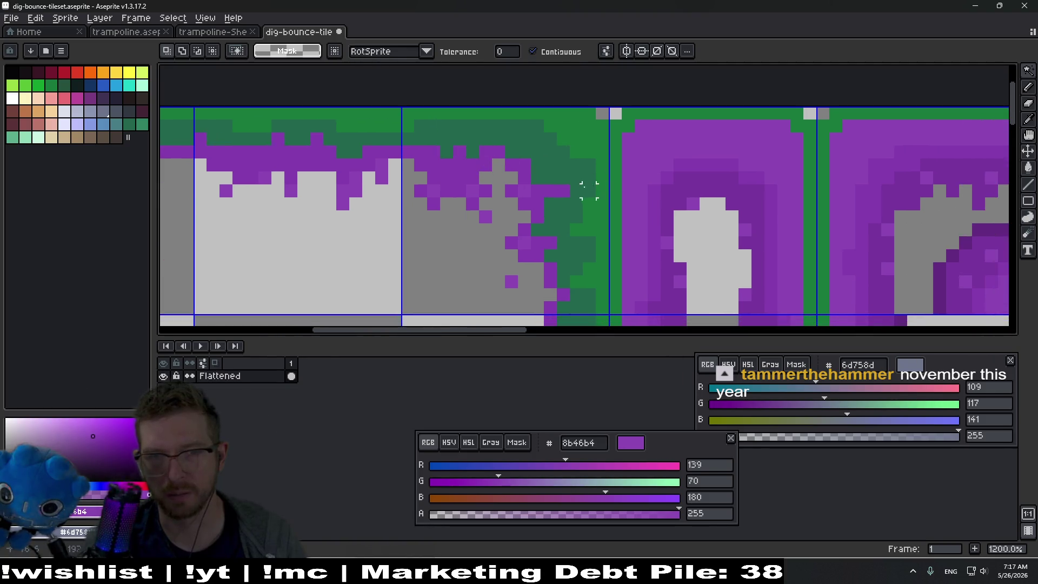
scroll(595, 186, down, 4)
Save the tileset, export it as dig-bounce-tileset.png, and switch back to Godot.
drag(568, 189, 516, 165)
key(ctrl+s)
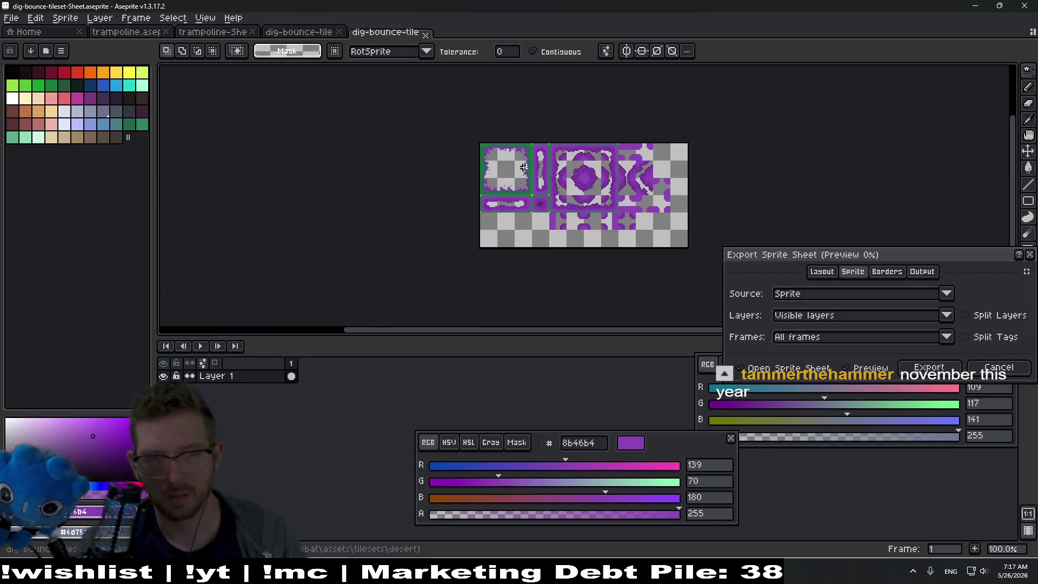
key(ctrl+shift+e)
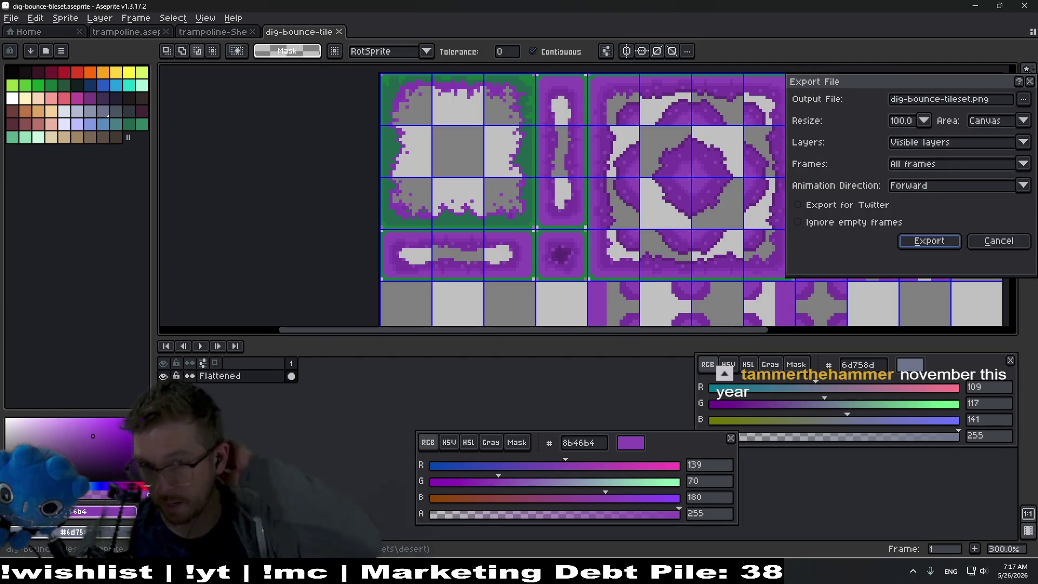
key(Return)
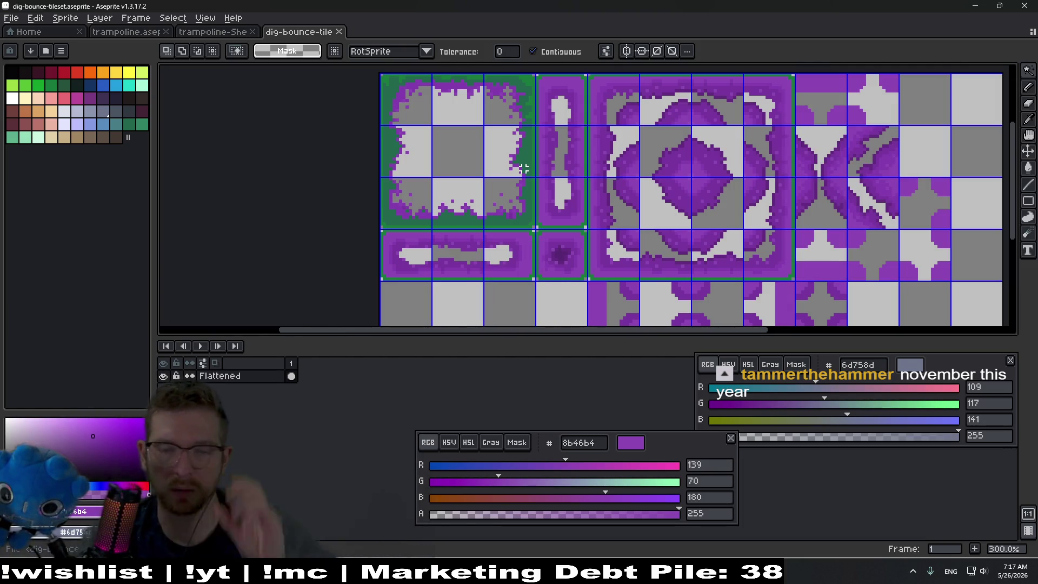
key(alt+Tab)
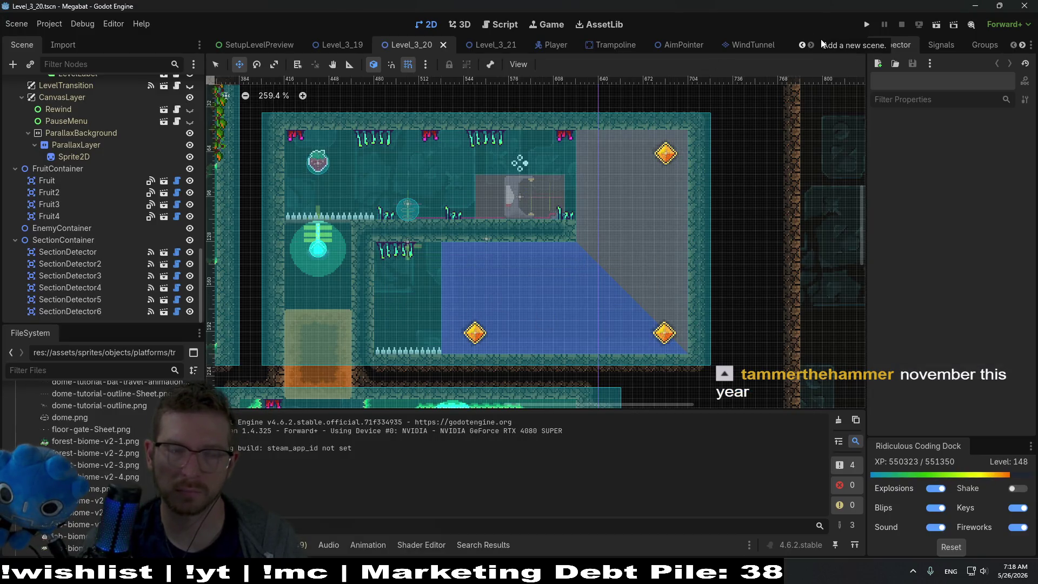
scroll(126, 160, up, 10)
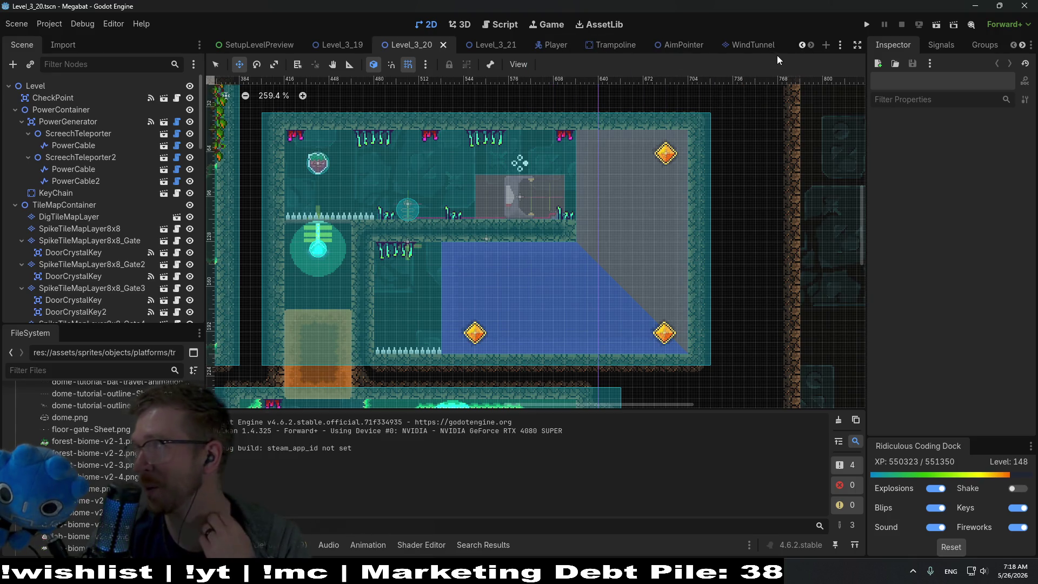
click(826, 45)
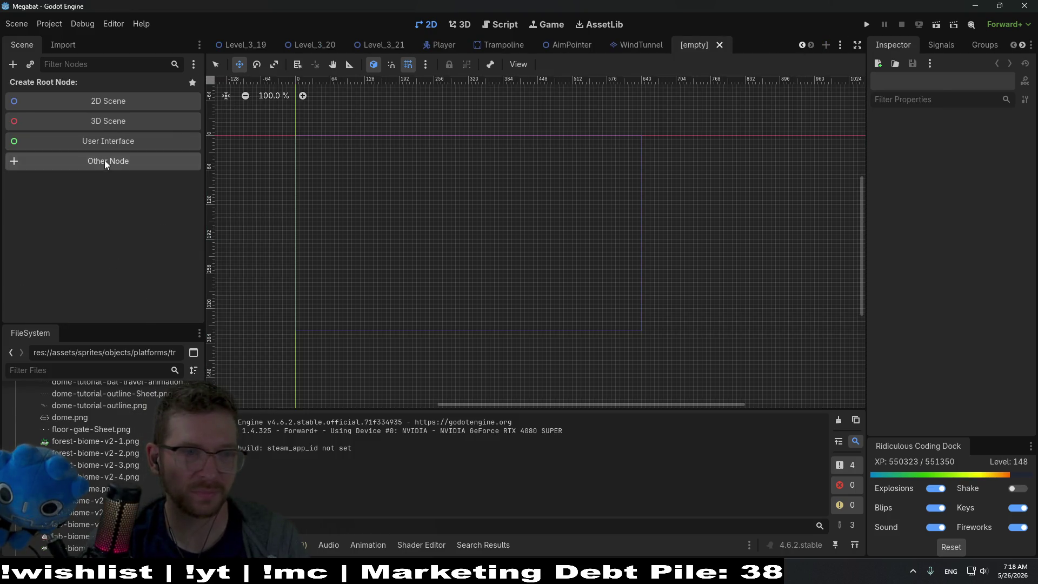
Search 'tilemap' under Other Node and make TileMapLayer the new scene's root.
click(105, 160)
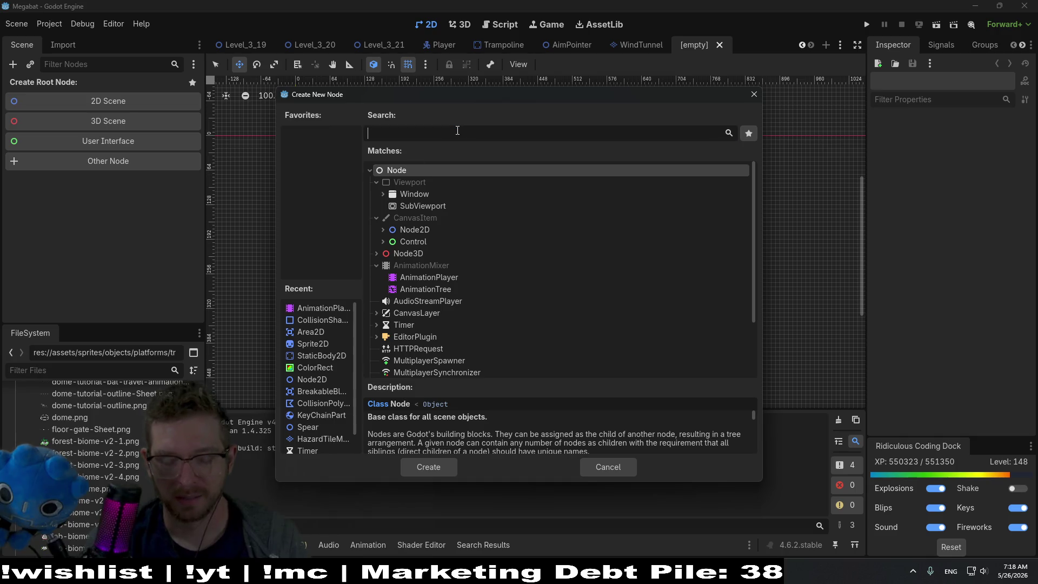
text(tilemap)
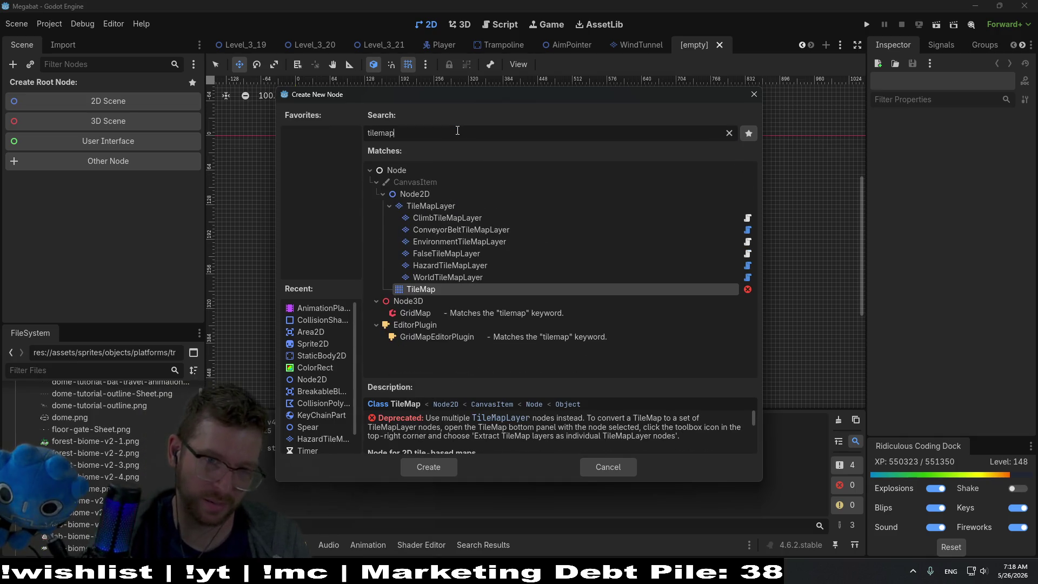
double_click(441, 203)
scroll(433, 207, up, 3)
scroll(473, 203, up, 5)
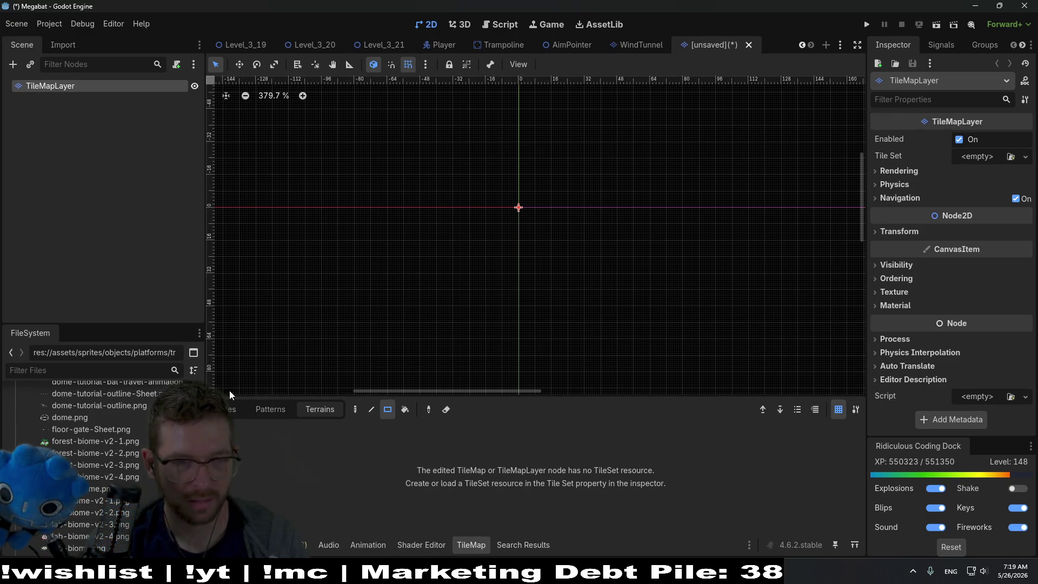
double_click(44, 90)
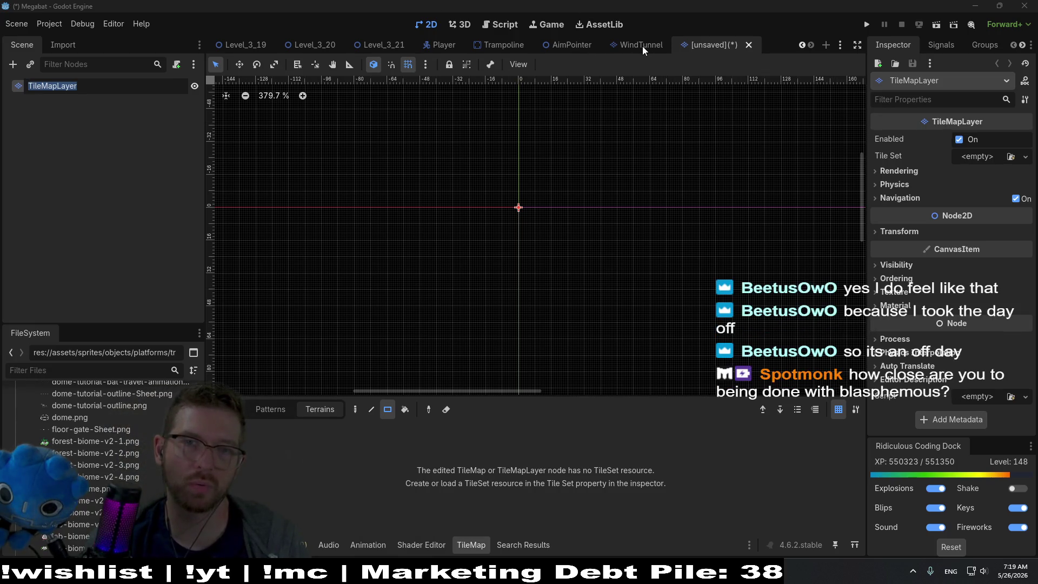
mouse_move(635, 46)
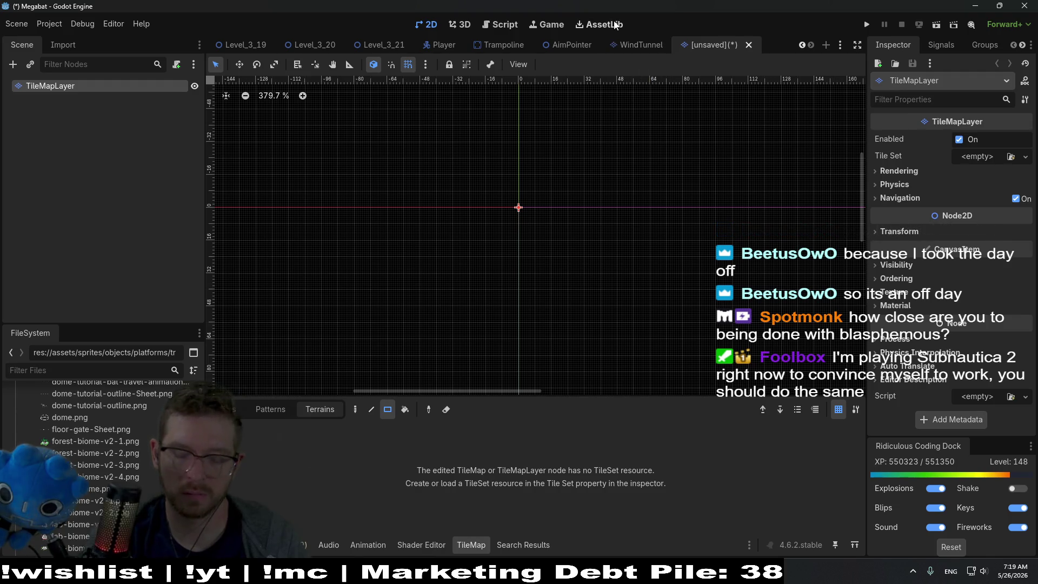
key(alt+shift+o)
Quick-open DigTileMapLayer.tscn and add a second element under Tile Set > Physics Layers.
text(digtile)
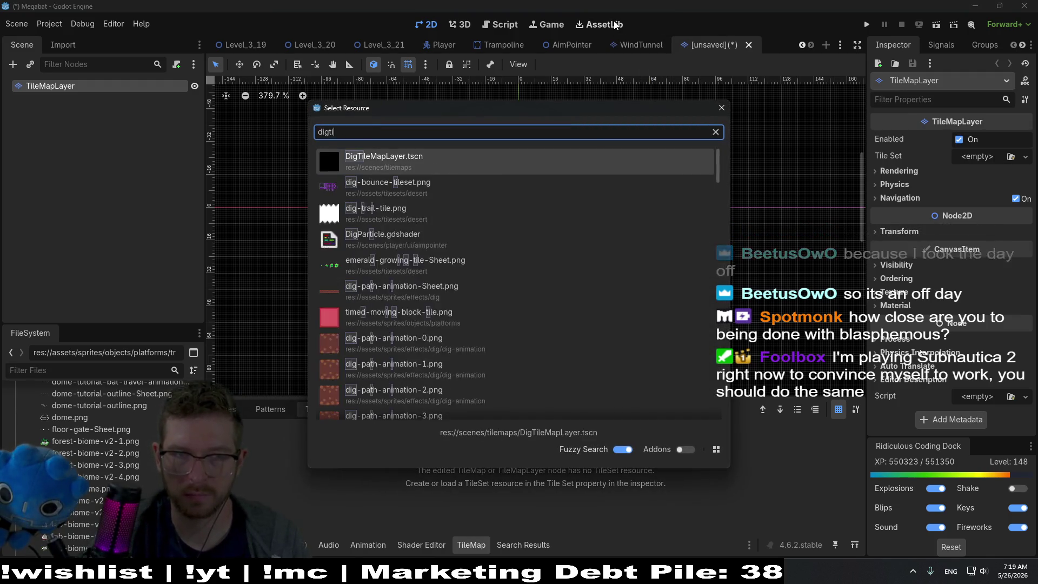
key(Return)
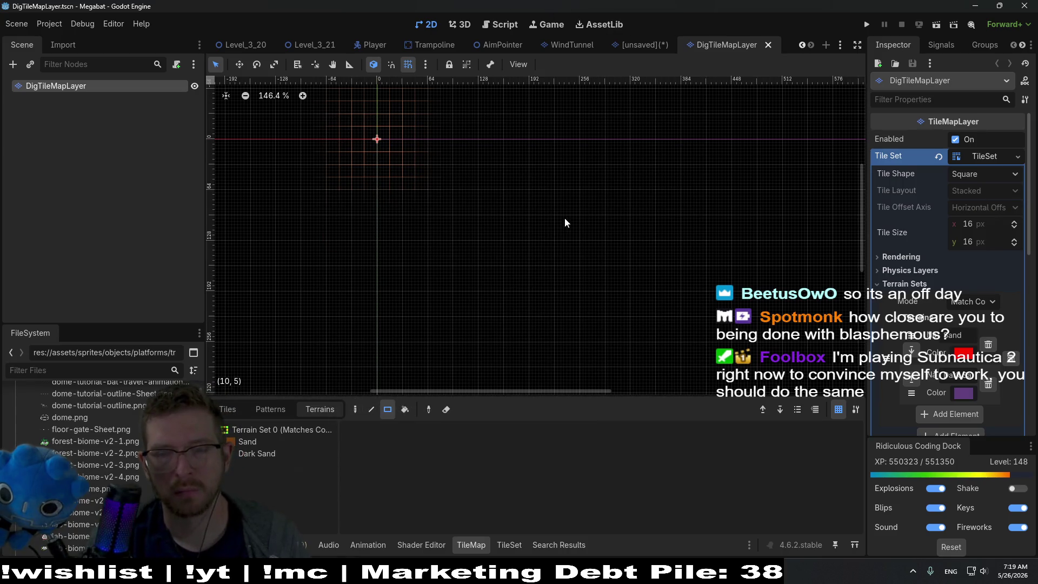
scroll(888, 227, down, 2)
click(887, 230)
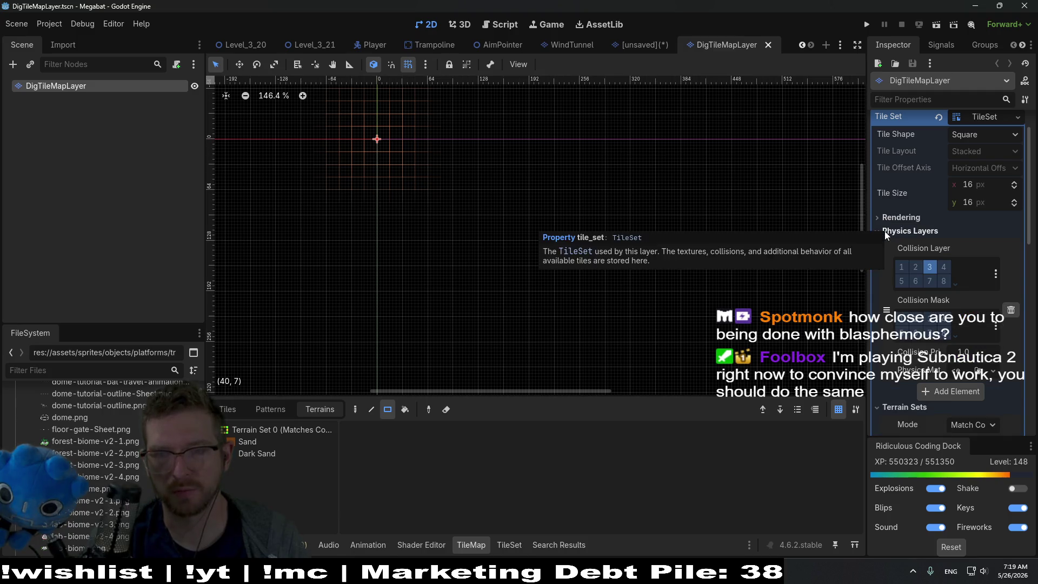
click(967, 396)
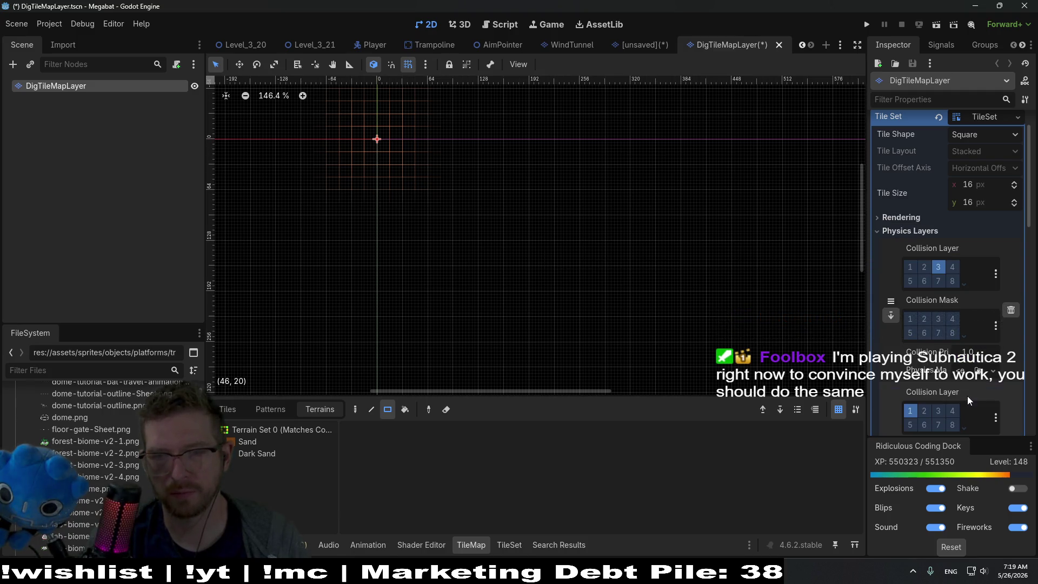
scroll(967, 392, down, 5)
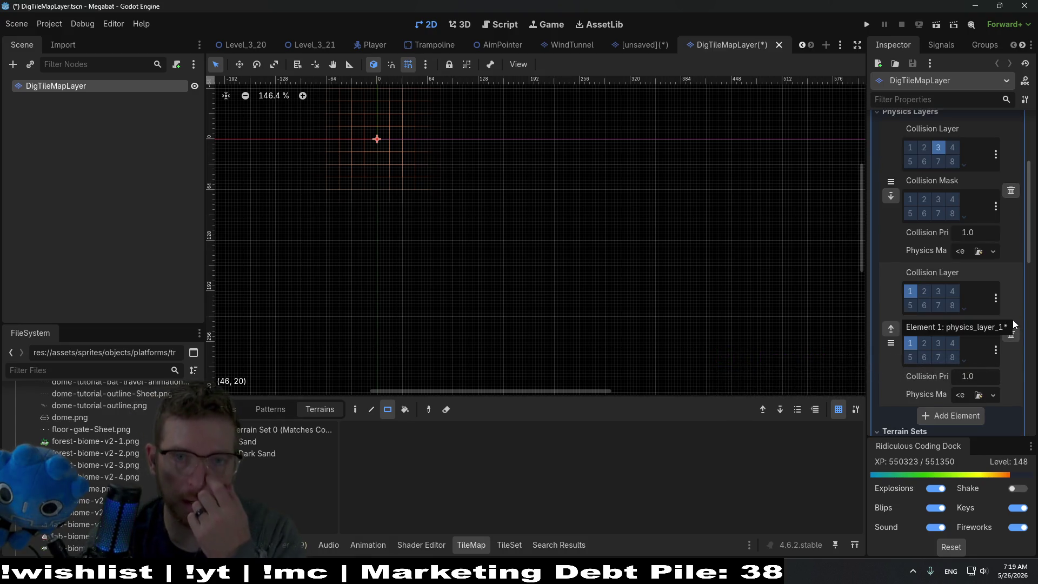
Check the new layer's named collision layers, then show the Sand terrain's tiles.
click(654, 49)
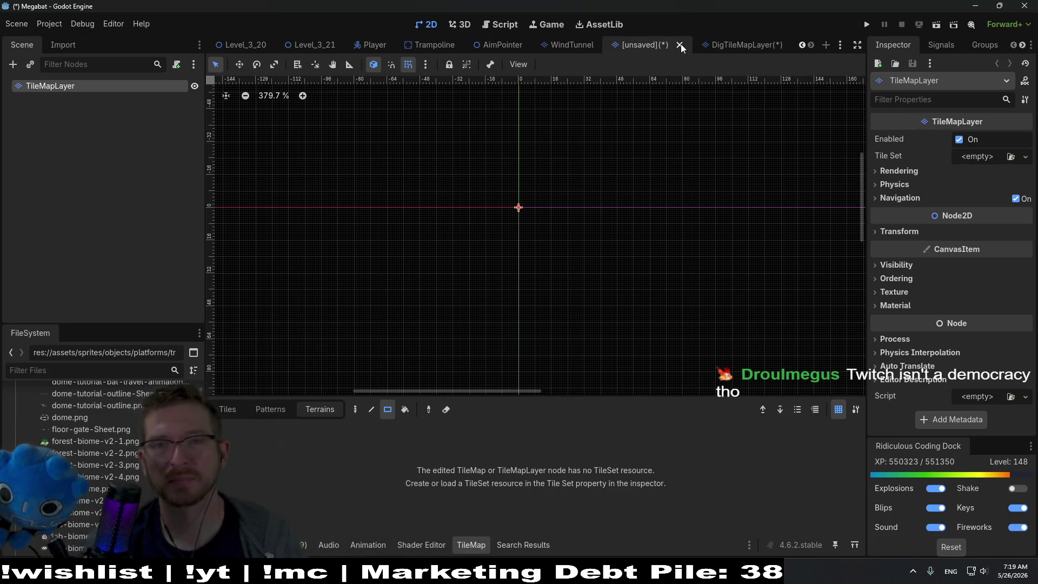
click(718, 44)
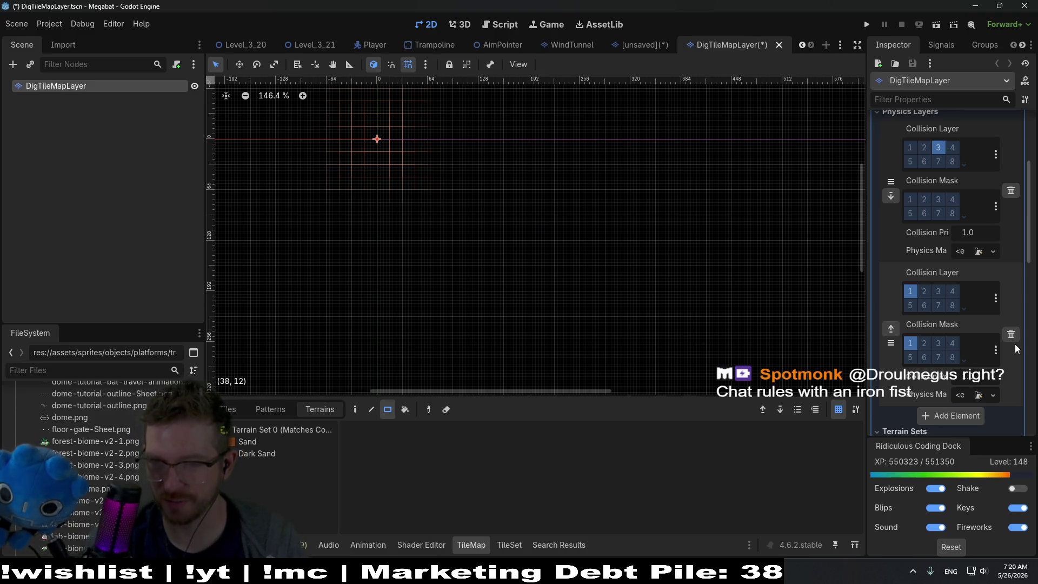
click(999, 298)
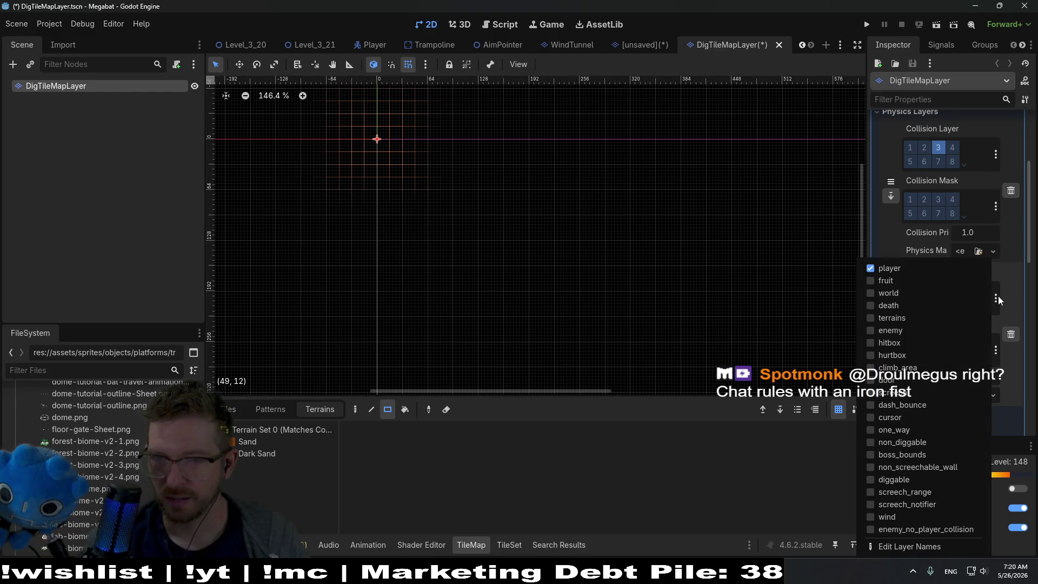
click(1005, 296)
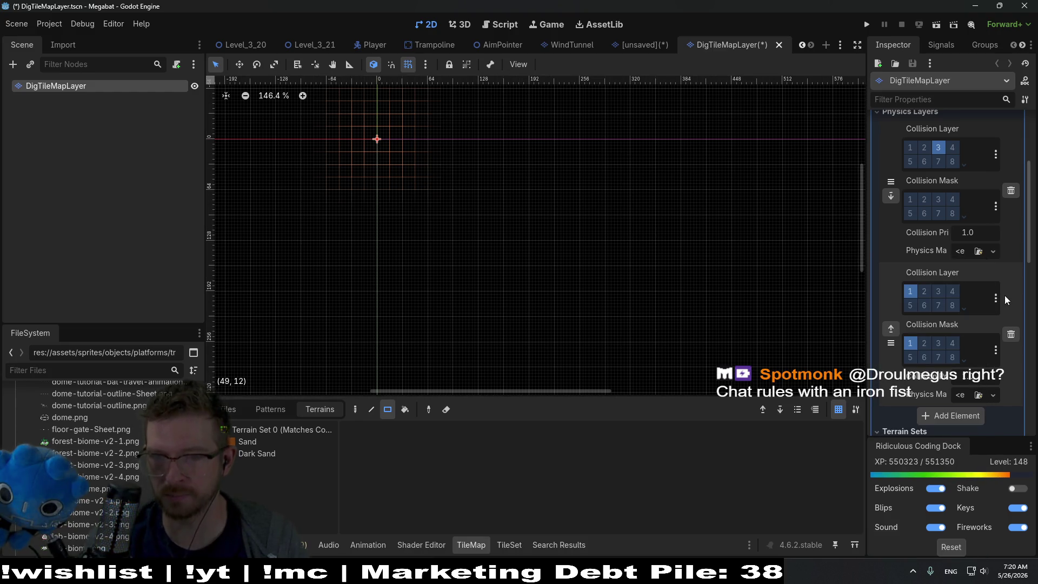
scroll(1002, 295, up, 1)
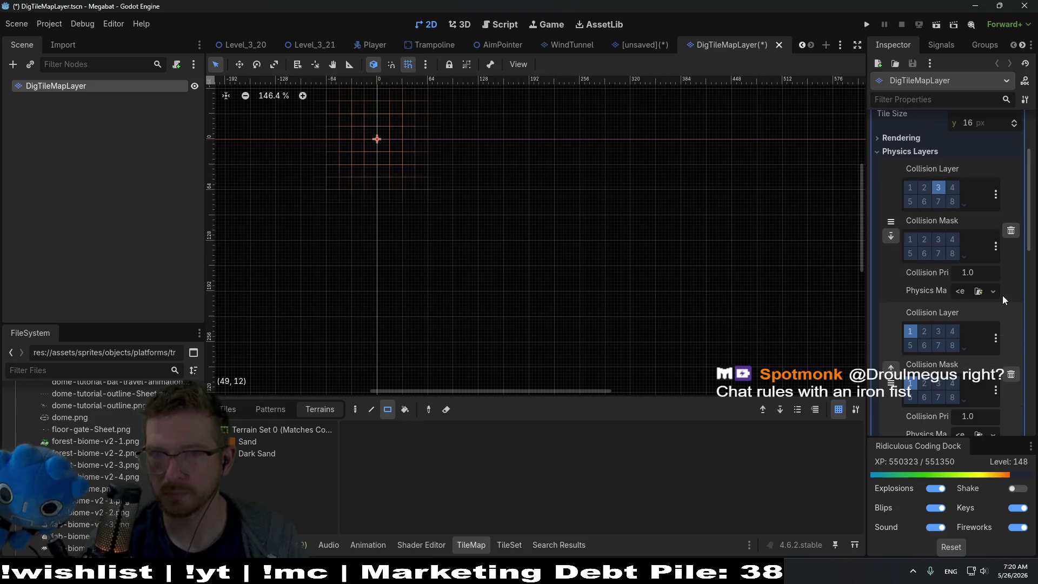
click(280, 441)
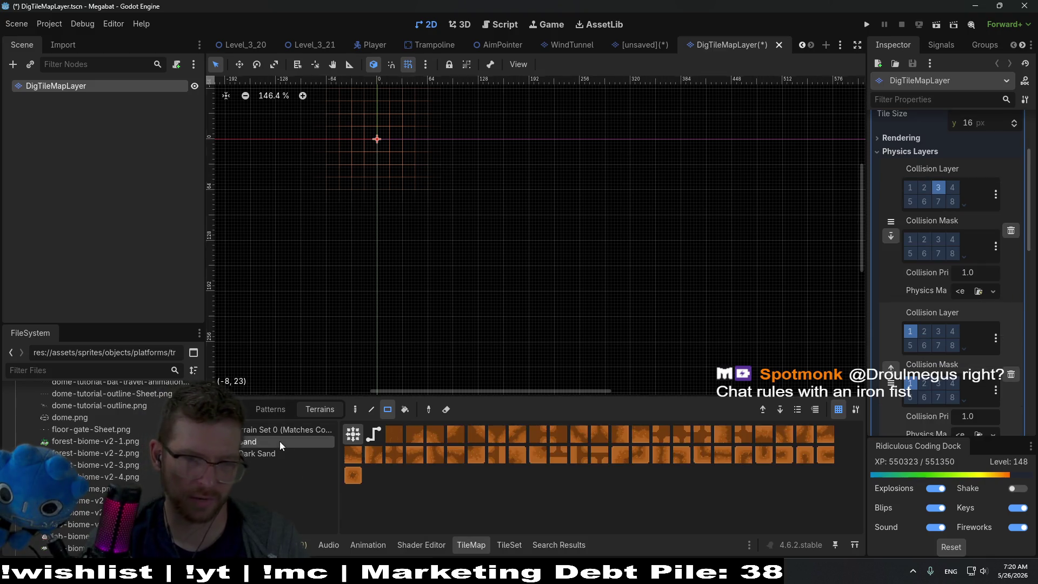
In the TileSet Paint tab, try painting Physics Layer 1, then 0, then back to 1.
click(510, 545)
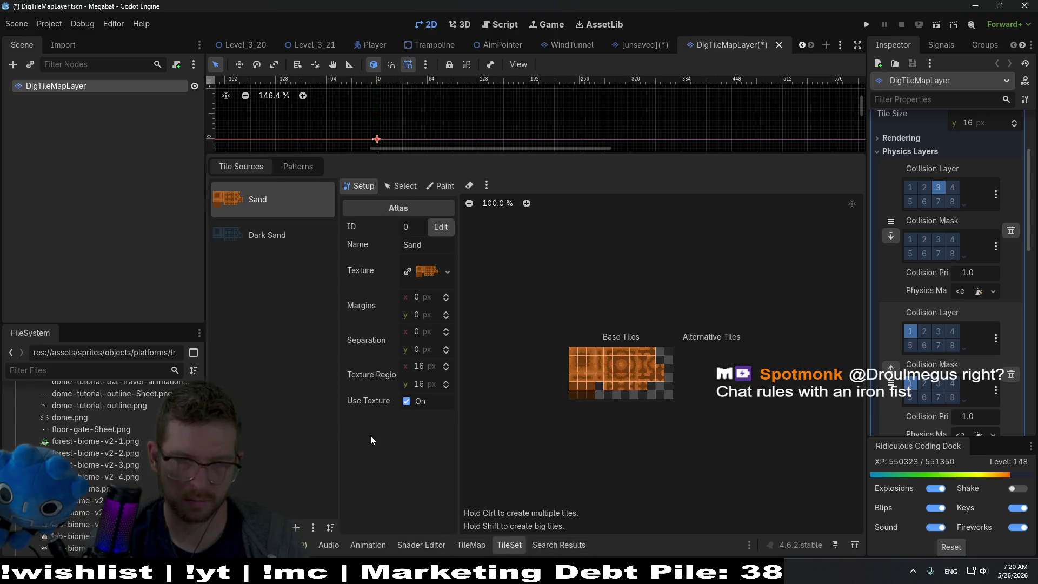
click(440, 186)
click(446, 228)
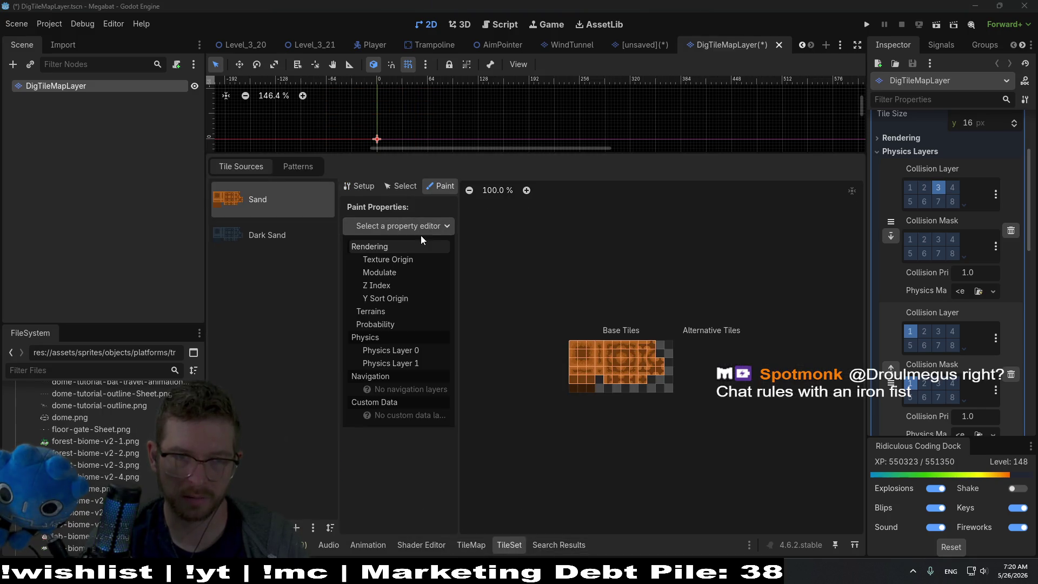
click(411, 358)
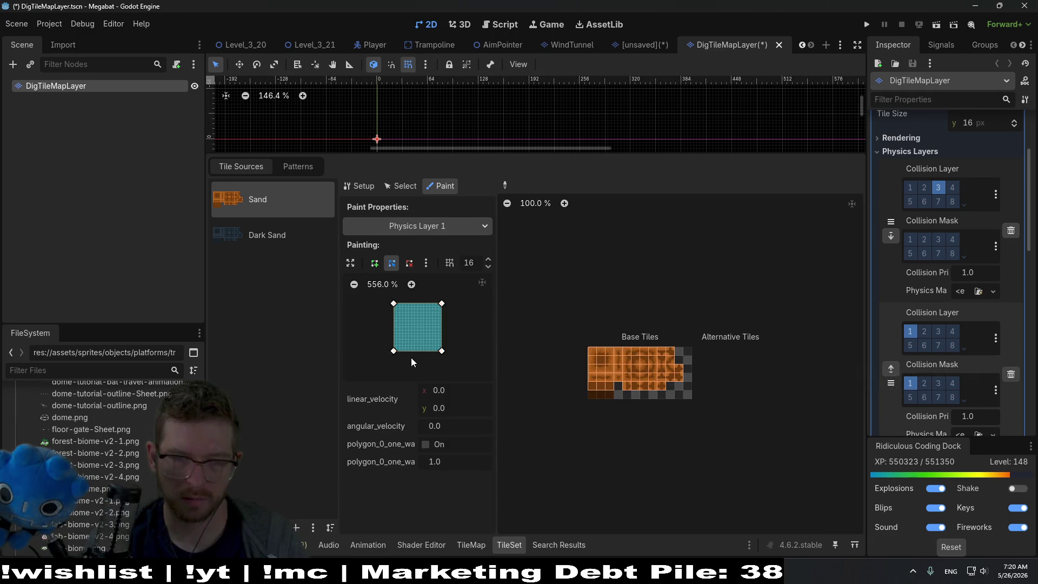
click(437, 230)
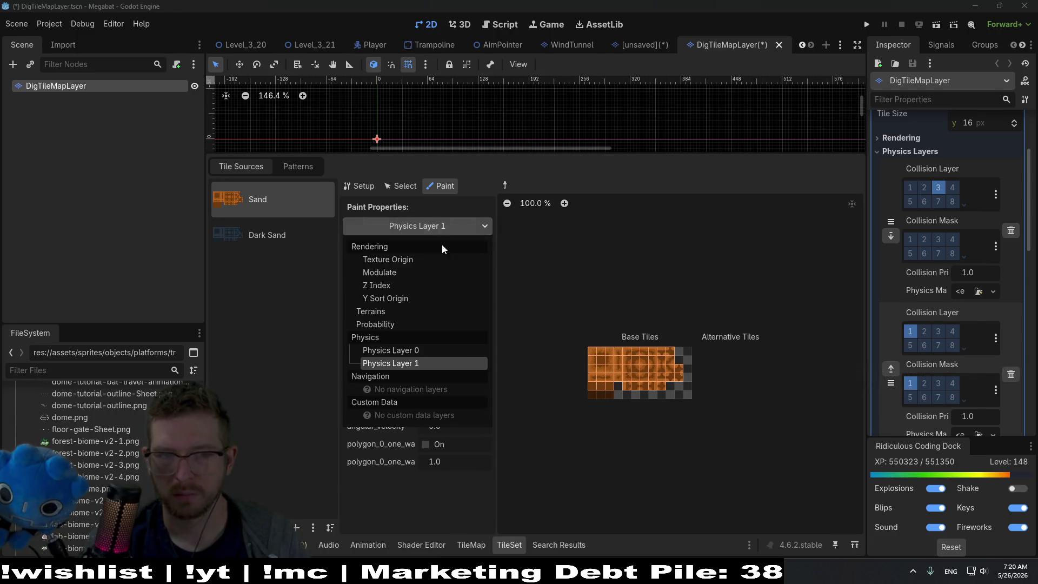
click(404, 356)
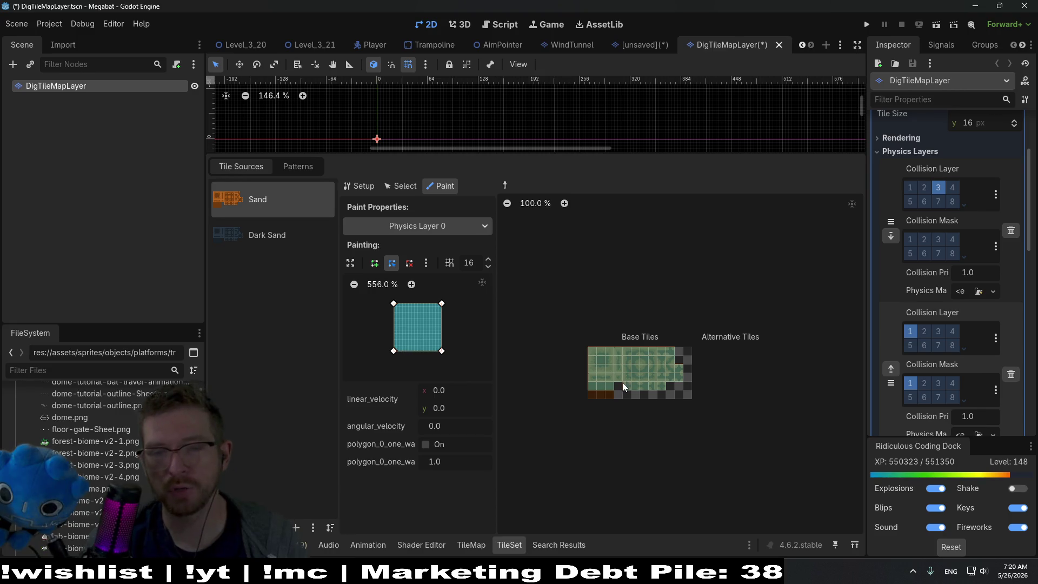
click(470, 231)
click(417, 357)
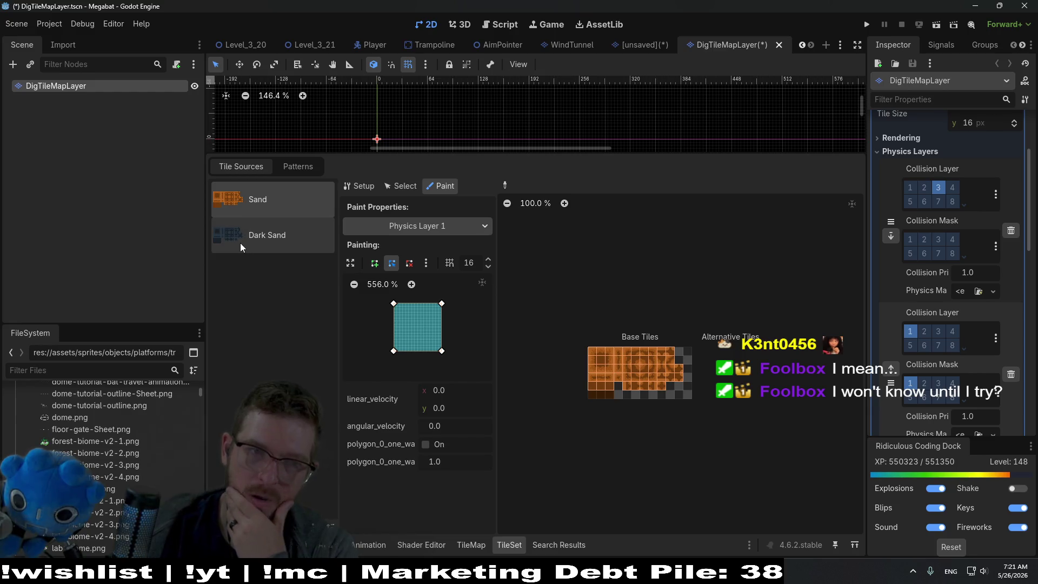
Select the Dark Sand source and choose Edit Layer Names from the Collision Layer menu.
click(254, 244)
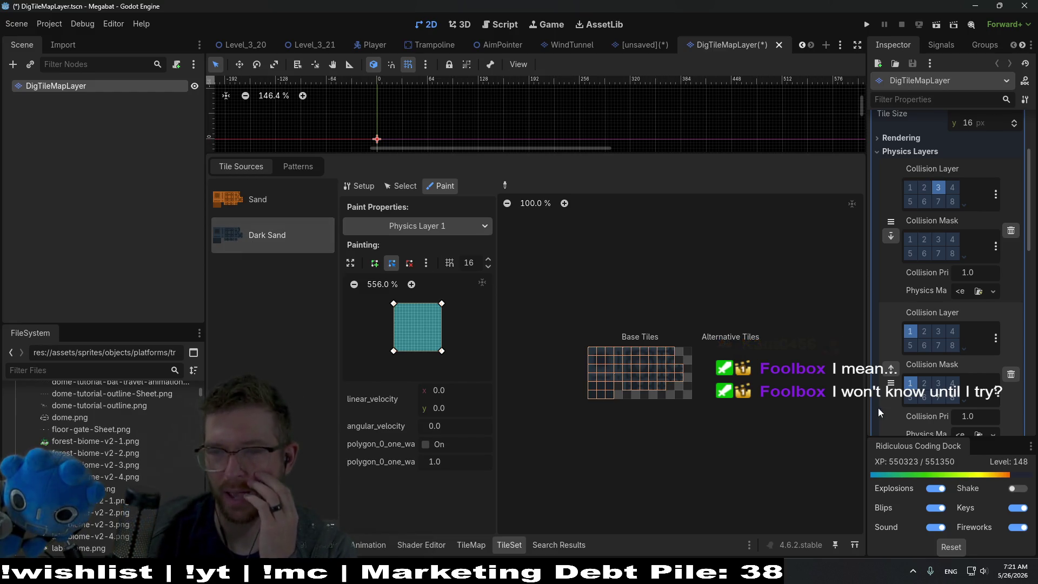
click(995, 339)
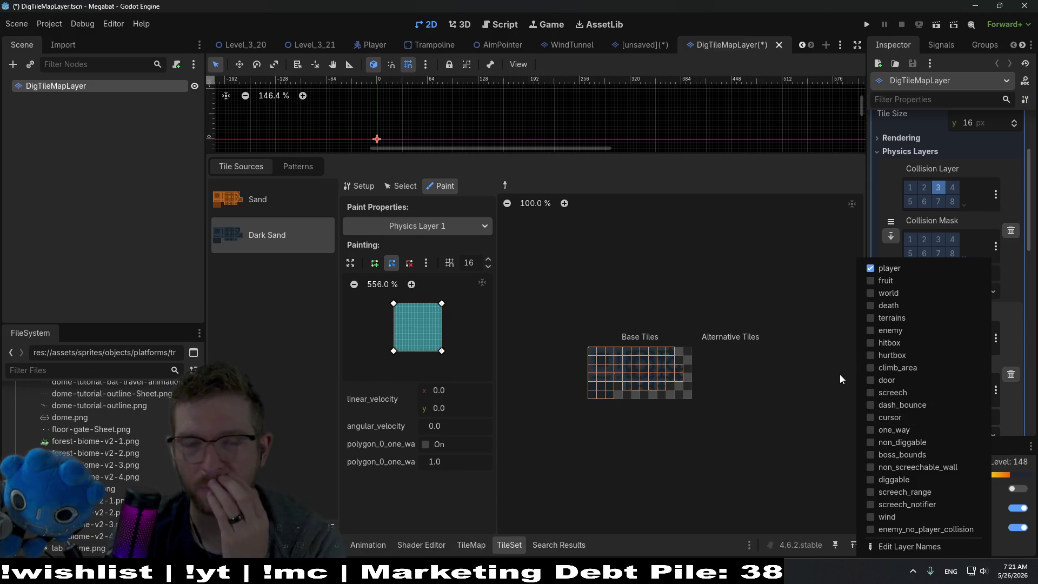
click(943, 547)
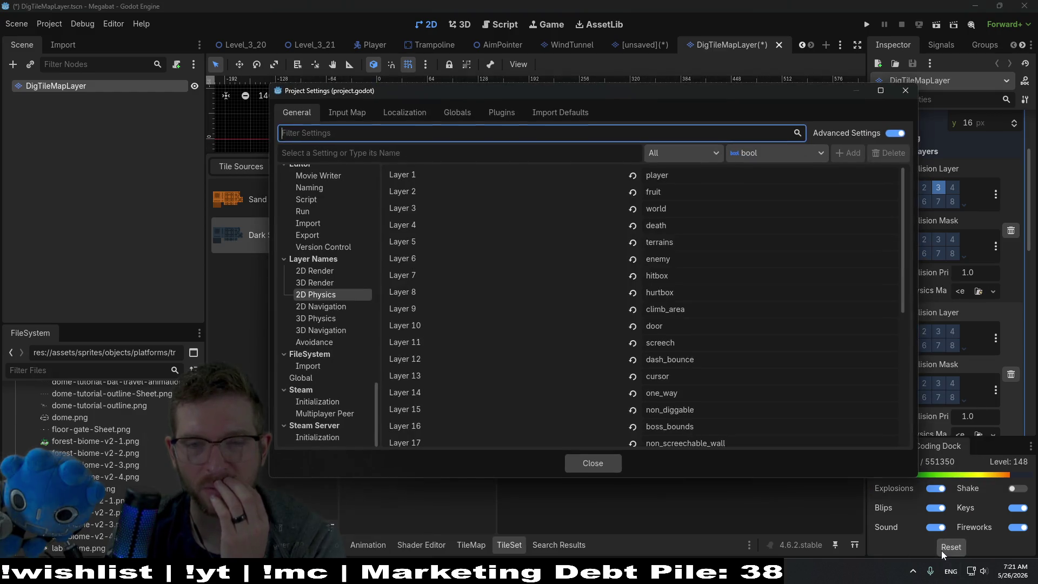
scroll(671, 394, down, 5)
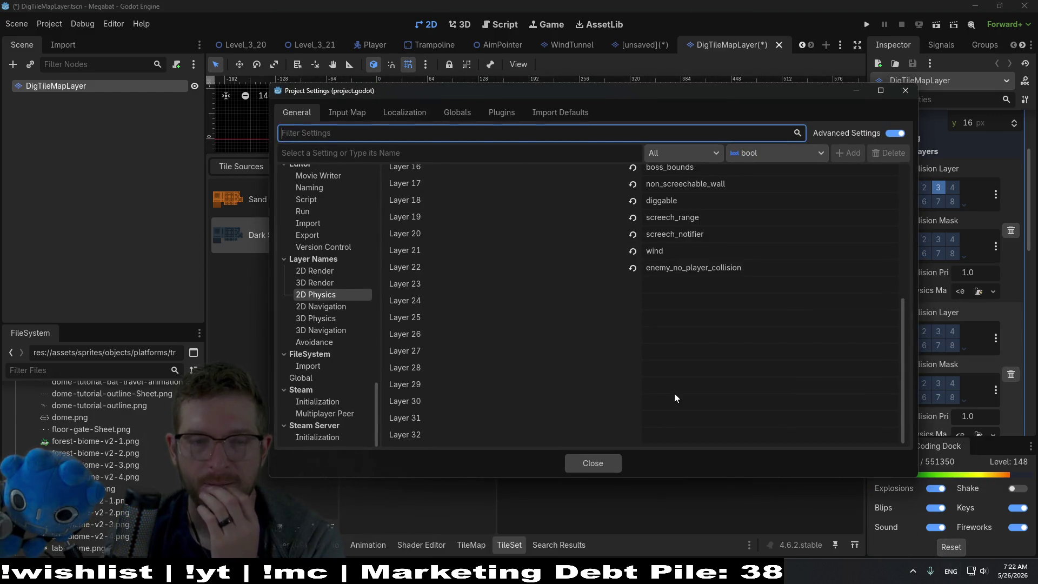
scroll(673, 394, up, 3)
scroll(674, 395, up, 1)
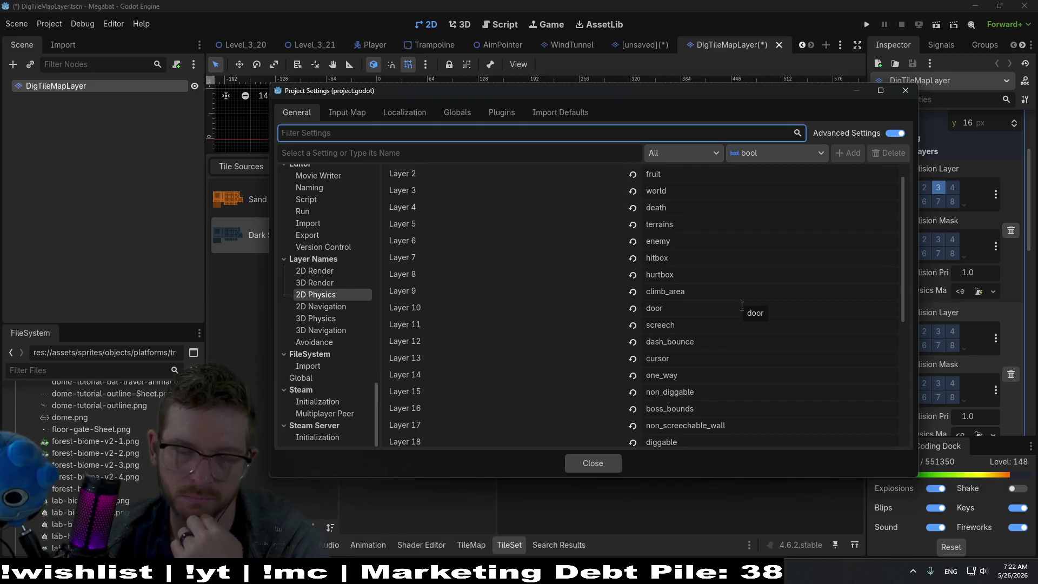
scroll(741, 306, down, 5)
scroll(732, 325, up, 2)
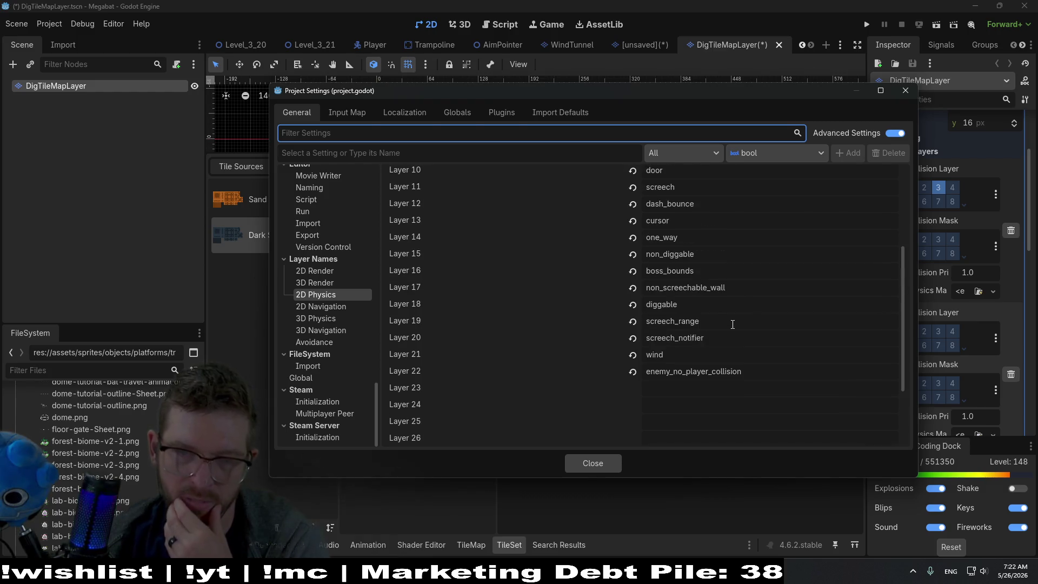
click(687, 395)
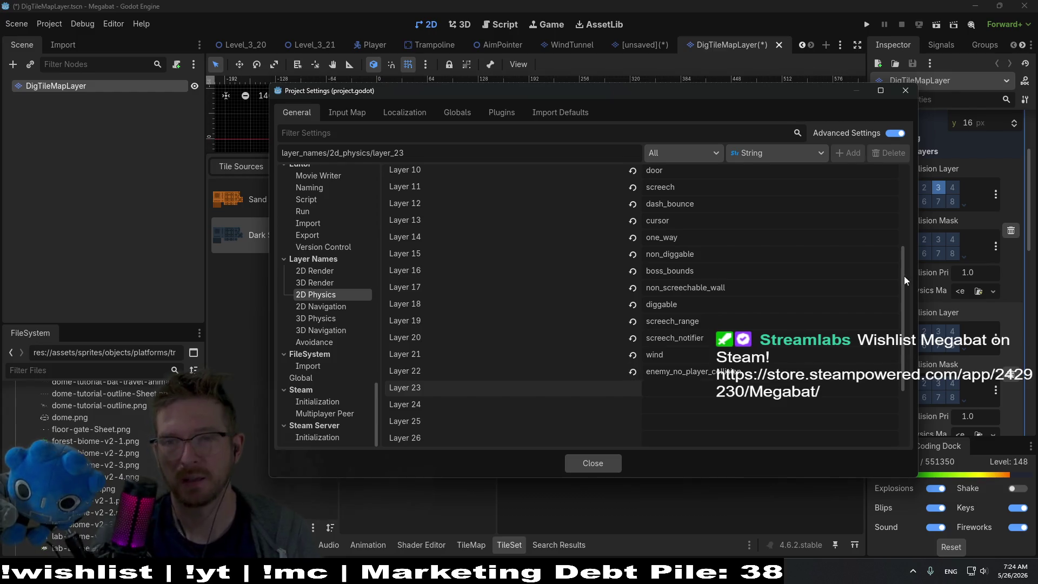
Close Project Settings and trash the second Physics Layer in the tile set's Inspector.
click(906, 91)
click(1012, 374)
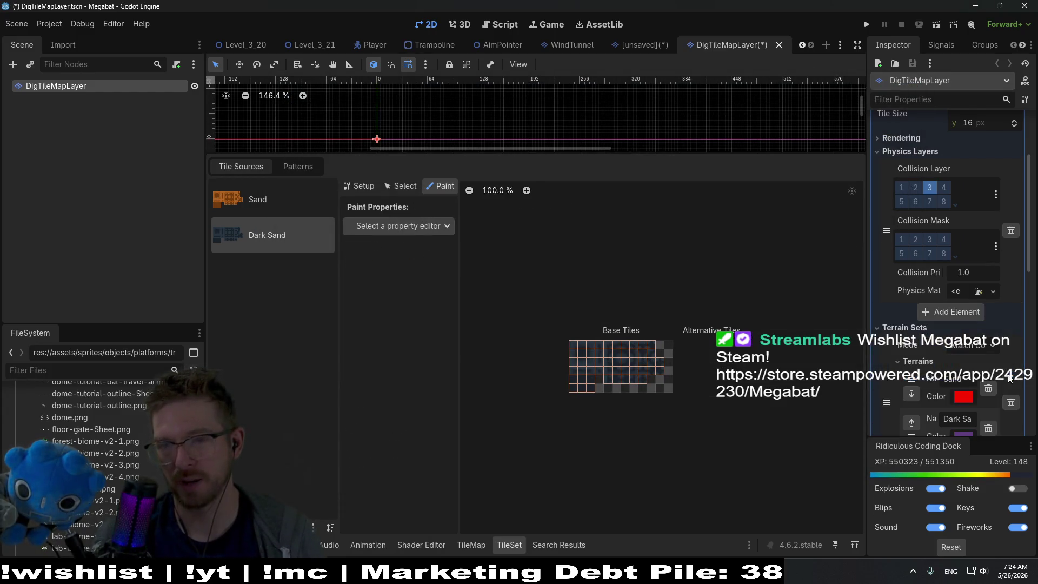
Close the DigTileMapLayer tab, choosing Don't Save.
scroll(935, 352, up, 2)
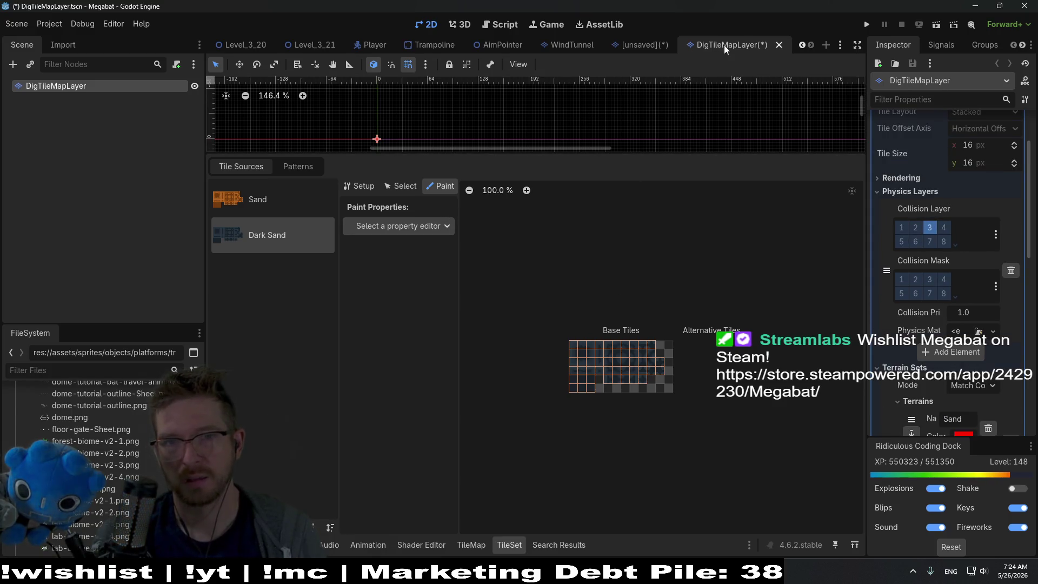
click(779, 45)
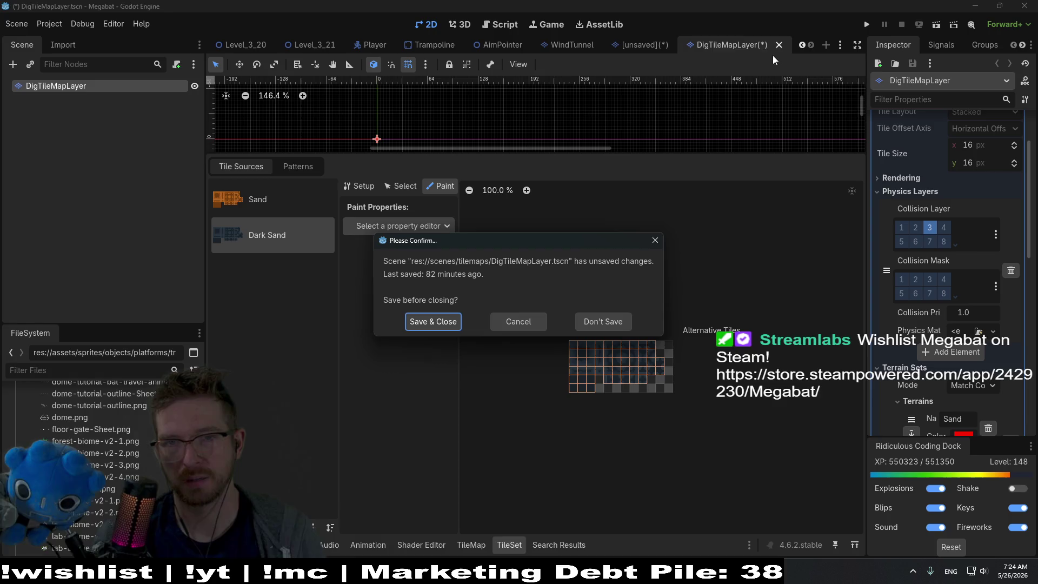
click(621, 325)
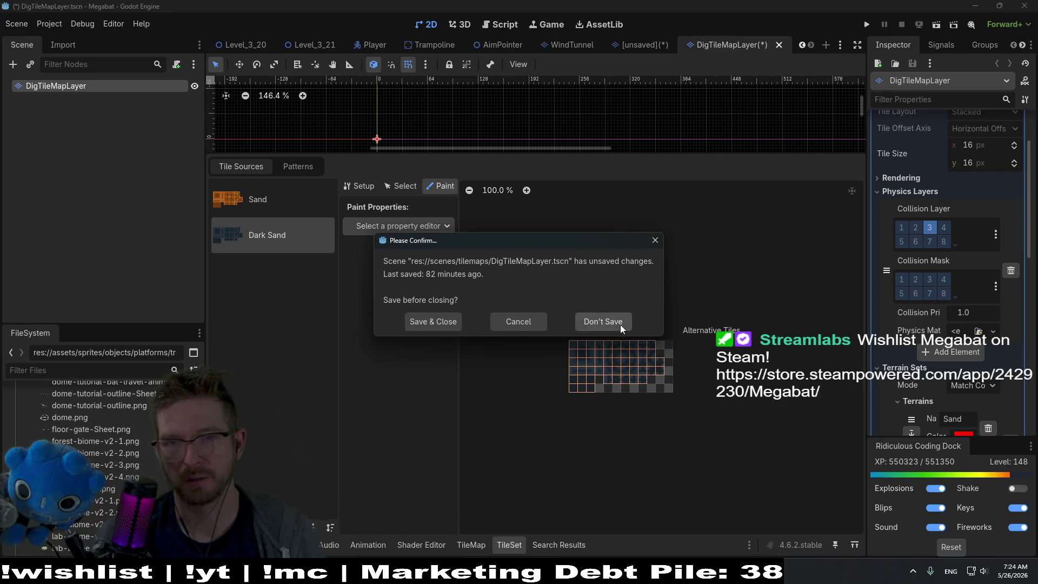
Quick-open DigTileMapLayer.tscn again, then close its tab once more.
key(shift+alt+o)
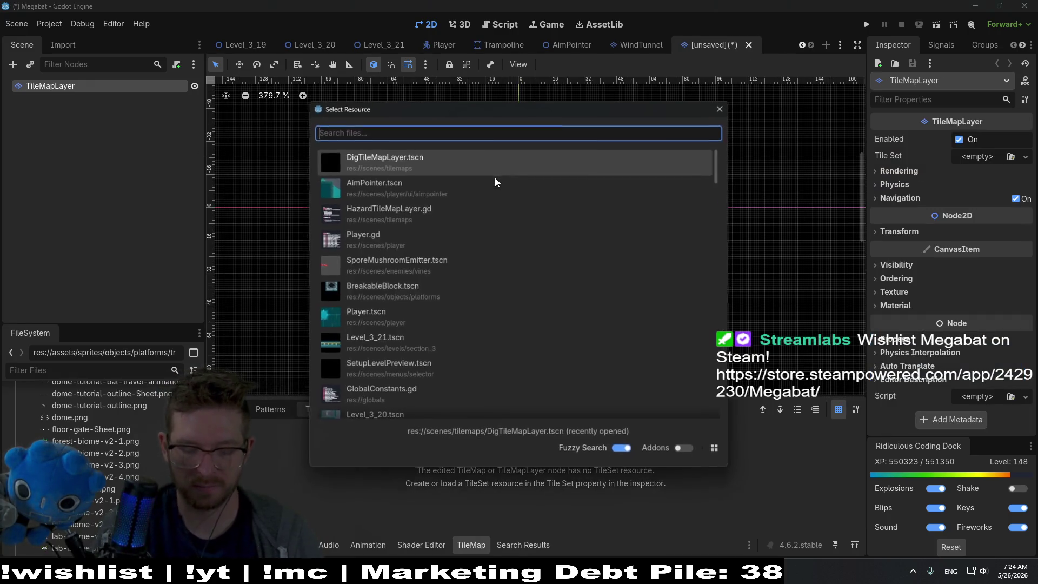
text(digtile)
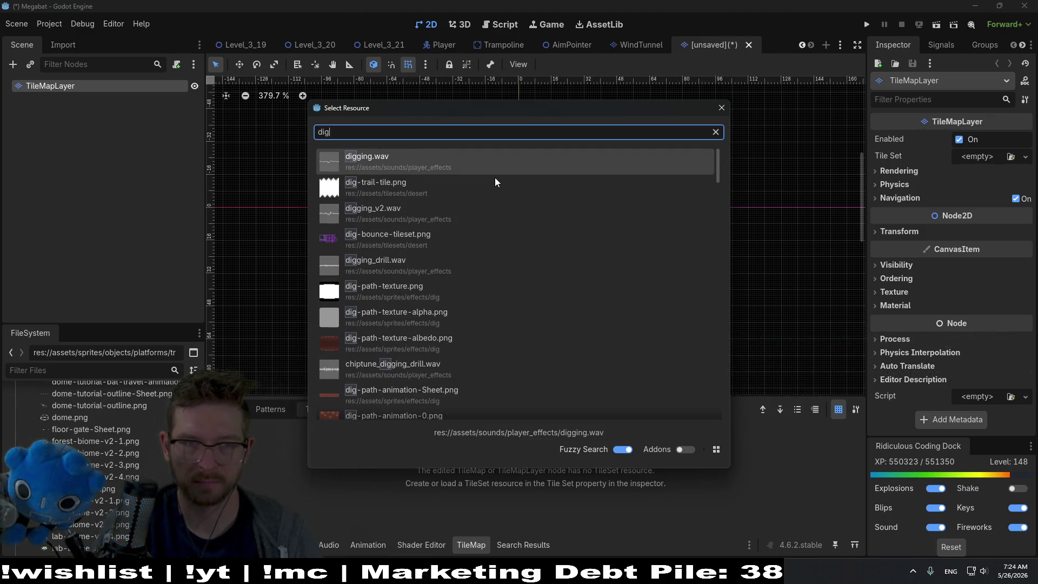
key(Return)
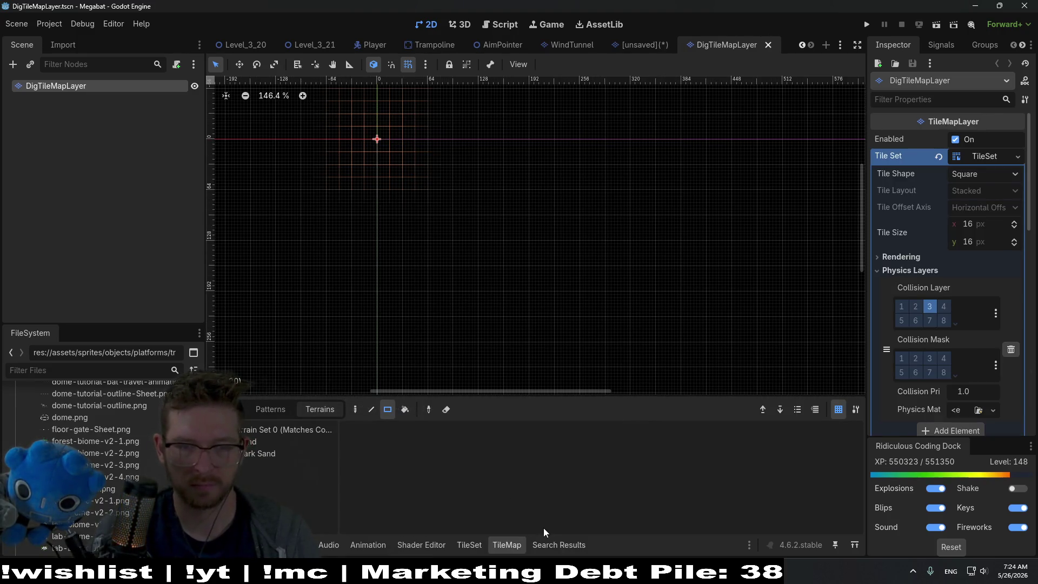
scroll(910, 355, down, 3)
scroll(910, 356, up, 2)
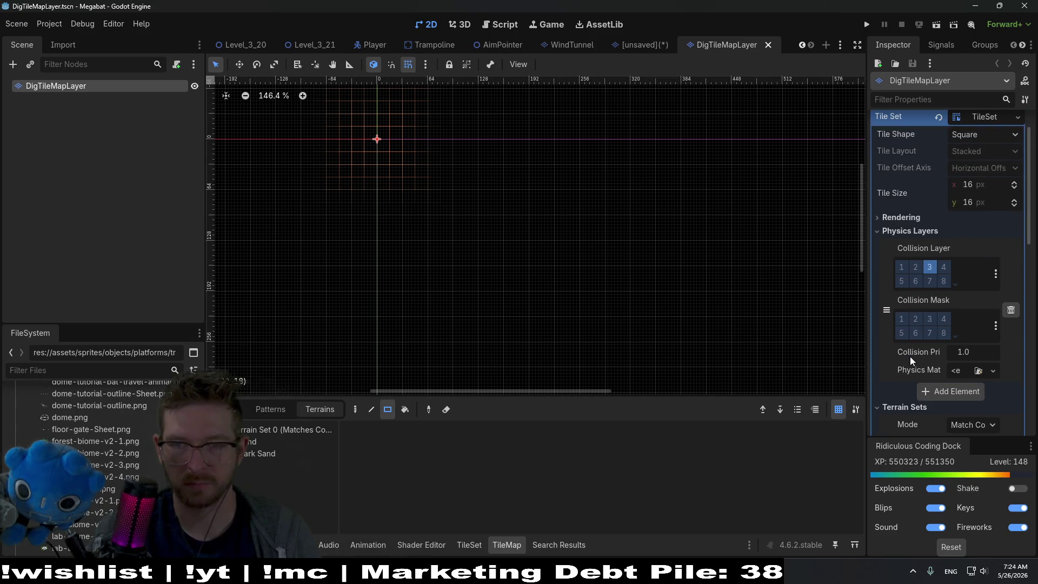
middle_click(741, 48)
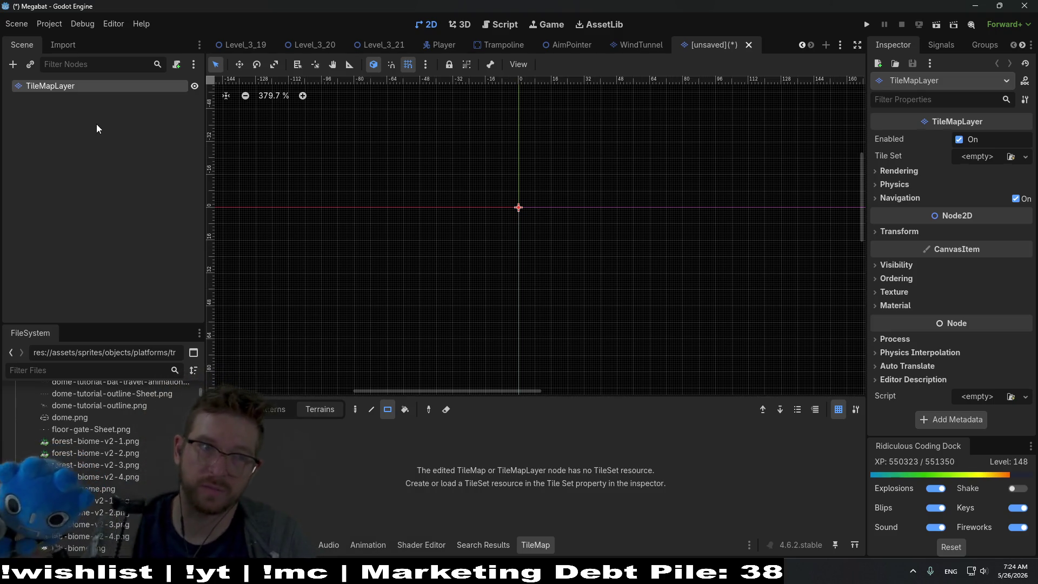
Rename the TileMapLayer node to BounceTileMapLayer.
double_click(61, 86)
text(Bo)
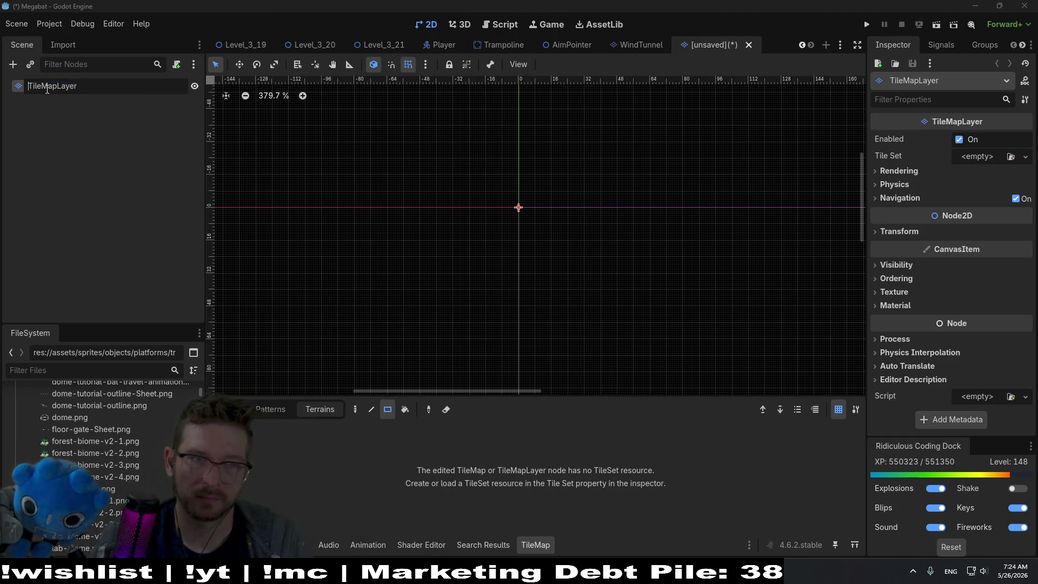
text(unce)
key(Return)
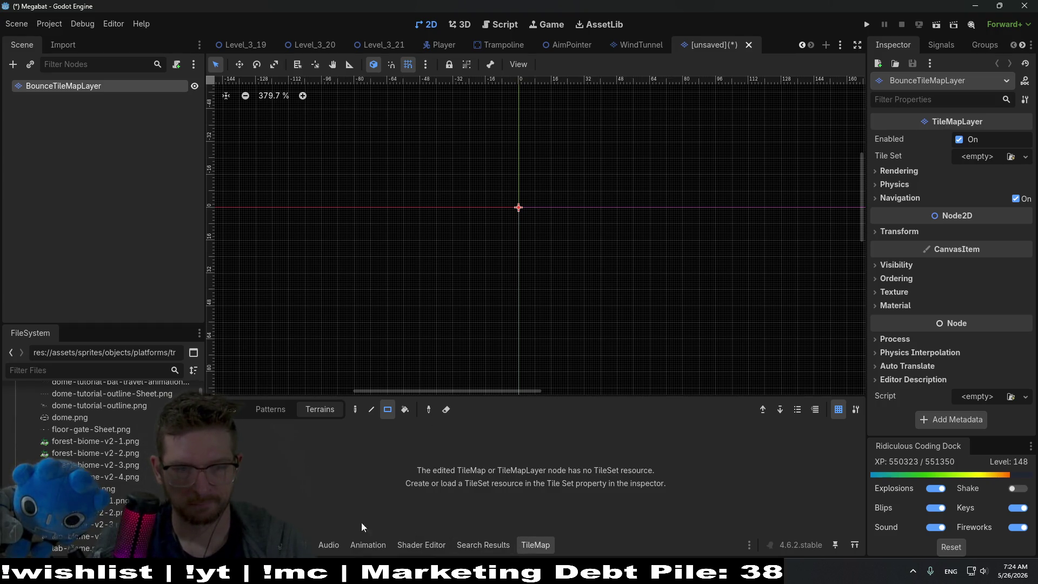
Assign a New TileSet to the layer and search the FileSystem for 'ce'.
click(227, 409)
click(488, 541)
click(534, 544)
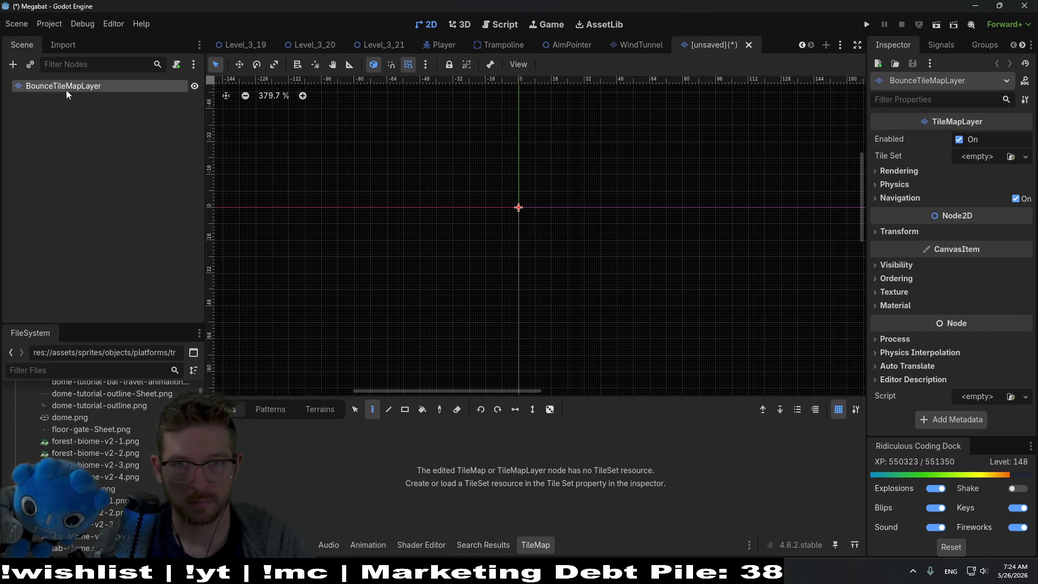
click(989, 155)
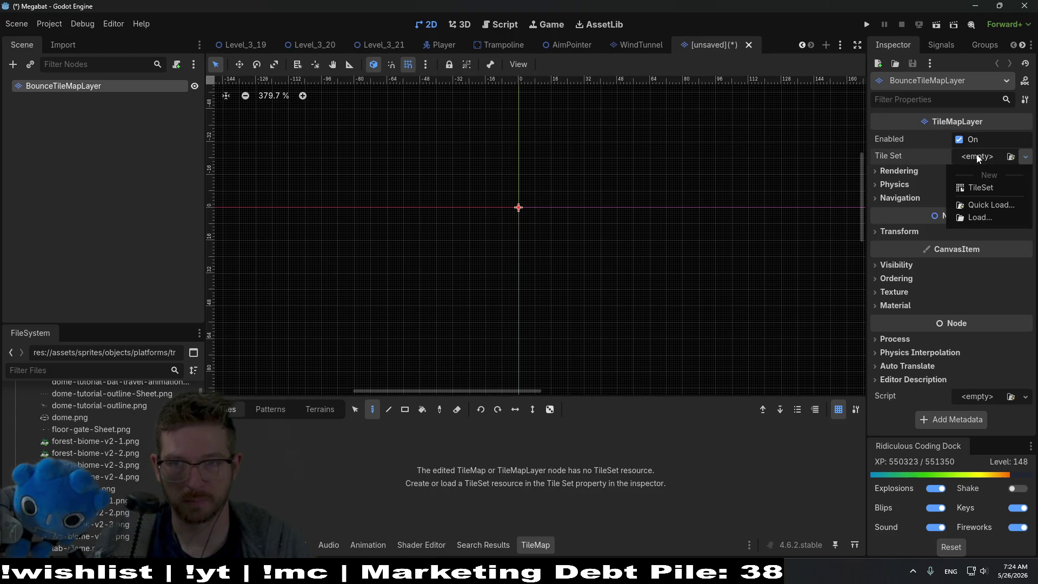
click(992, 188)
click(89, 371)
text(ce)
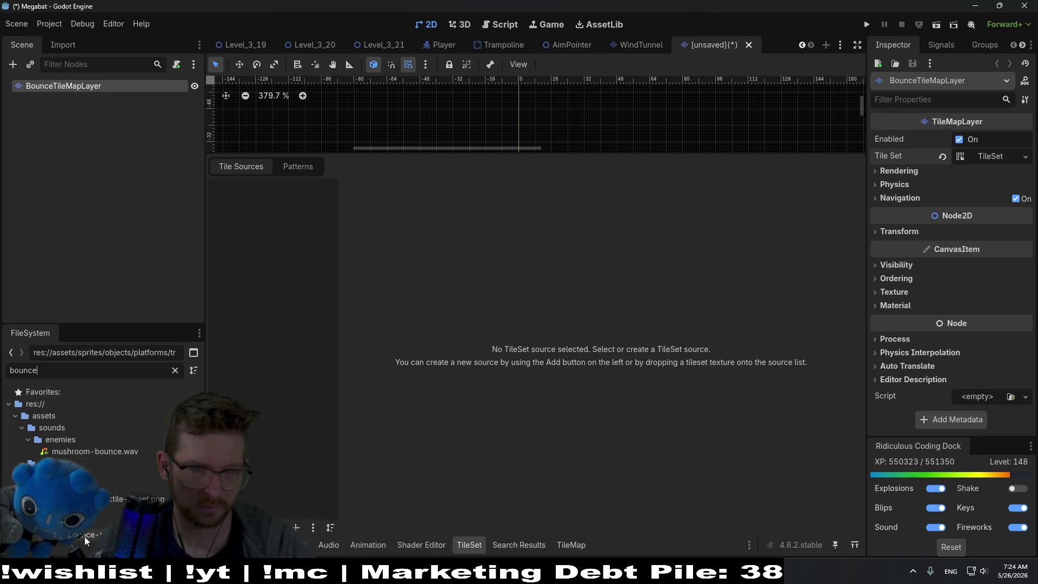
Add dig-bounce-tileset.png as an auto-tiled atlas source and open the TileMap panel.
drag(84, 535, 238, 247)
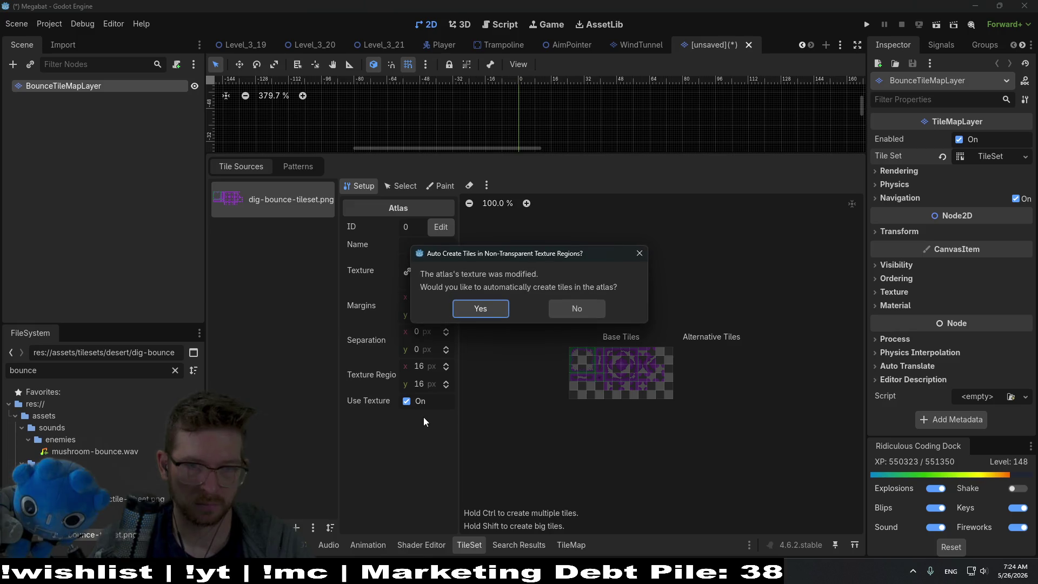
click(490, 312)
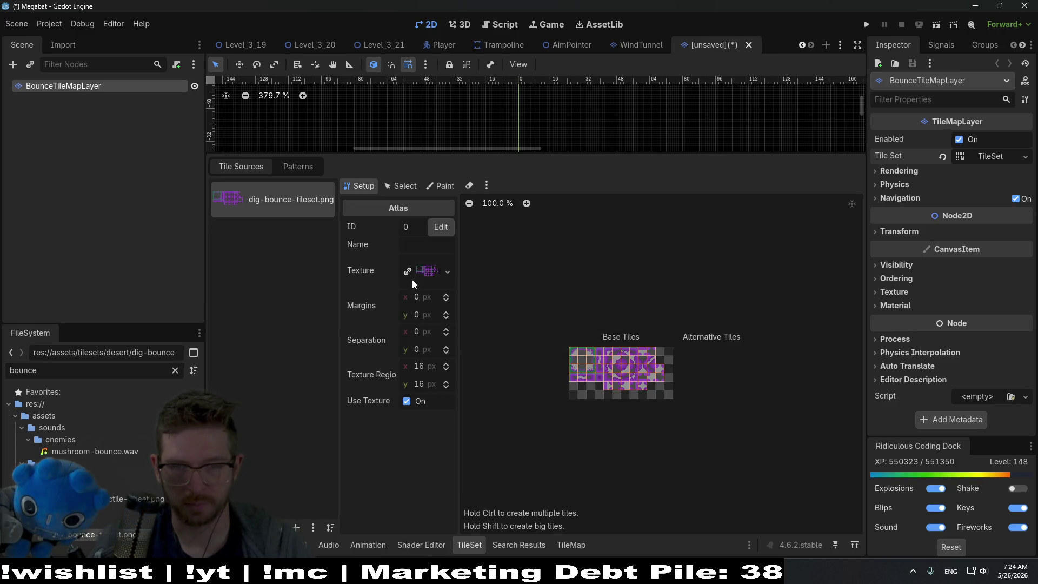
click(913, 232)
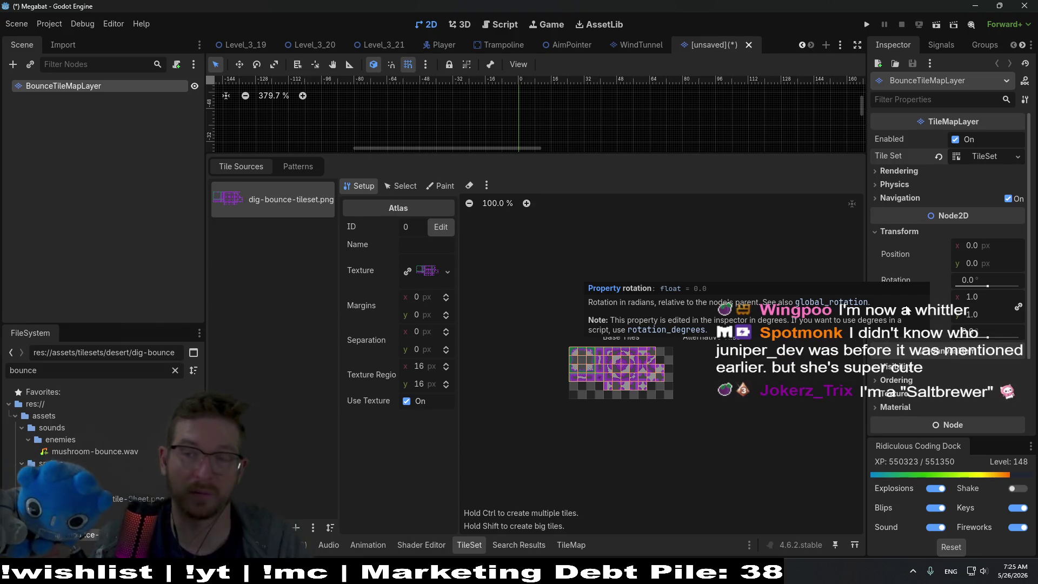
mouse_move(943, 135)
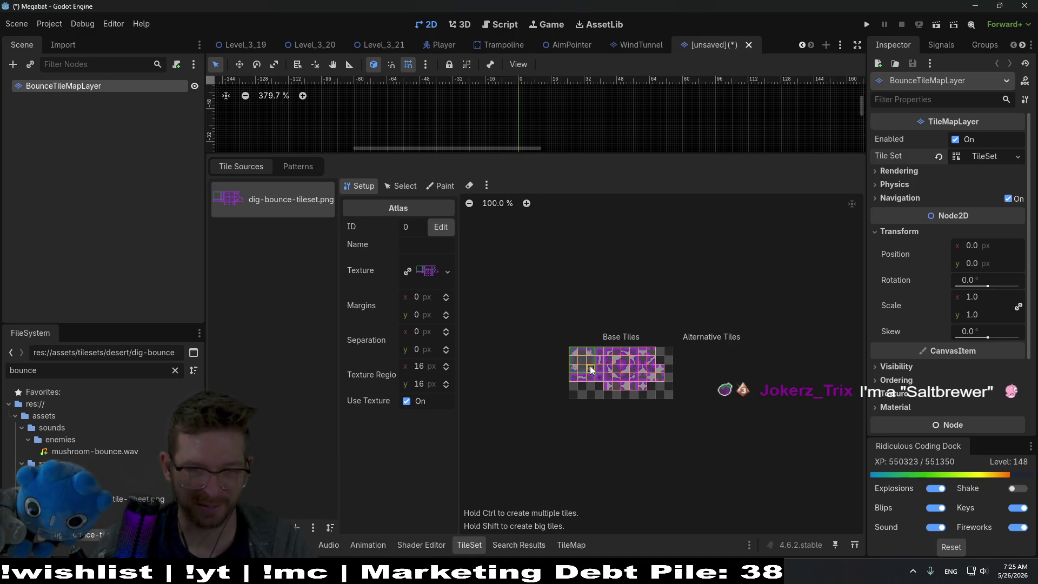
scroll(559, 351, up, 12)
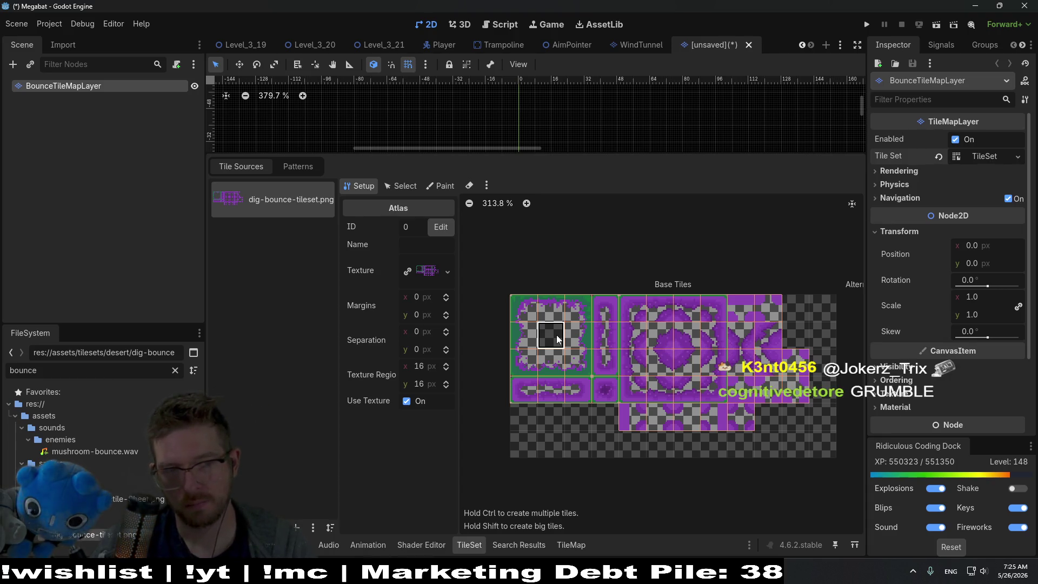
click(525, 547)
click(568, 545)
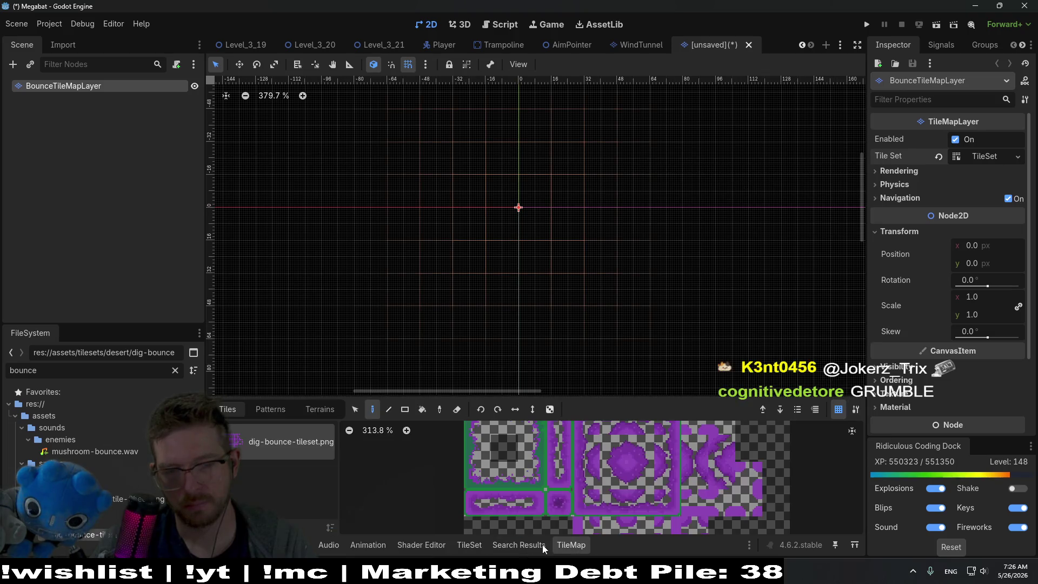
Name the TileSet's atlas source 'bounce' and switch to painting tile properties.
click(270, 410)
click(227, 409)
click(519, 545)
click(483, 546)
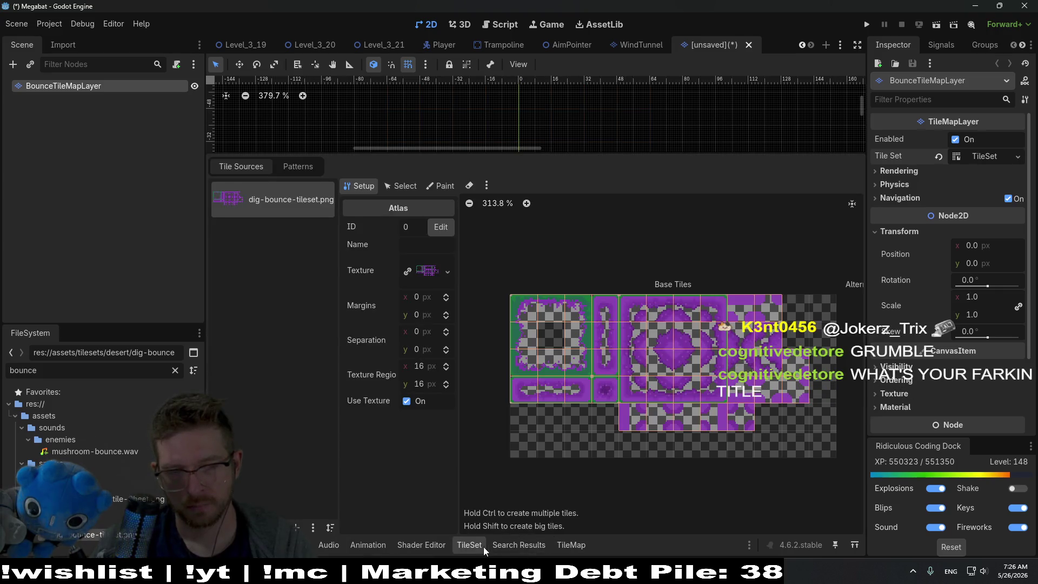
click(413, 239)
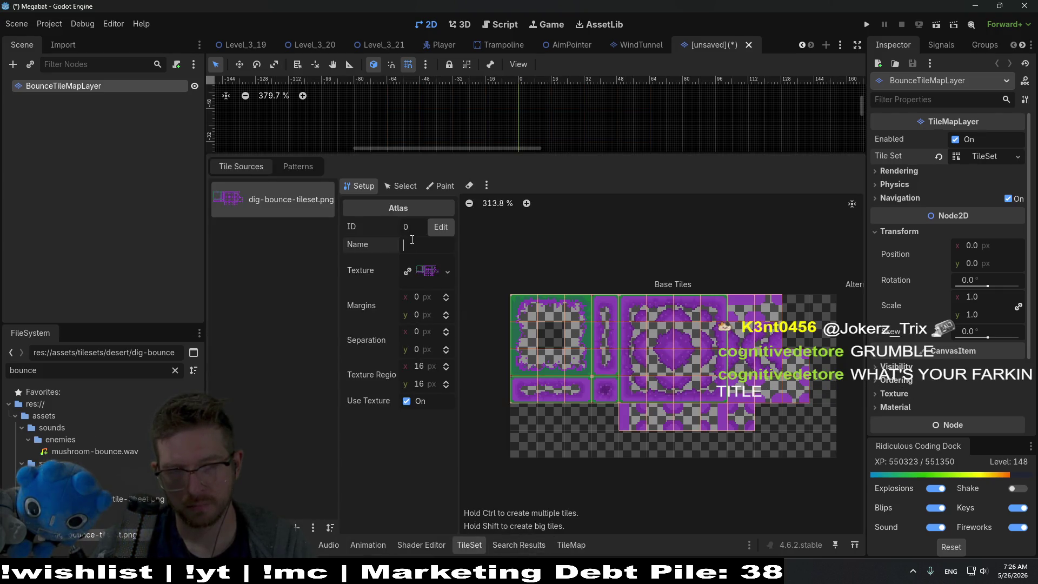
text(bounce)
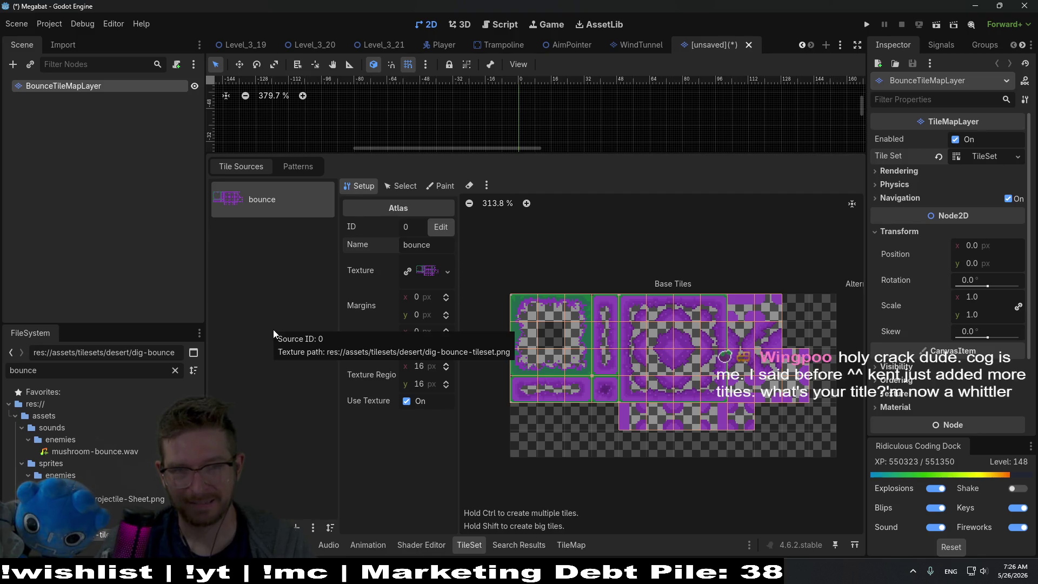
click(442, 186)
click(410, 228)
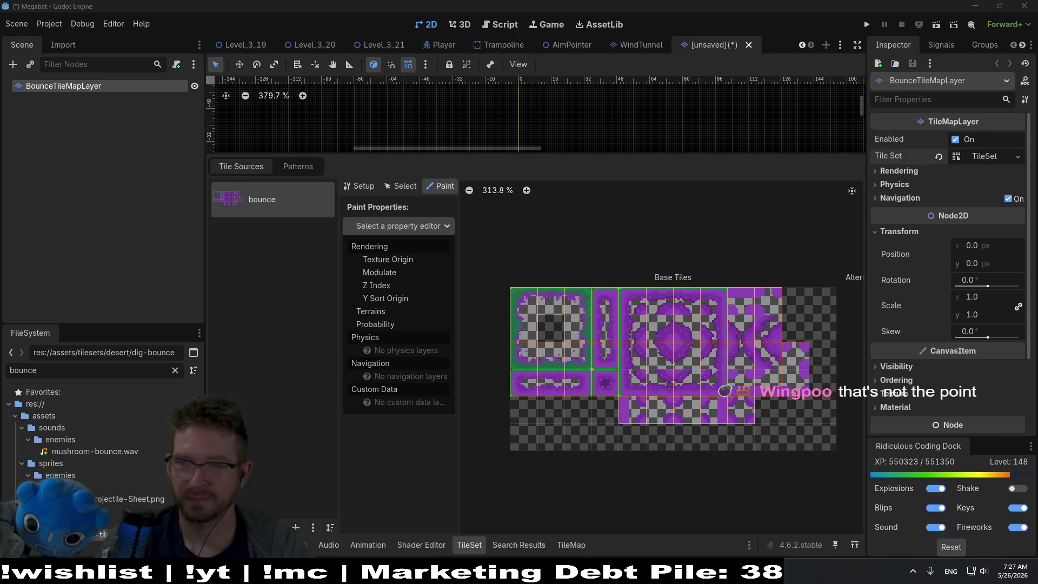
Dismiss the property list and expand the bounce TileSet's settings: square shape, 16×16 px tiles.
key(Escape)
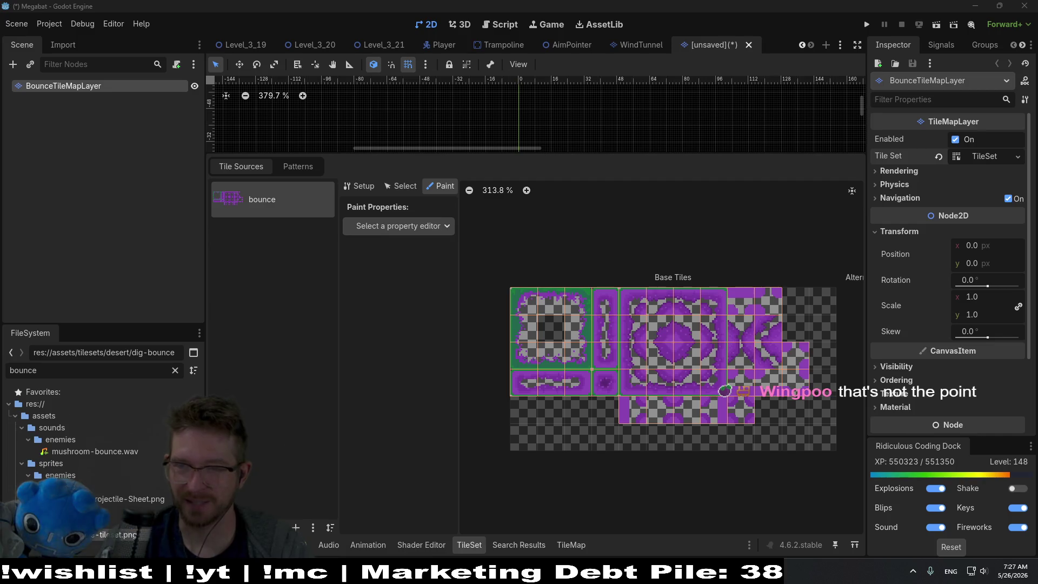
mouse_move(903, 318)
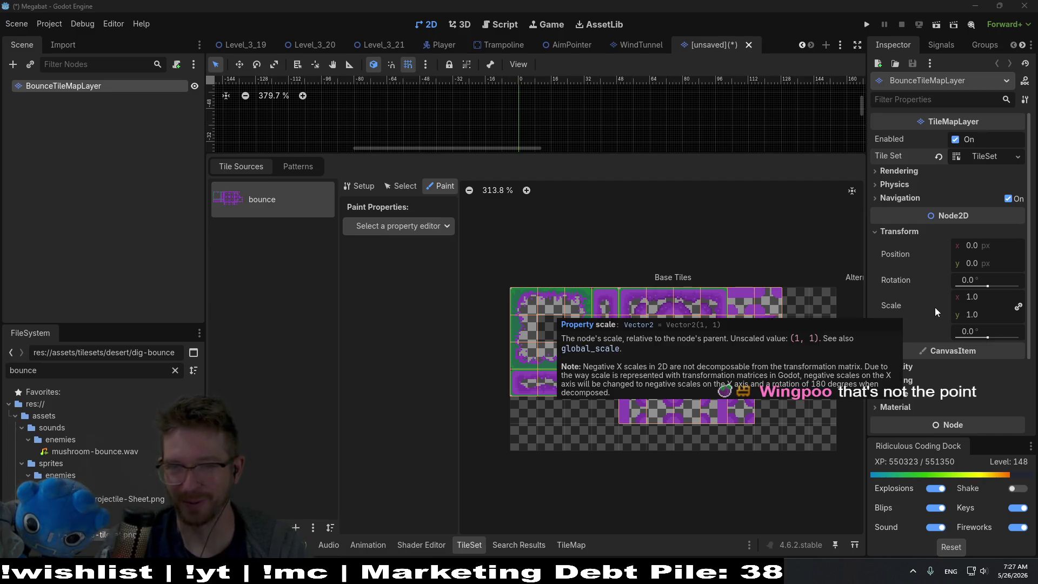
mouse_move(910, 280)
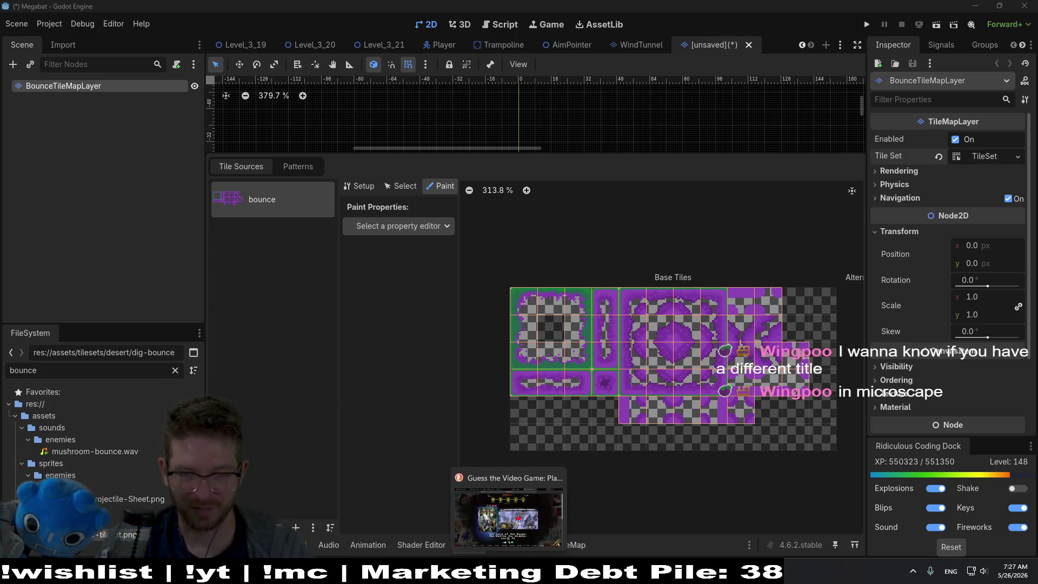
mouse_move(651, 571)
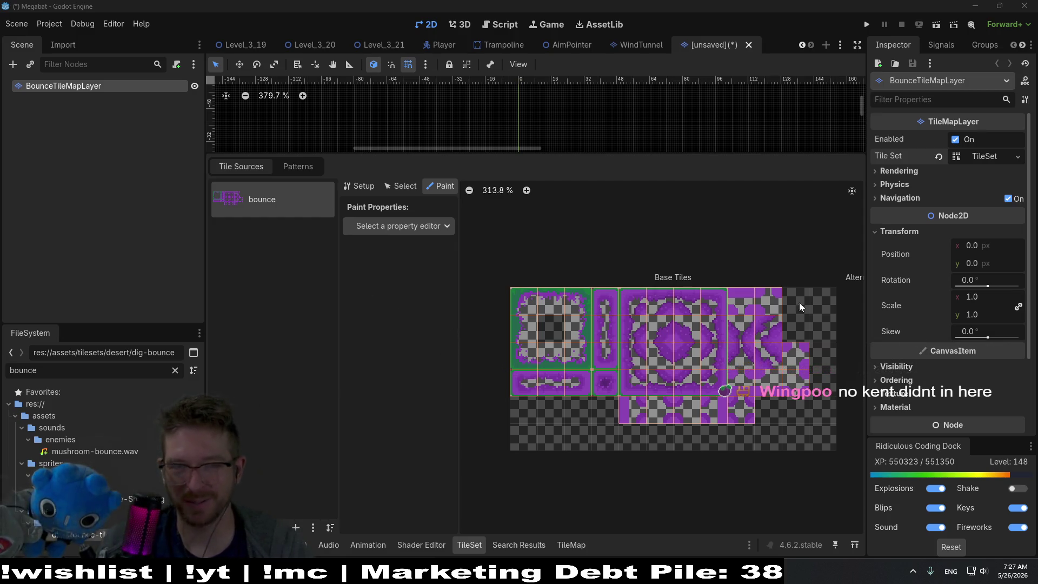
click(980, 161)
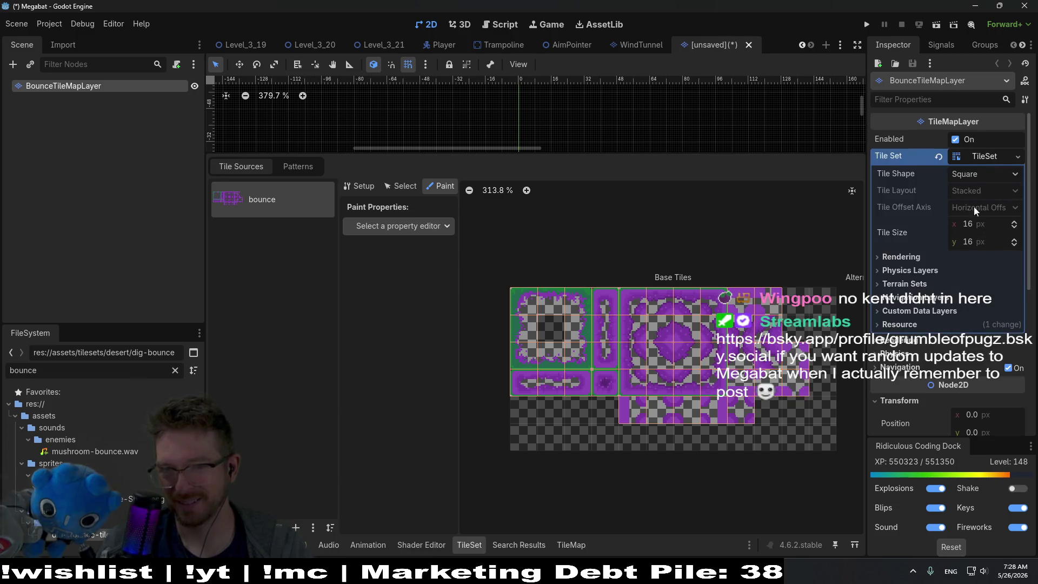
Add a terrain set holding one brown terrain under Terrain Sets in the Inspector.
click(904, 279)
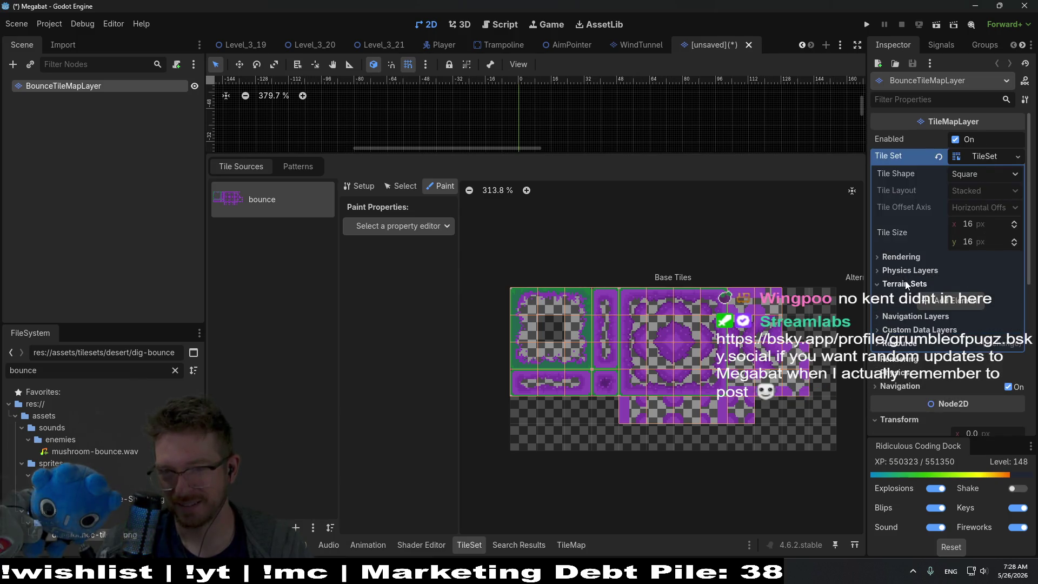
click(929, 304)
click(945, 316)
click(947, 337)
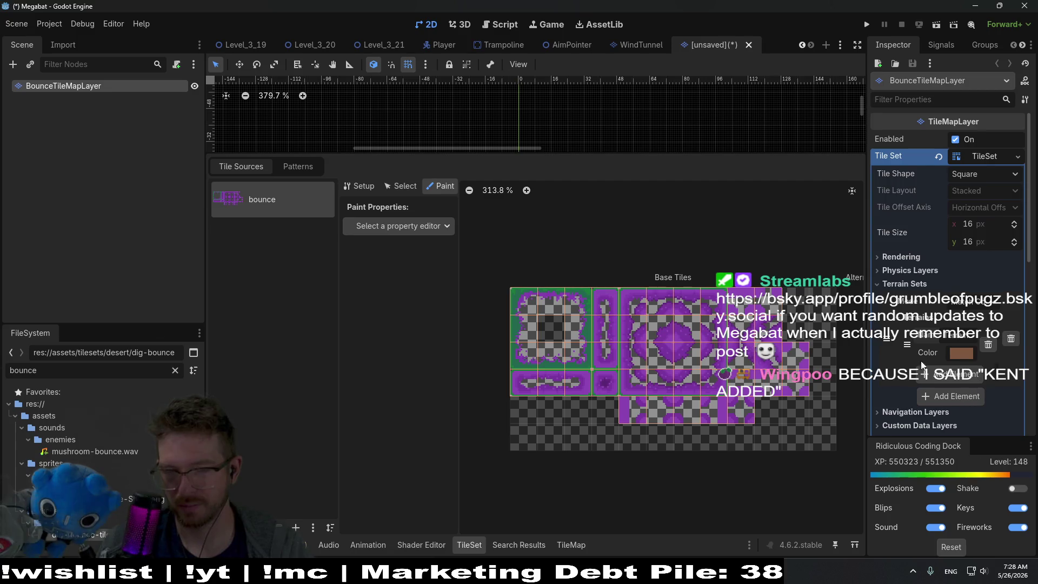
scroll(527, 303, up, 3)
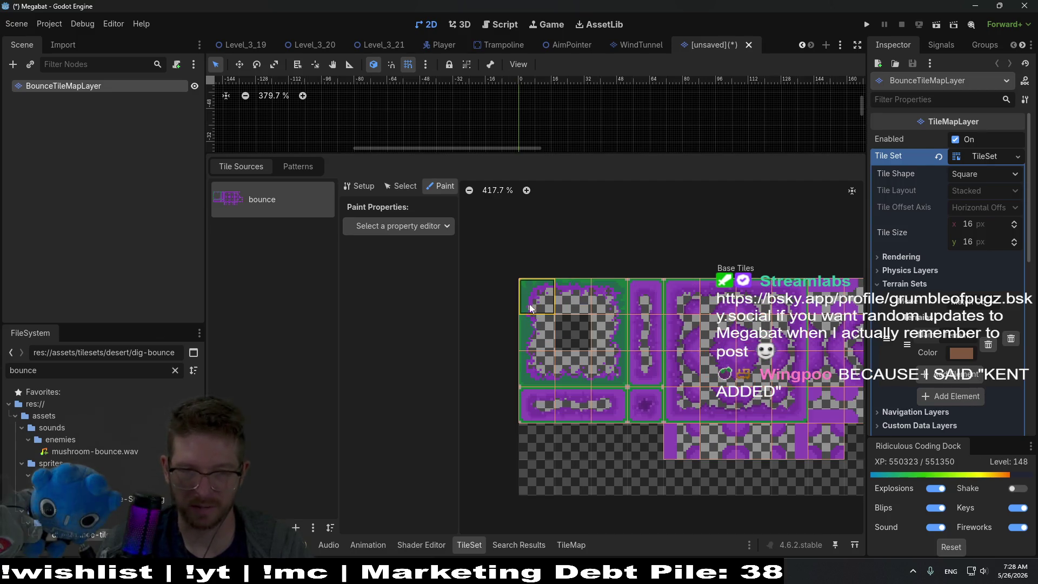
click(401, 225)
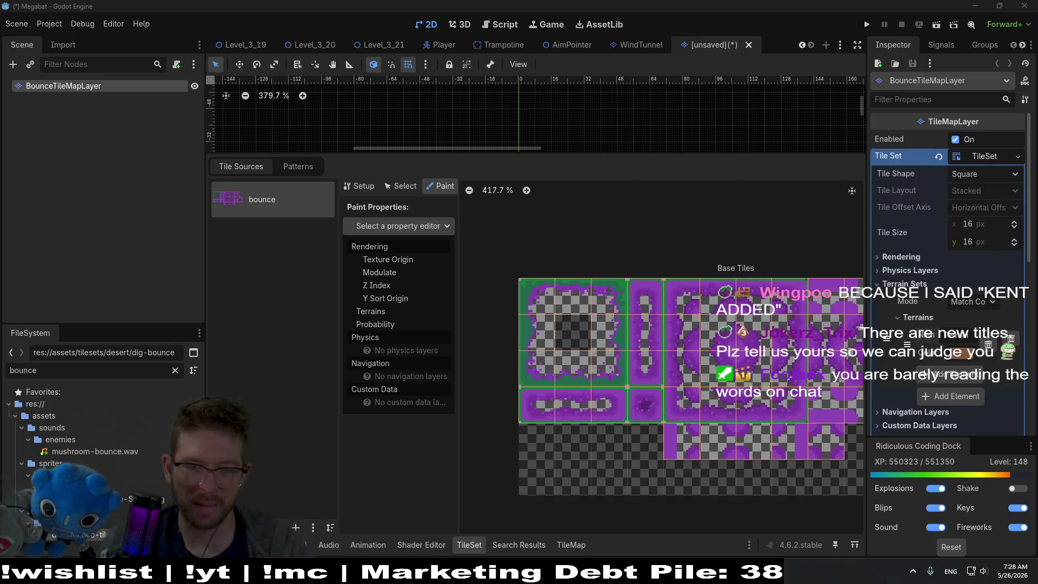
mouse_move(509, 573)
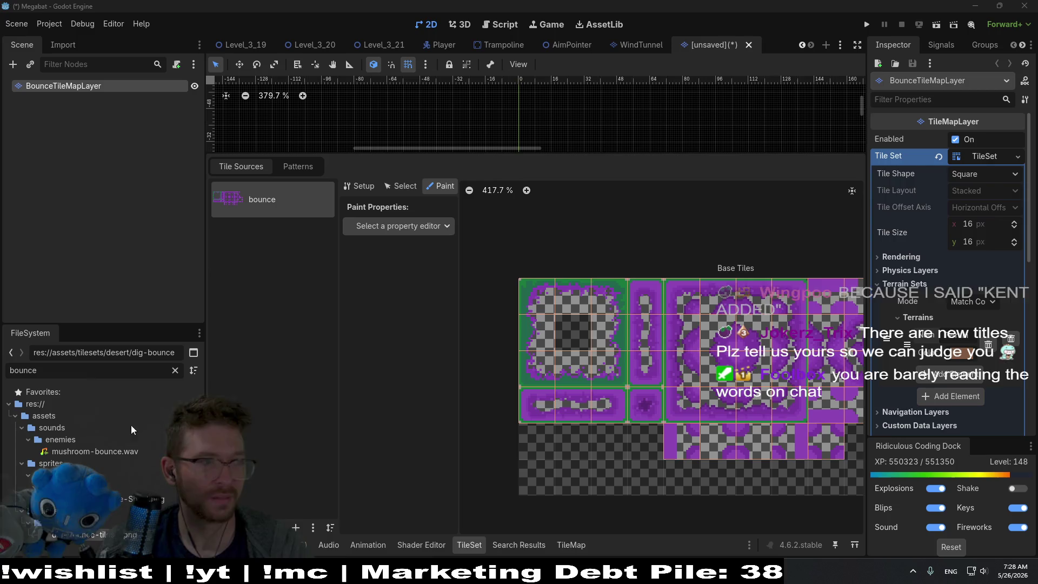
mouse_move(494, 0)
mouse_down()
mouse_move(494, 98)
mouse_move(625, 97)
mouse_move(575, 70)
mouse_move(581, 48)
mouse_up()
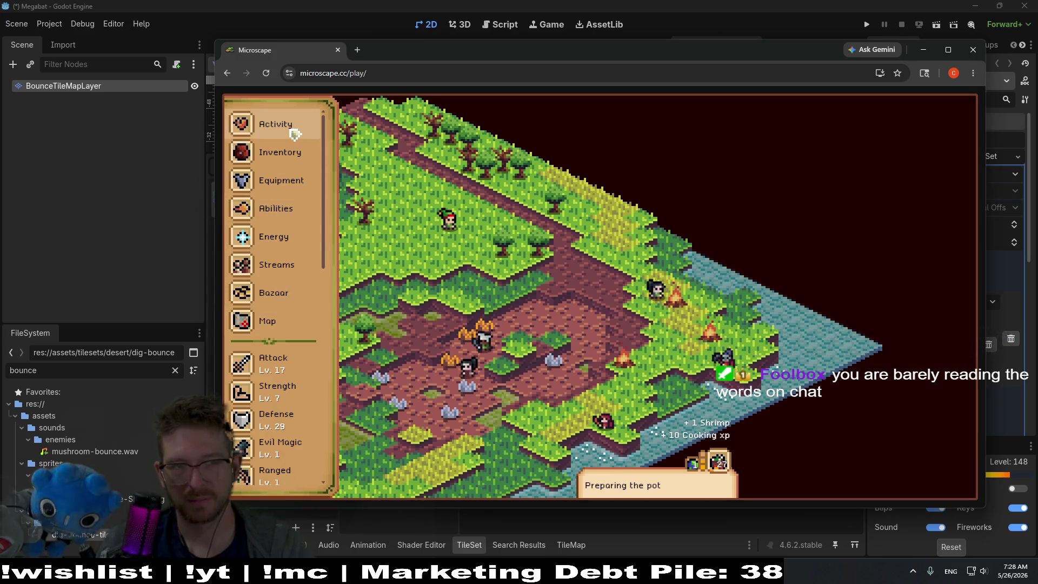
scroll(281, 378, down, 5)
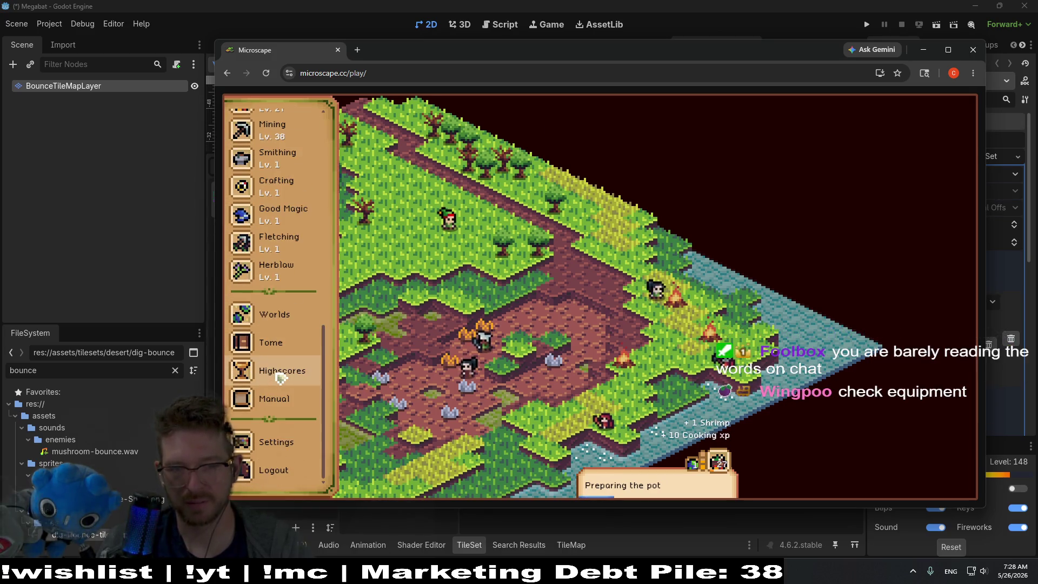
scroll(280, 378, up, 5)
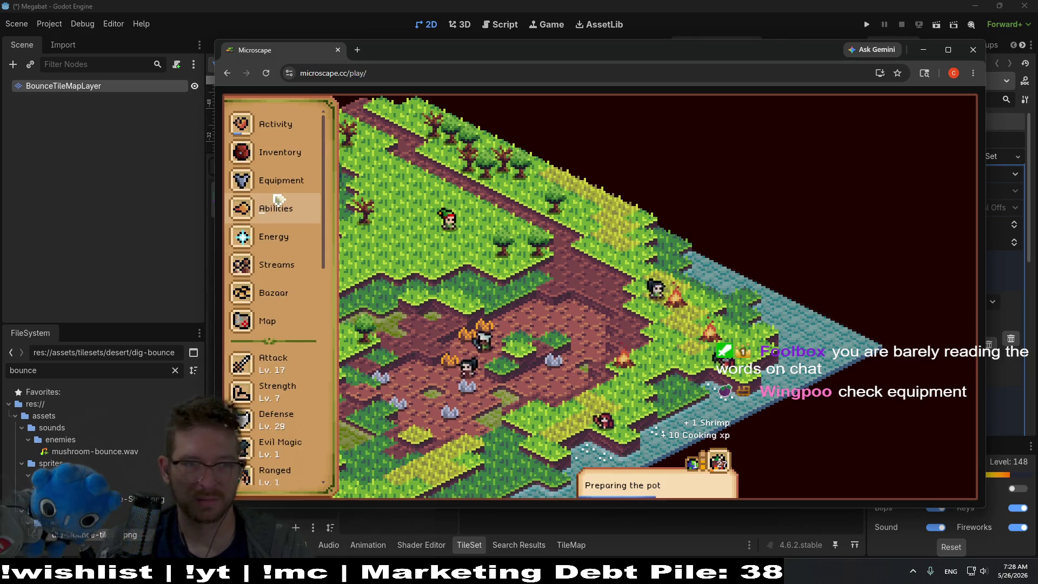
click(275, 206)
click(287, 184)
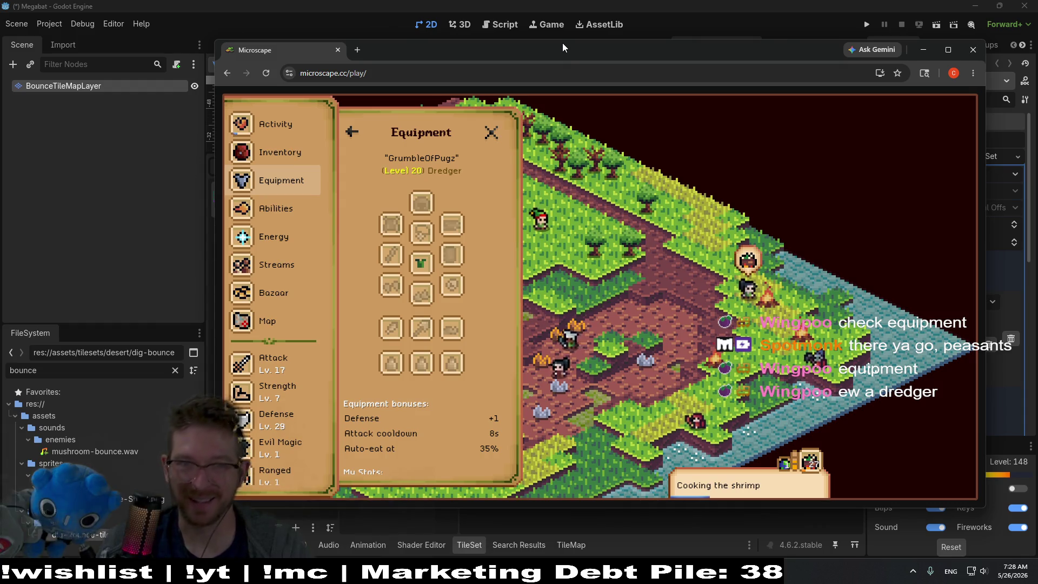
key(super+Down)
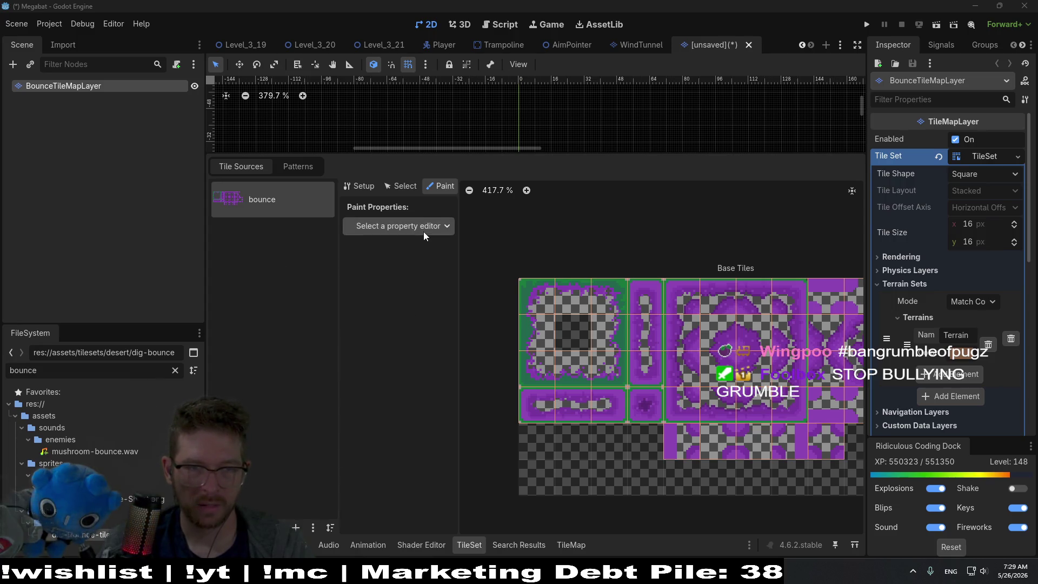
Choose Terrains as the painted property in the TileSet Paint tab.
click(565, 546)
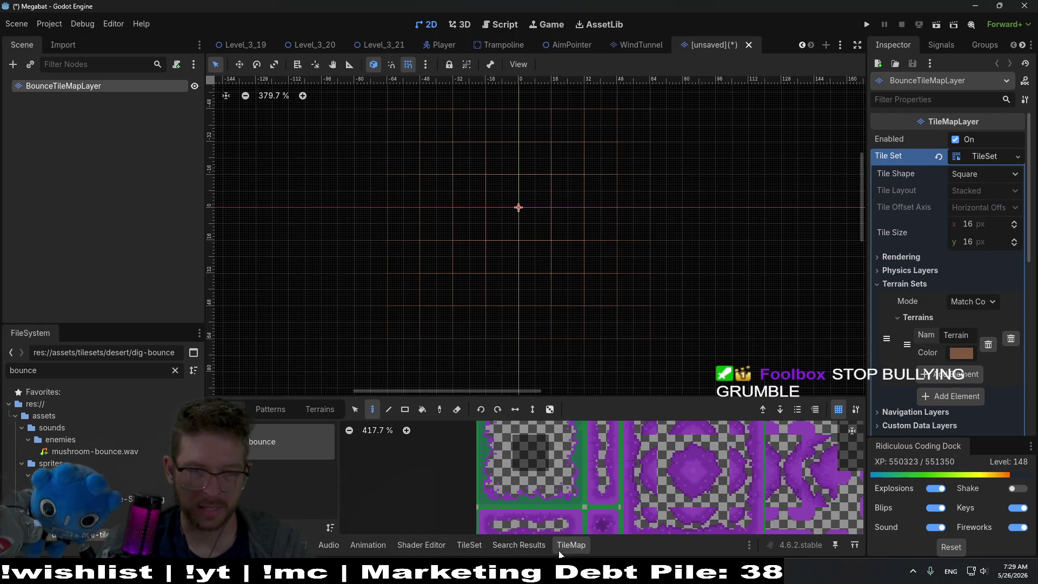
click(471, 546)
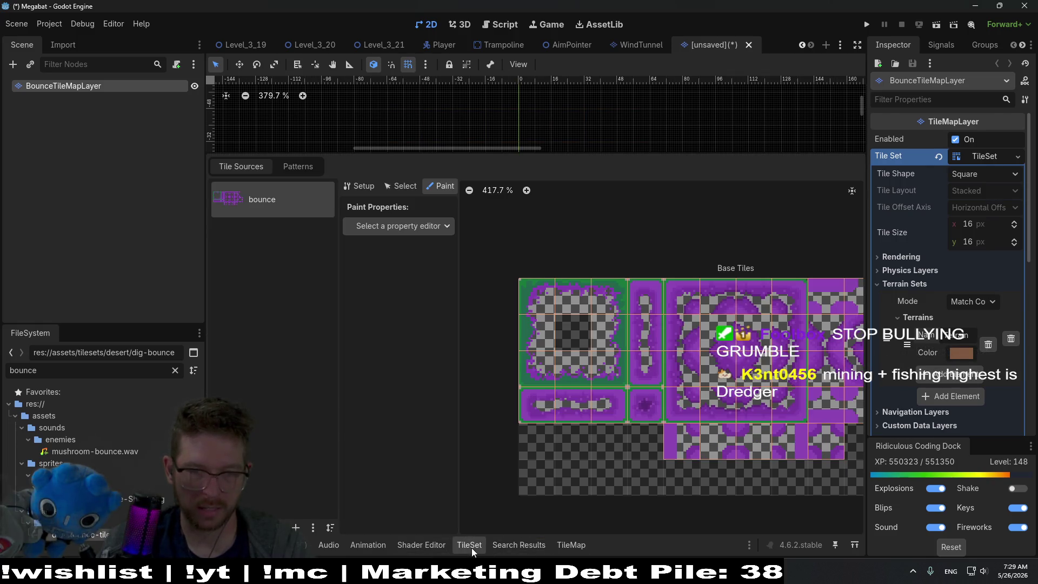
click(409, 226)
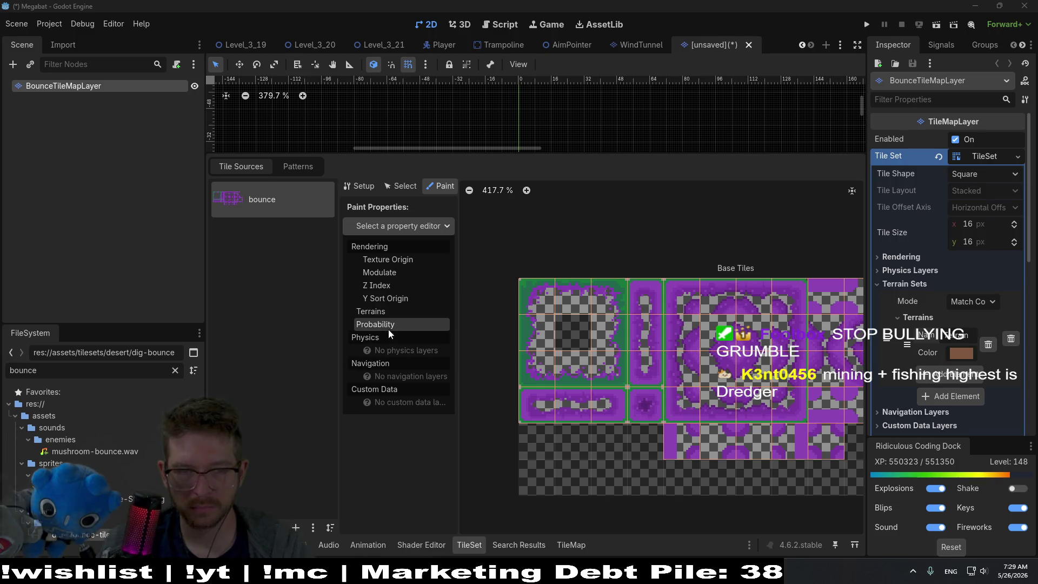
click(378, 311)
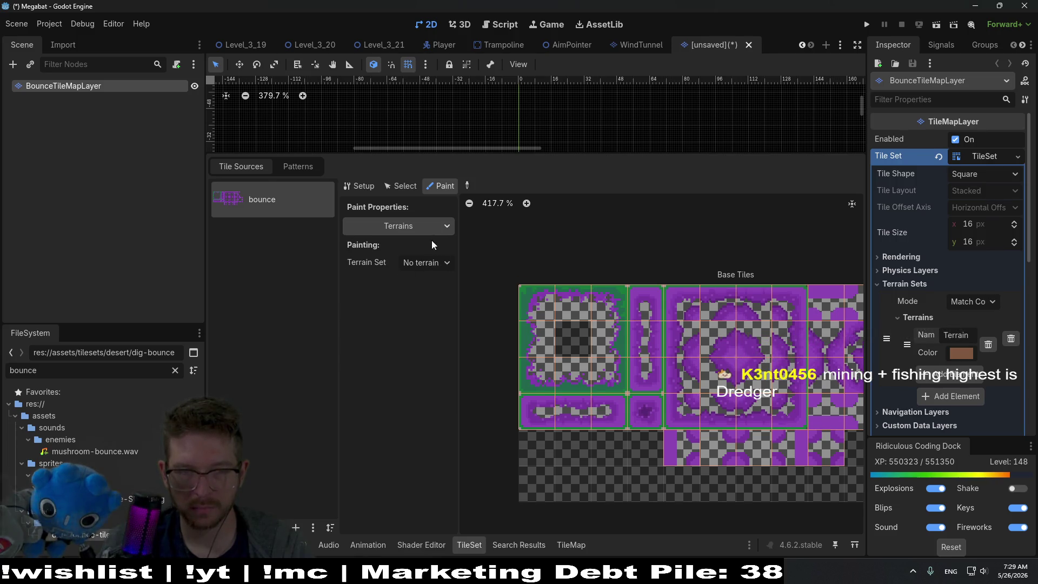
click(366, 190)
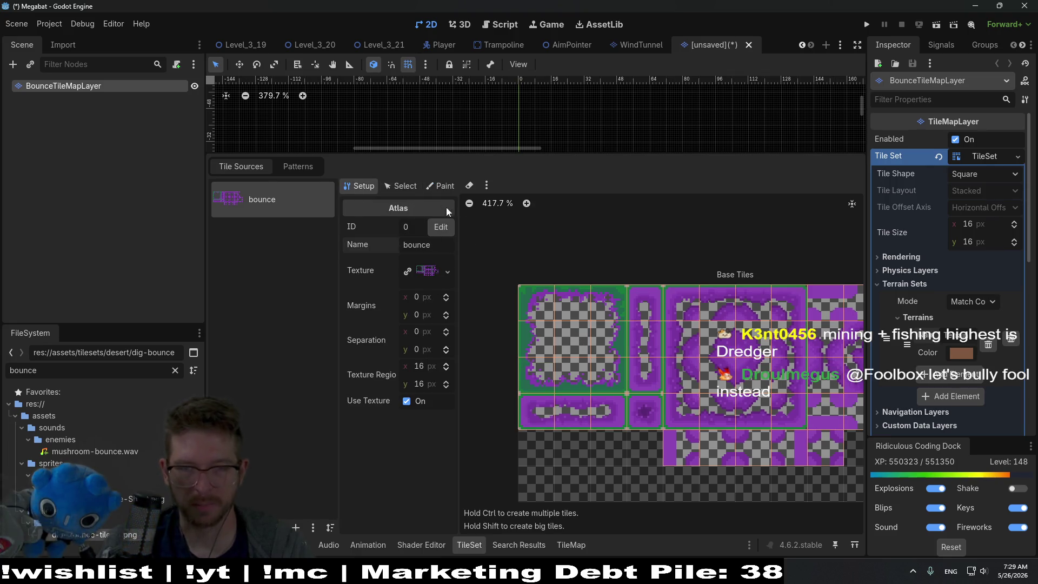
click(427, 270)
click(438, 187)
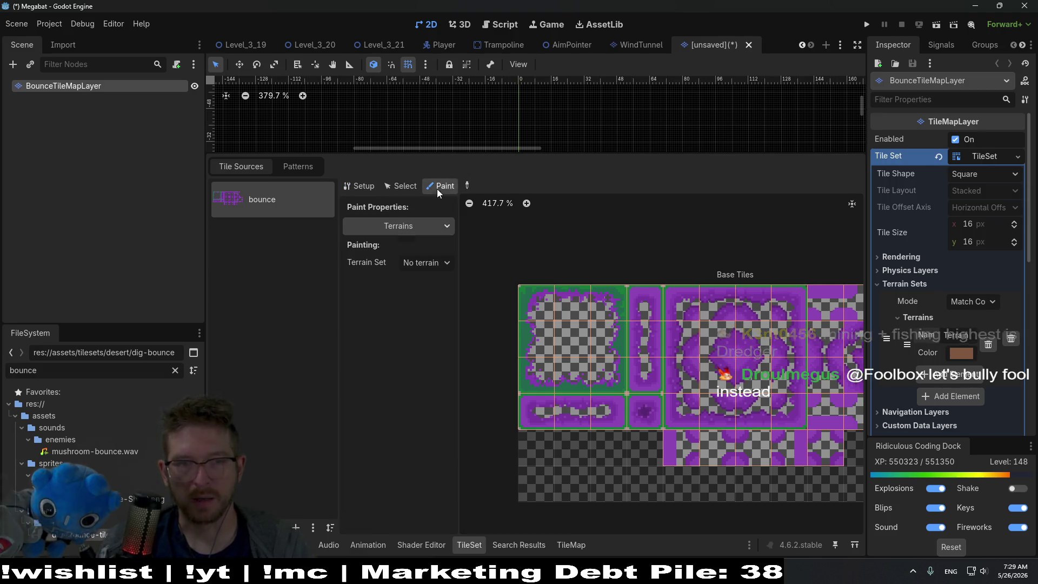
Select Terrain Set 0 and its Terrain, then paint it over the 3x3 tile block.
click(419, 265)
click(441, 295)
click(427, 280)
click(435, 310)
scroll(559, 331, up, 3)
mouse_move(559, 330)
mouse_down()
mouse_move(547, 287)
mouse_move(626, 294)
mouse_move(598, 332)
mouse_move(648, 340)
mouse_move(608, 425)
mouse_move(534, 429)
mouse_up()
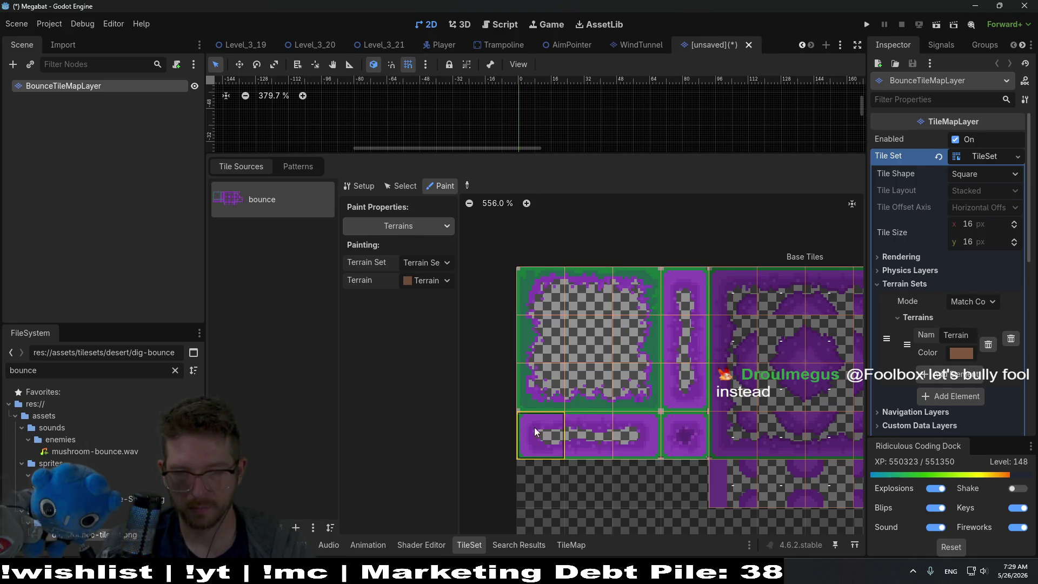
Mark the bottom-row tiles with terrain and set the terrain colour to bright blue 1e00ff.
mouse_move(615, 435)
mouse_down()
mouse_move(685, 435)
mouse_move(691, 284)
mouse_up()
click(956, 351)
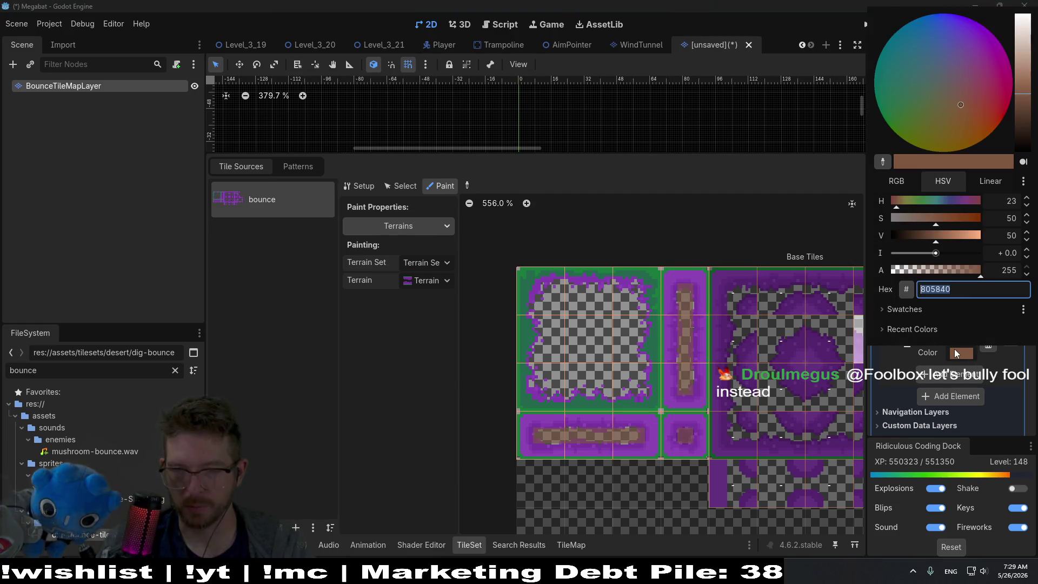
click(899, 202)
drag(901, 202, 953, 205)
click(980, 218)
click(979, 235)
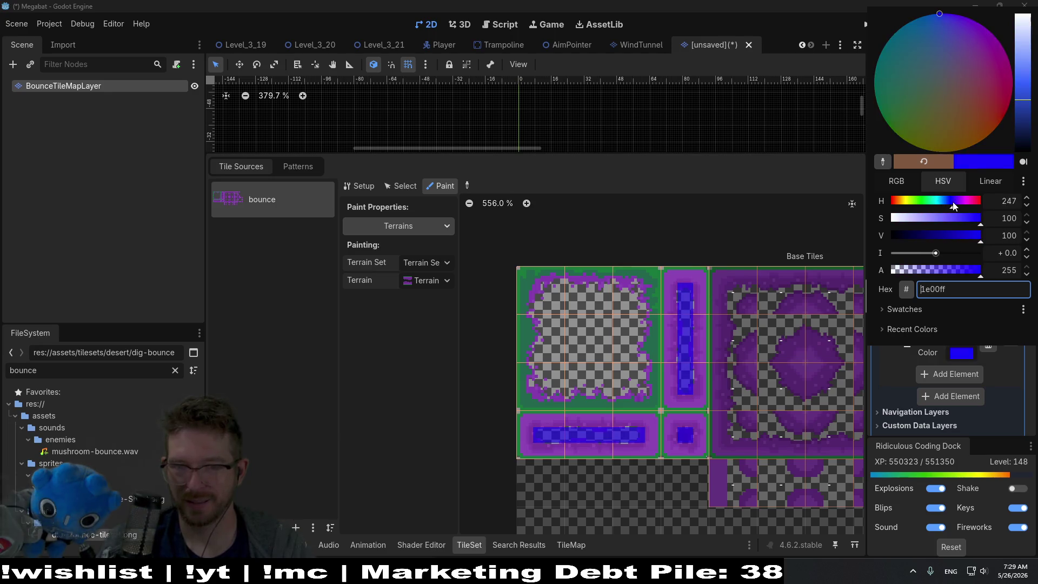
Paint the blue terrain over the big tile's edge bits and inner area.
click(638, 375)
mouse_move(633, 377)
mouse_down()
mouse_move(548, 377)
mouse_move(634, 356)
mouse_move(644, 294)
mouse_move(550, 294)
mouse_up()
mouse_move(574, 351)
mouse_down()
mouse_move(622, 335)
mouse_move(542, 342)
mouse_move(570, 327)
mouse_move(553, 307)
mouse_up()
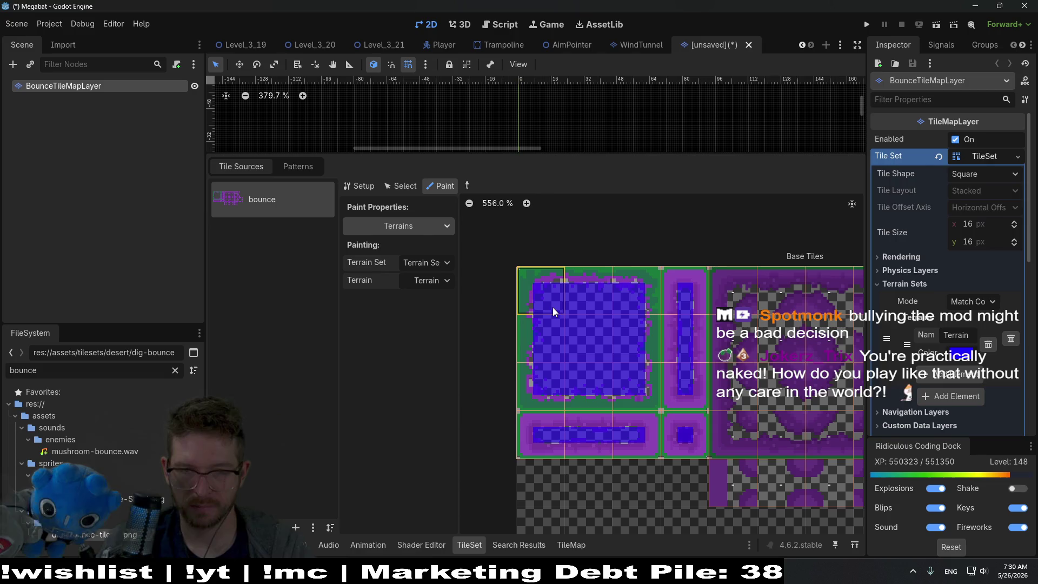
Paint terrain across the lower-row tiles and clear the big tile's central bits.
scroll(598, 346, down, 2)
scroll(598, 346, right, 5)
mouse_move(567, 412)
mouse_down()
mouse_move(572, 438)
mouse_move(592, 424)
mouse_up()
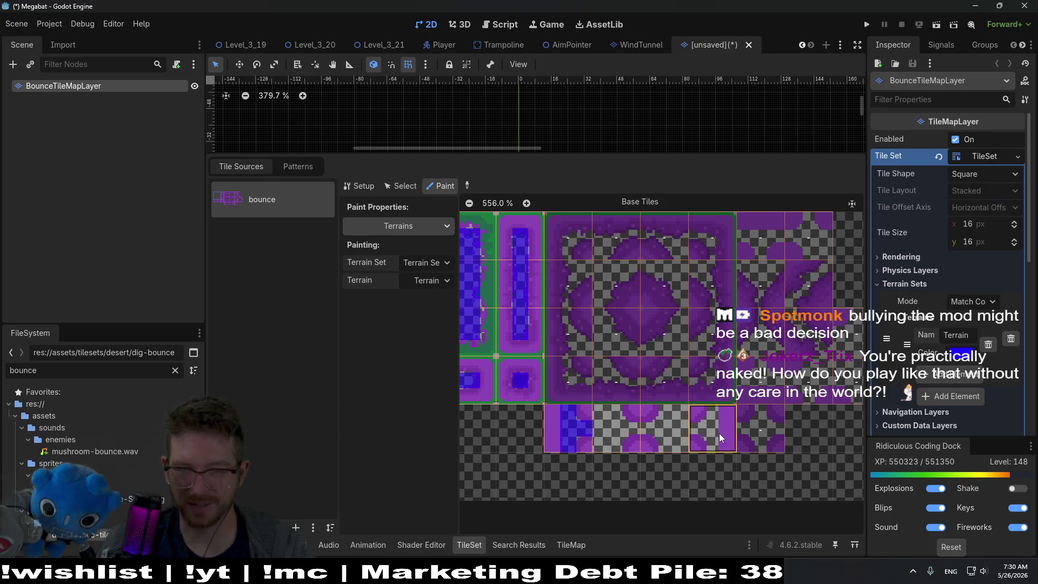
mouse_move(607, 381)
mouse_down()
mouse_move(621, 303)
mouse_move(654, 363)
mouse_move(738, 436)
mouse_move(768, 393)
mouse_move(790, 246)
mouse_move(827, 373)
mouse_move(842, 343)
mouse_up()
drag(580, 435, 615, 426)
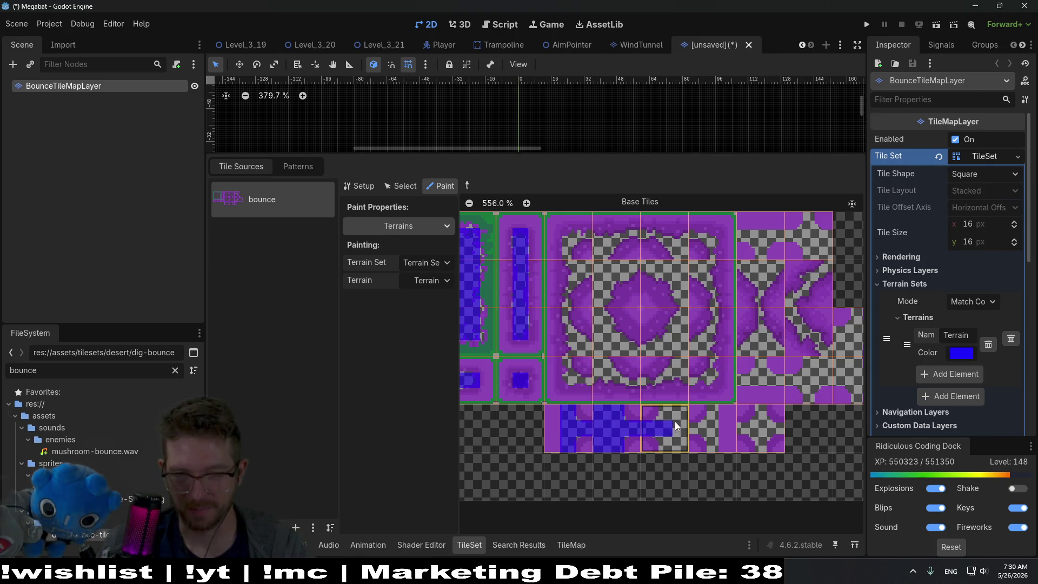
drag(670, 414, 771, 435)
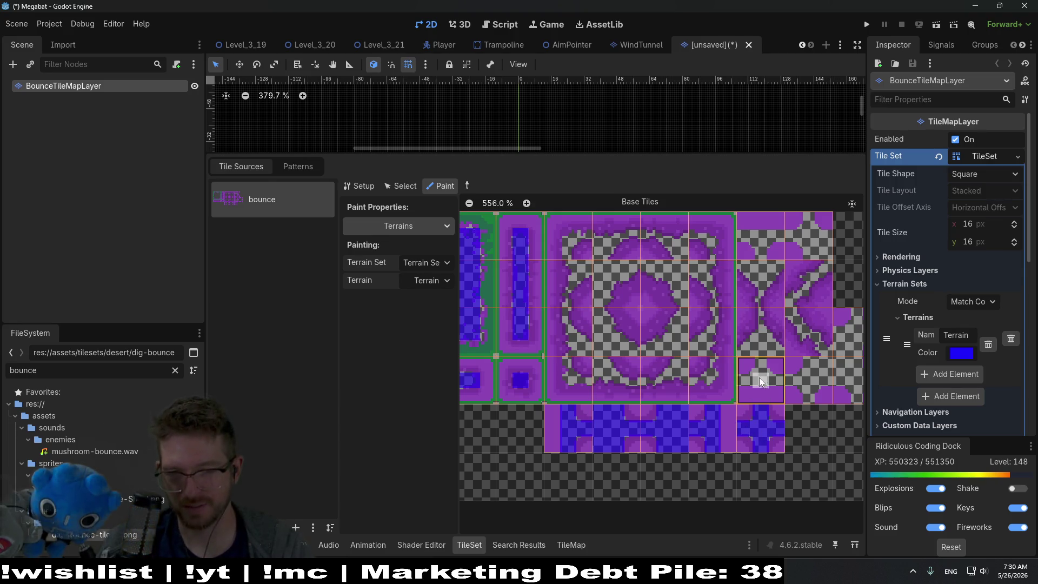
Mark terrain peering bits on the right-side curved tiles, including centre, top and left bits.
drag(766, 372, 771, 346)
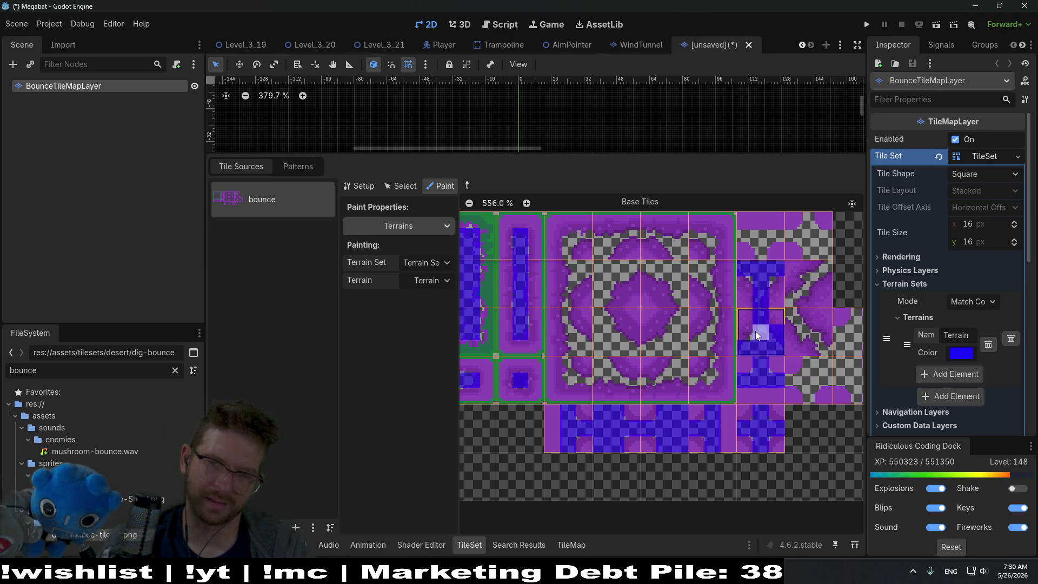
click(751, 295)
mouse_move(809, 237)
mouse_down()
mouse_move(808, 224)
mouse_move(822, 248)
mouse_up()
click(800, 237)
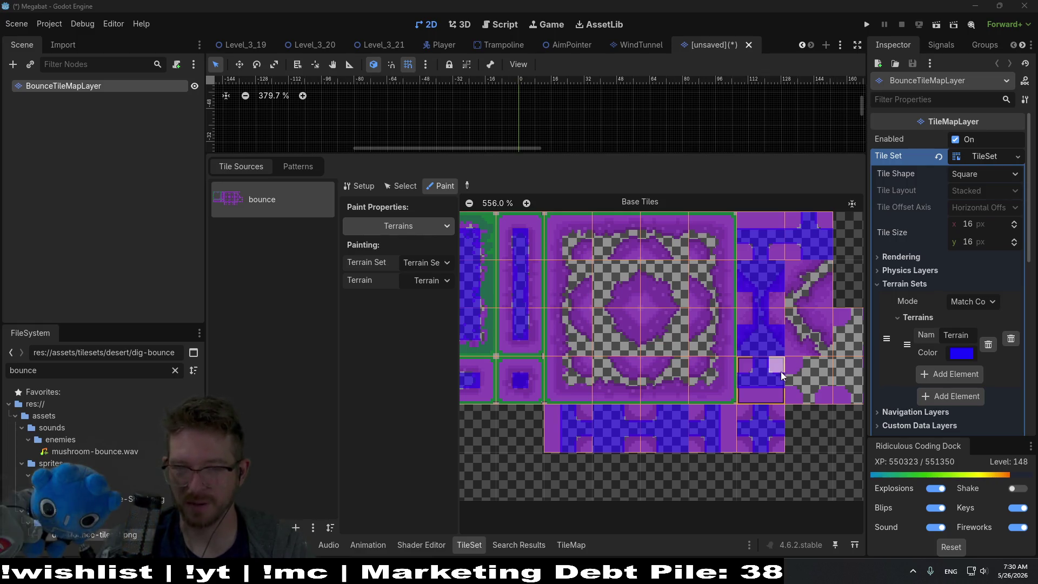
click(809, 381)
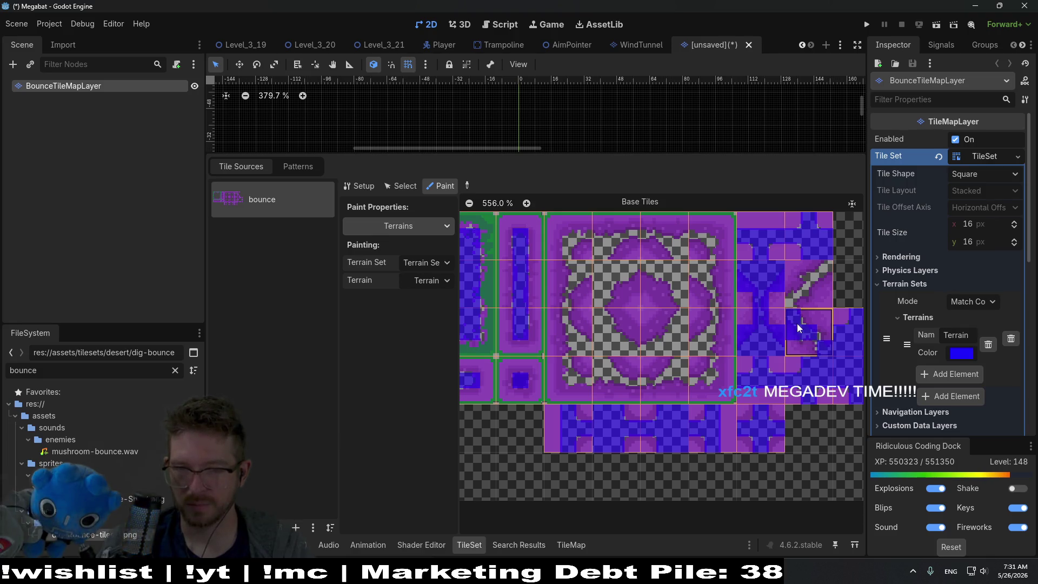
click(816, 334)
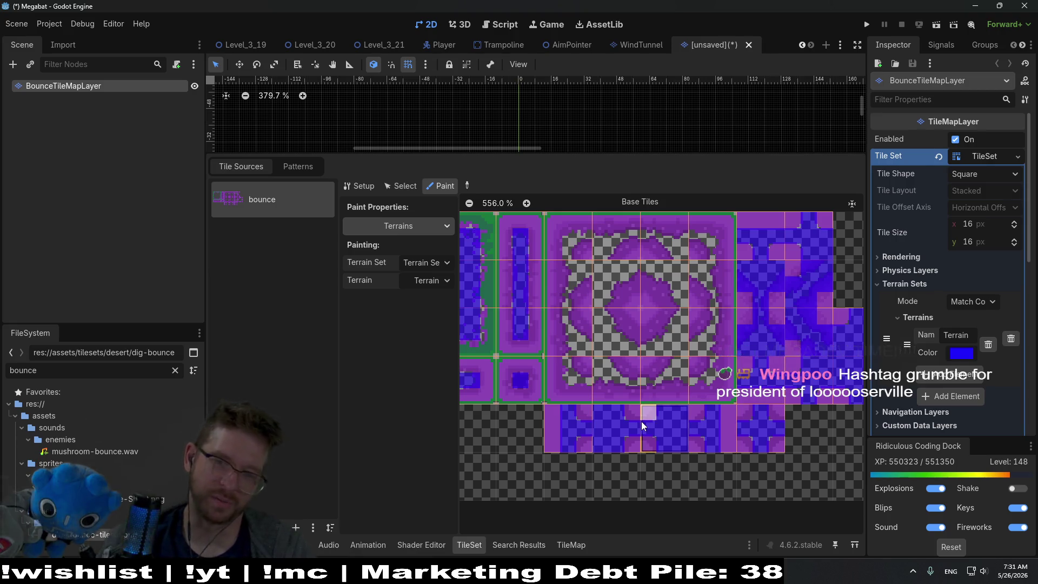
Paint blue terrain on the remaining upper and bottom-row tiles and fill the big centre tile.
mouse_move(540, 382)
mouse_down()
mouse_move(715, 378)
mouse_move(755, 391)
mouse_move(767, 378)
mouse_up()
mouse_move(780, 306)
mouse_down()
mouse_move(773, 245)
mouse_move(769, 323)
mouse_move(784, 254)
mouse_move(628, 236)
mouse_up()
mouse_move(622, 290)
mouse_down()
mouse_move(623, 356)
mouse_move(654, 365)
mouse_move(644, 358)
mouse_up()
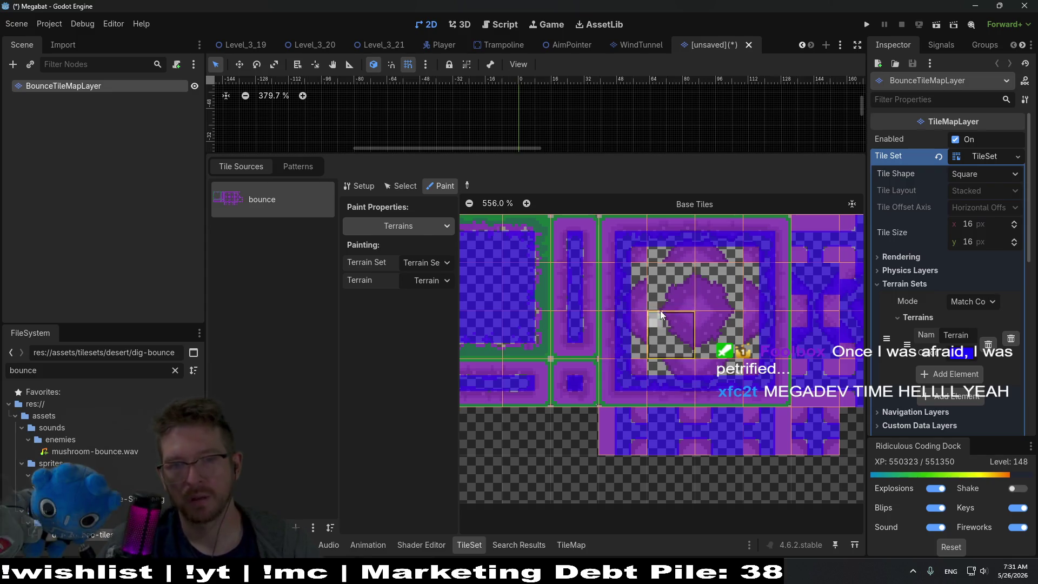
drag(633, 351, 685, 354)
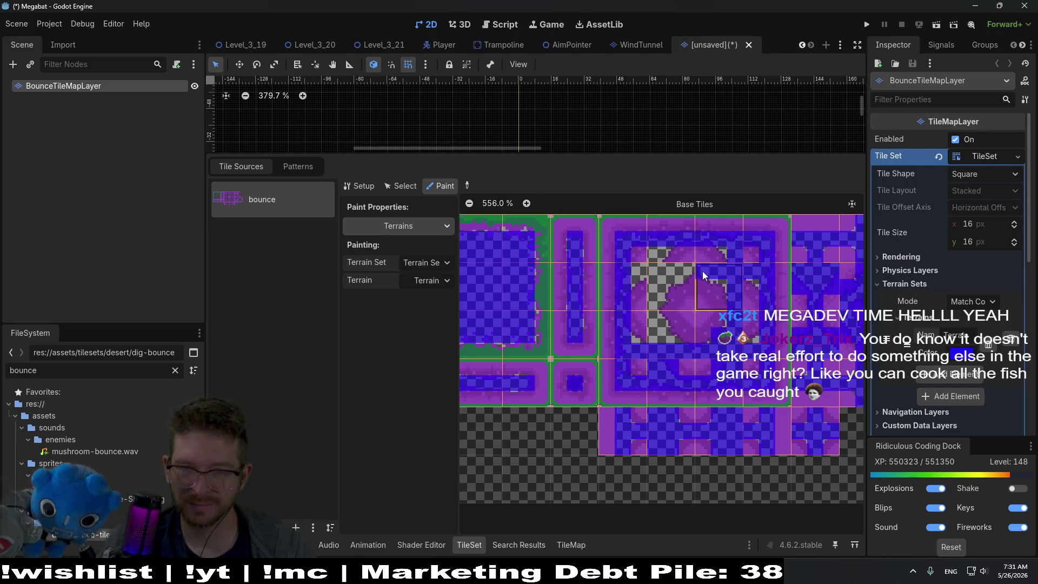
mouse_move(653, 270)
mouse_down()
mouse_move(644, 268)
mouse_move(660, 253)
mouse_move(656, 332)
mouse_up()
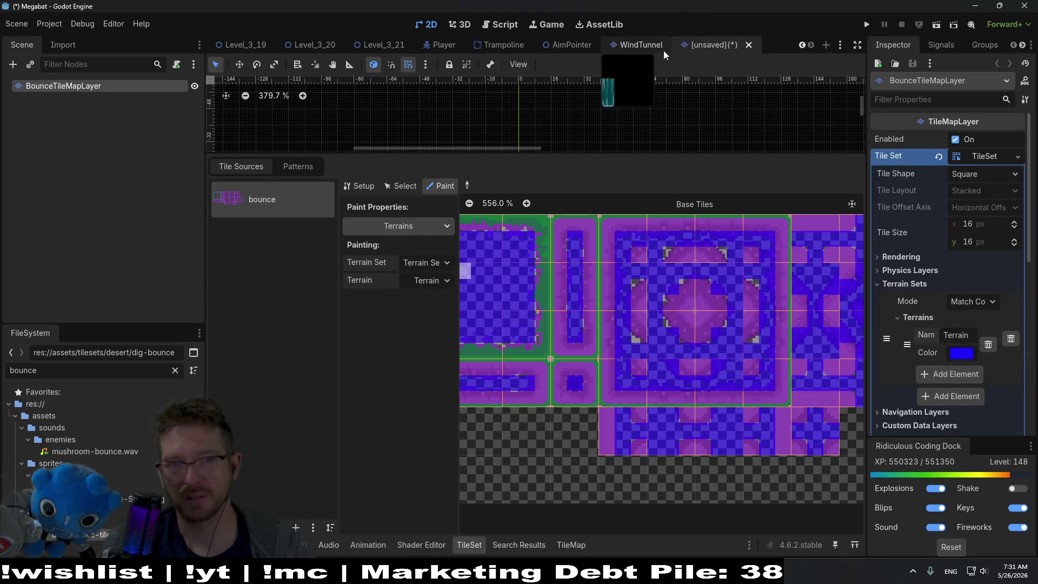
key(shift+alt+o)
Open DigTileMapLayer.tscn via a 'digtile' search and view its Sand terrain layout.
text(digtile)
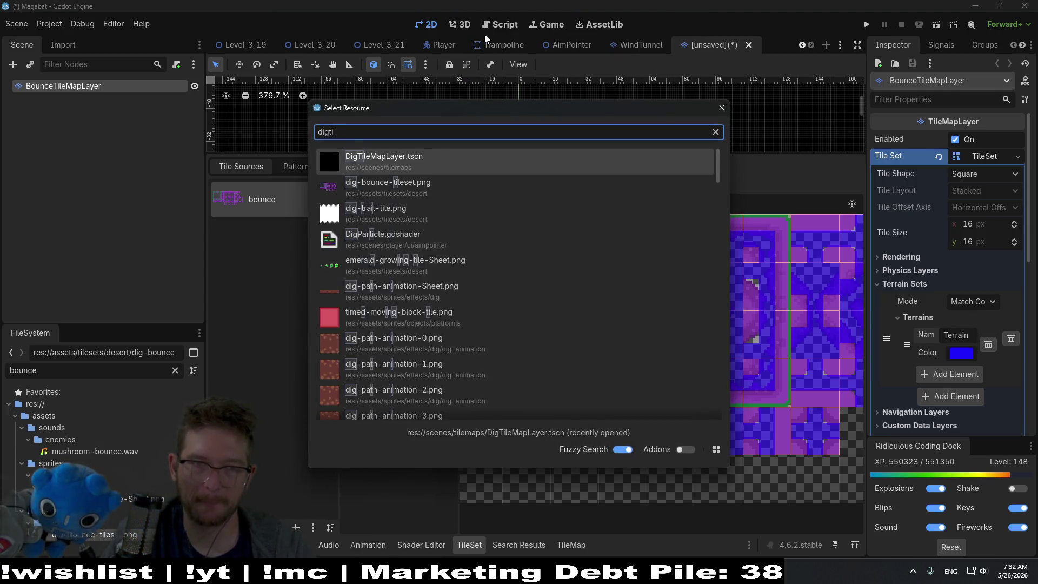
key(Return)
scroll(540, 322, down, 2)
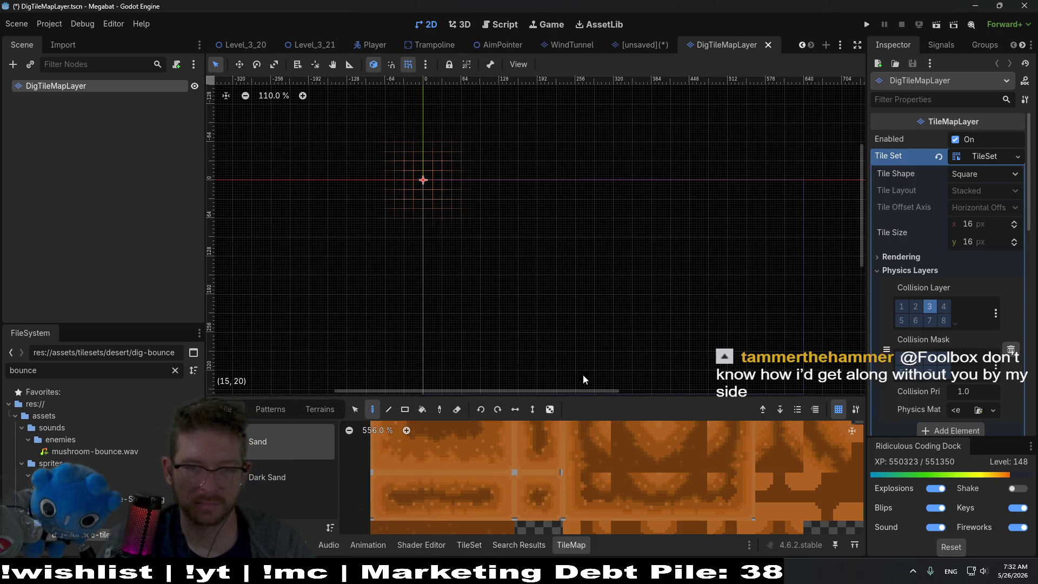
drag(578, 400, 603, 152)
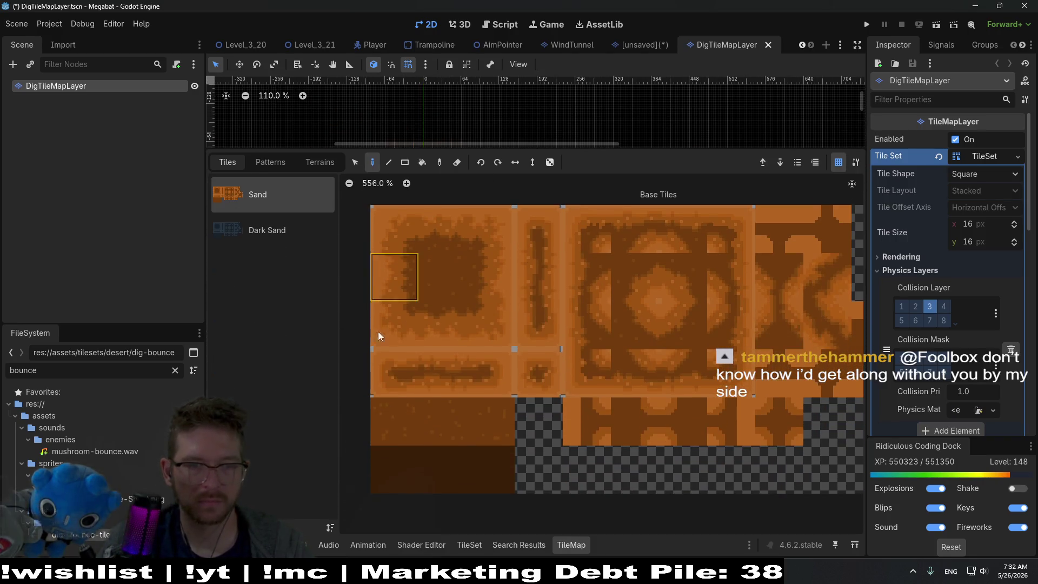
click(480, 546)
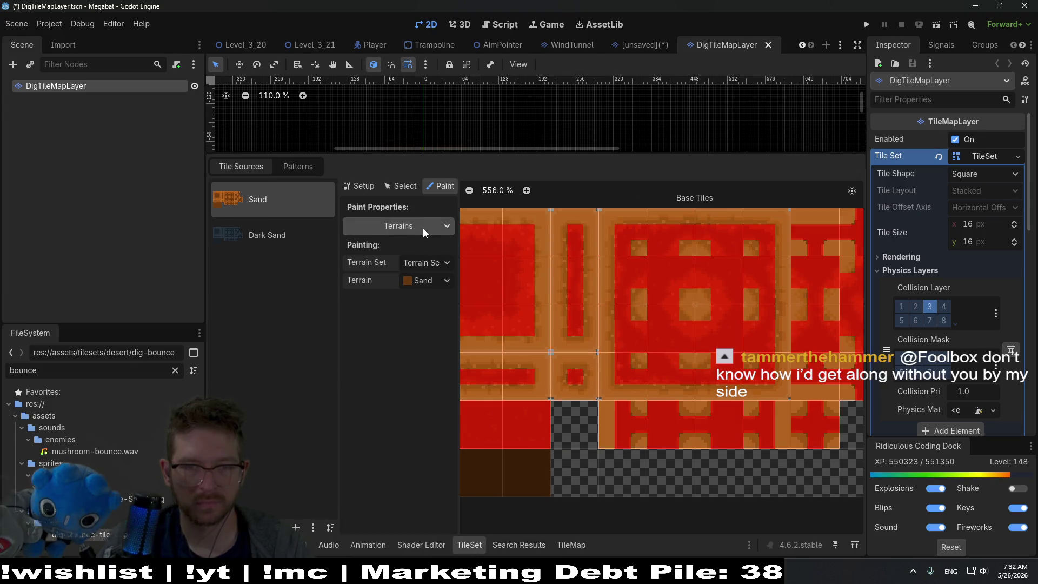
drag(705, 298, 551, 346)
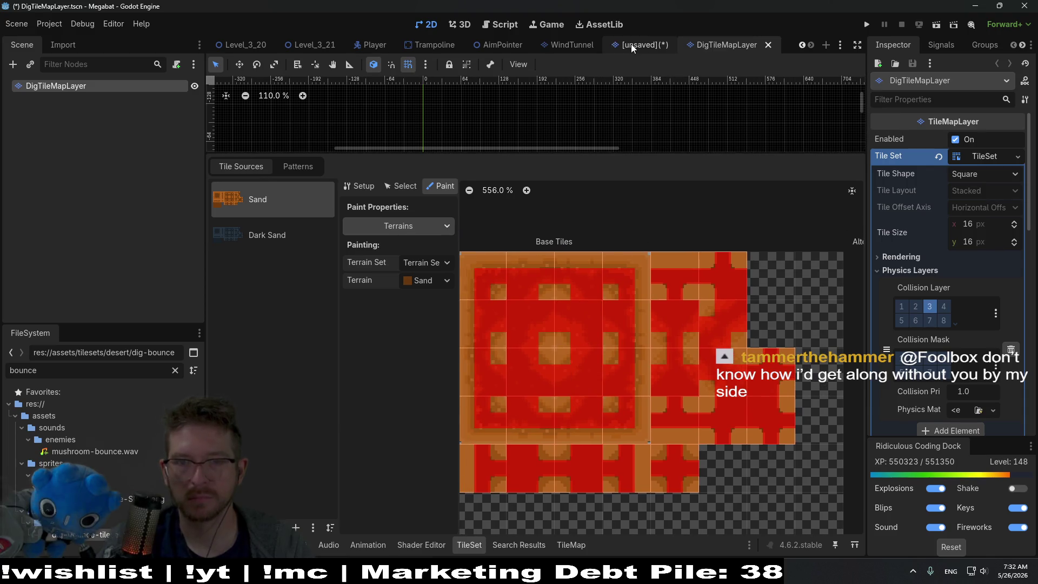
Return to the bounce tile map scene and its TileSet terrain painting view.
click(631, 44)
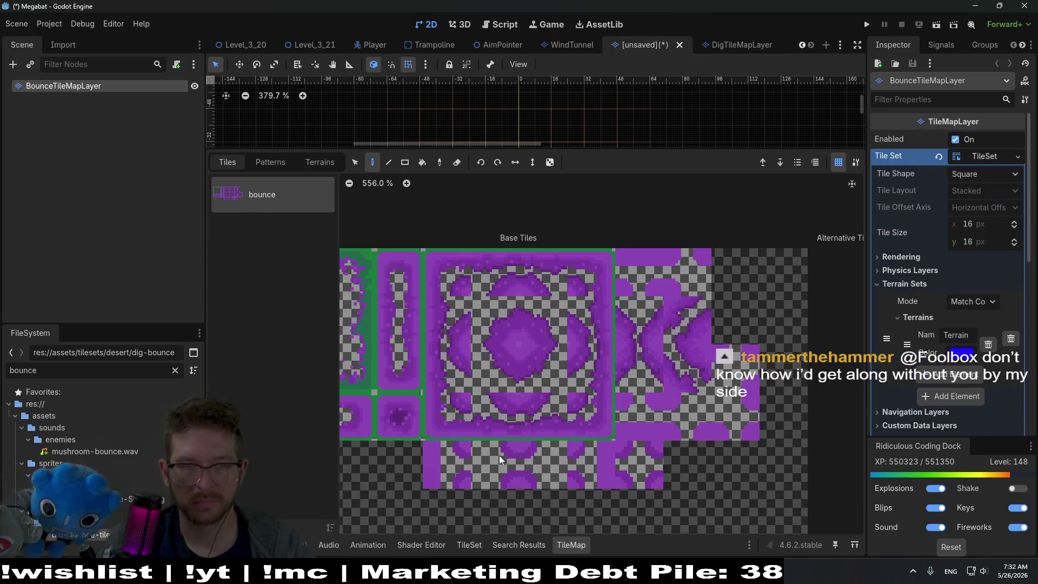
click(336, 168)
click(228, 162)
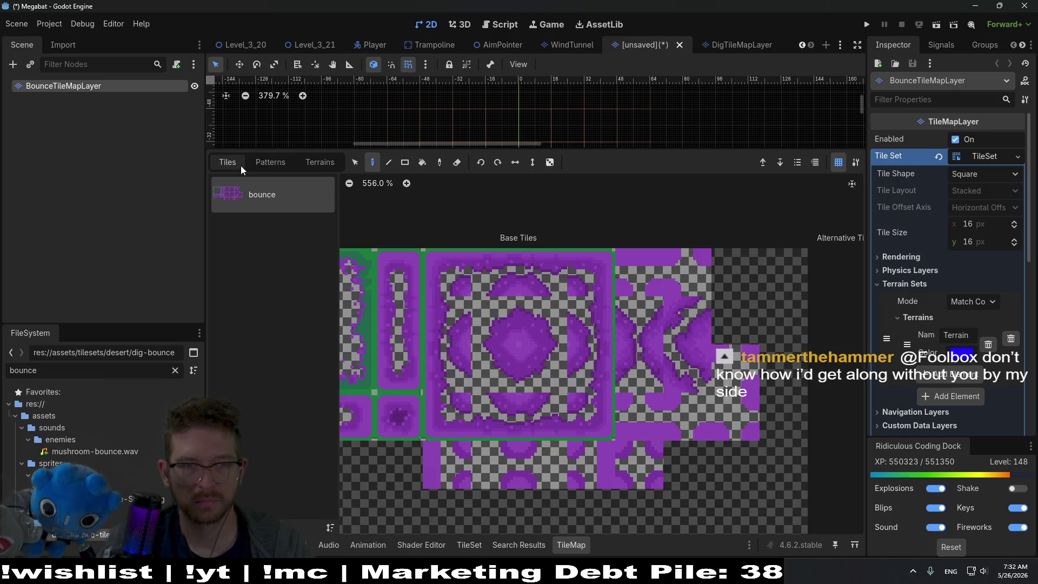
click(473, 545)
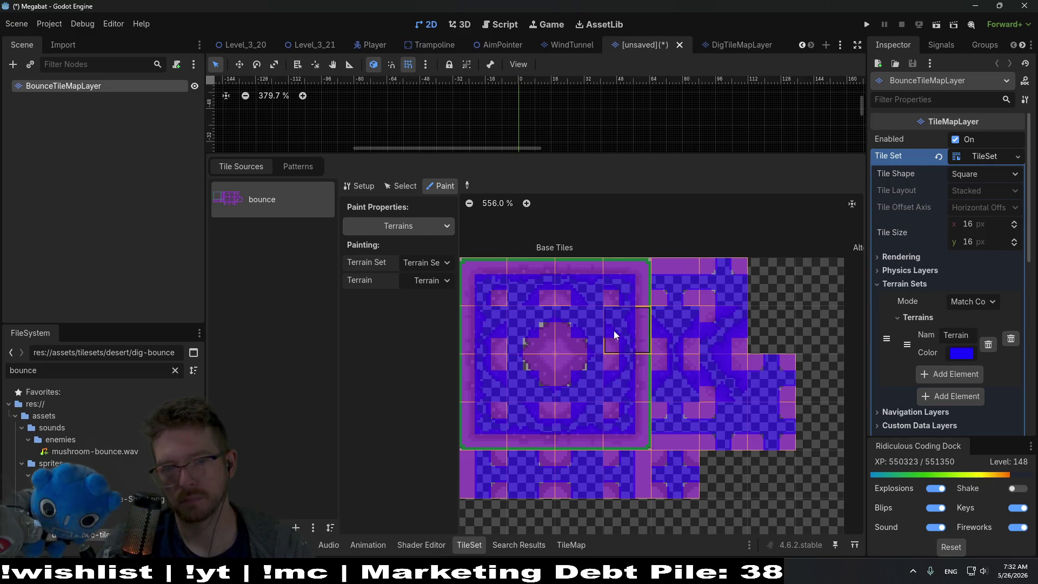
Compare Sand and bounce terrain painting across both scenes, then start Save Scene As.
scroll(703, 405, left, 3)
scroll(703, 405, up, 1)
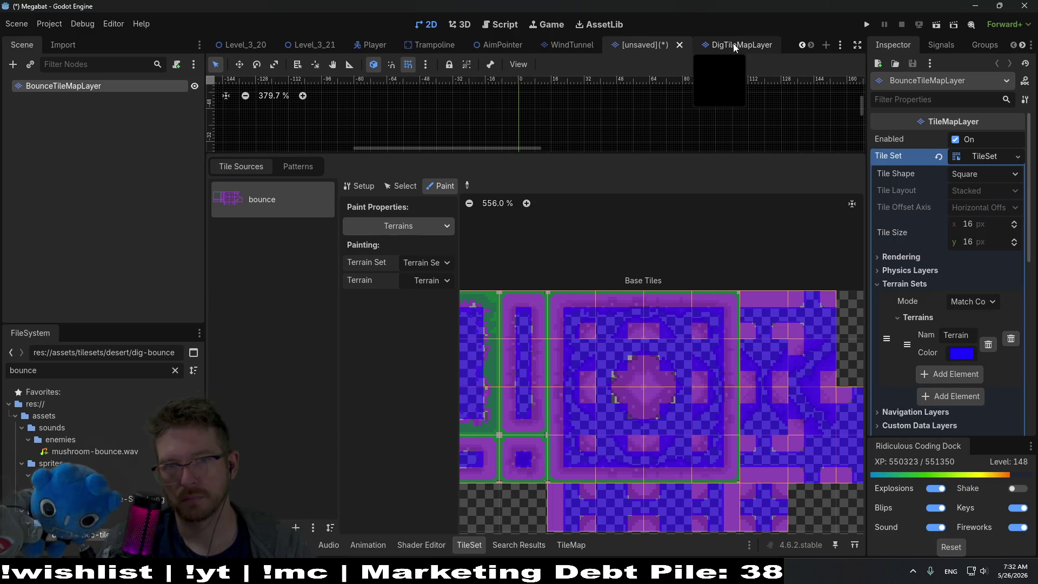
click(733, 44)
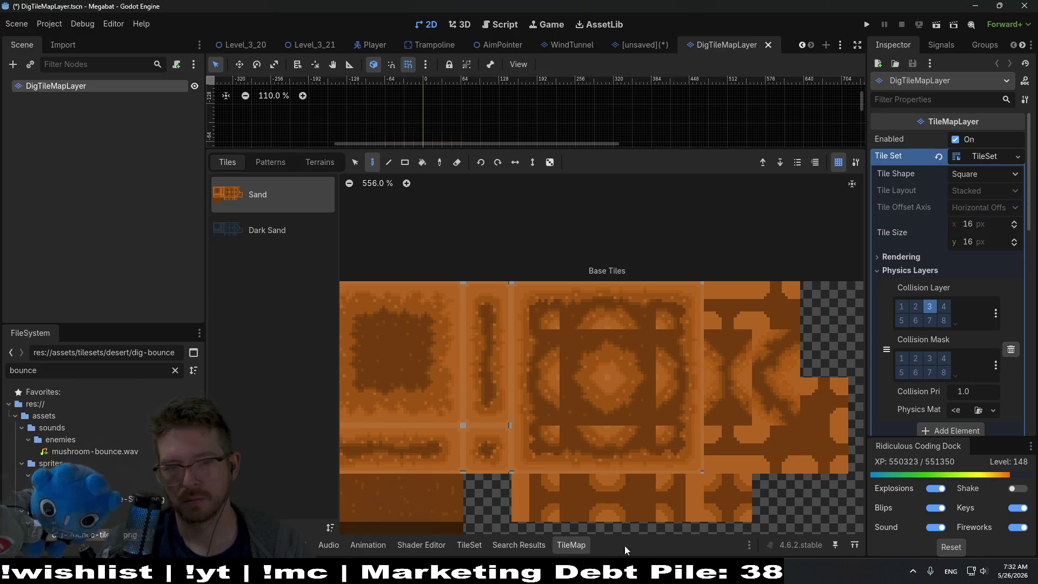
click(481, 543)
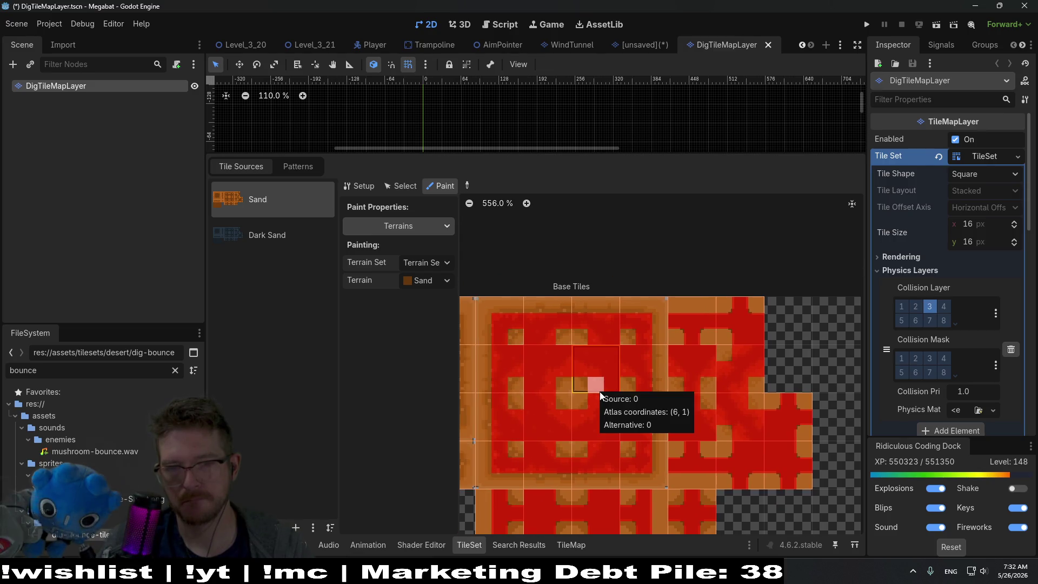
click(644, 48)
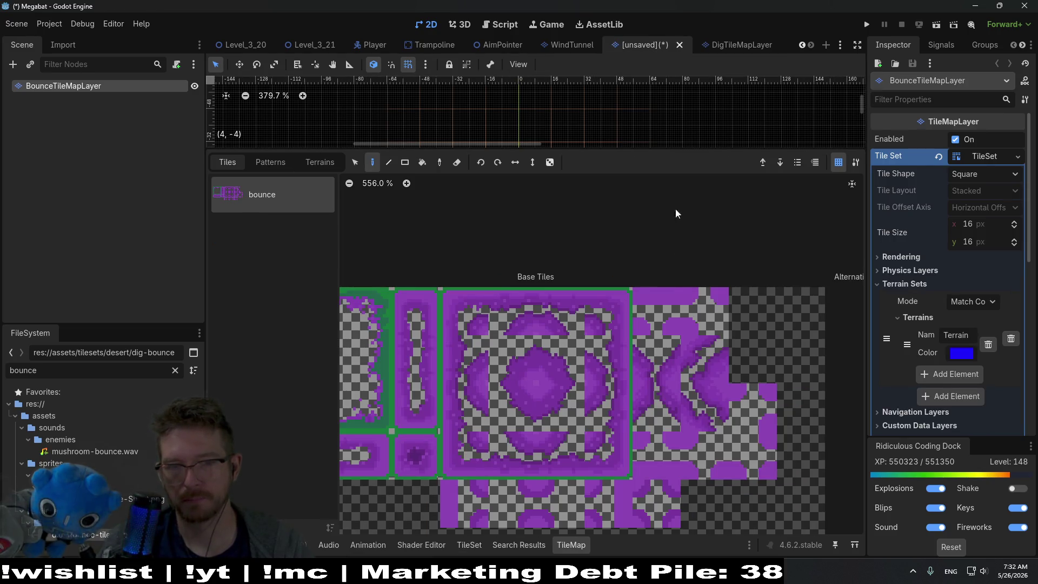
click(482, 544)
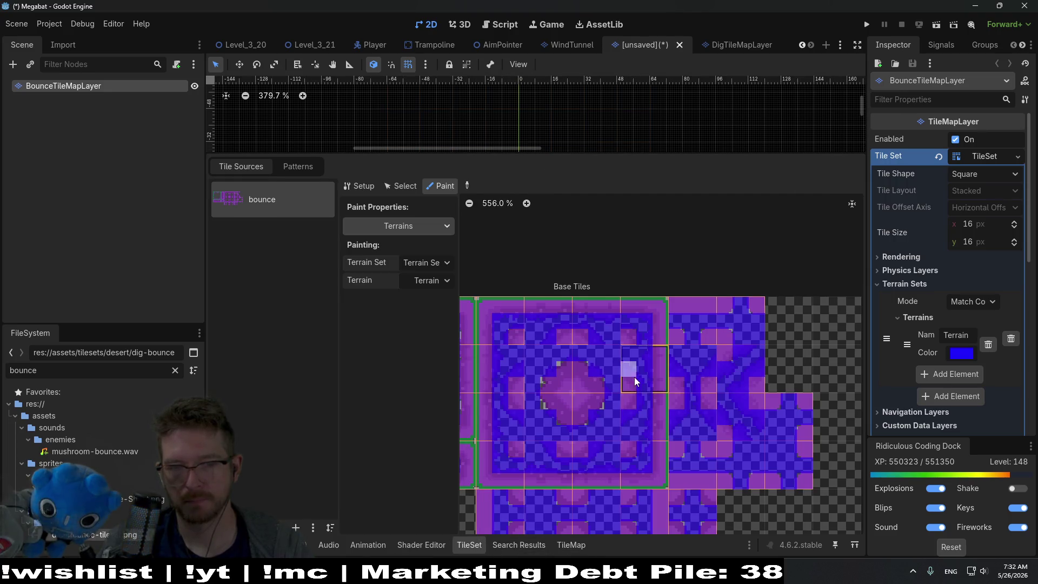
click(726, 46)
click(469, 544)
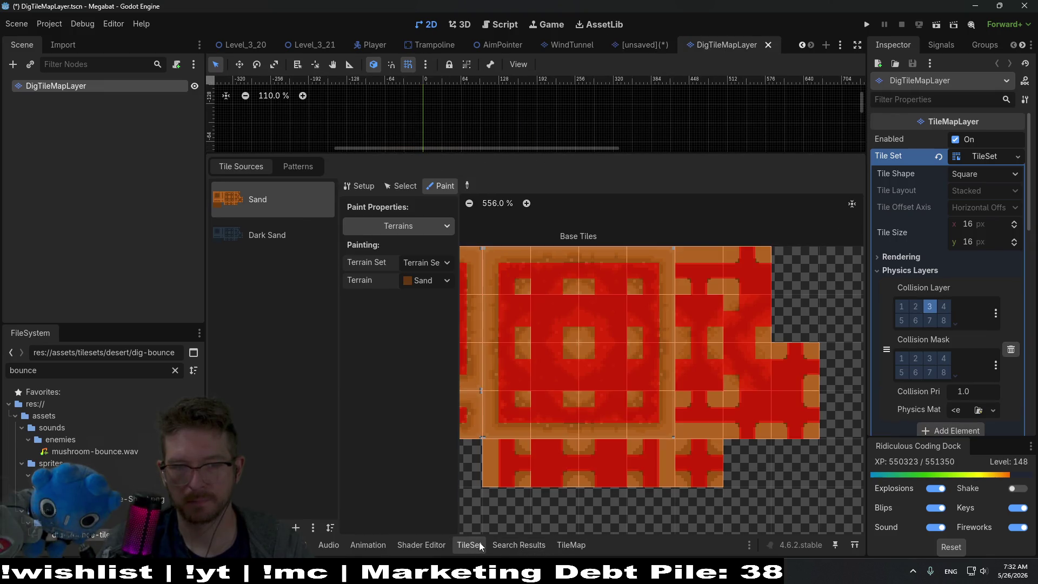
click(640, 45)
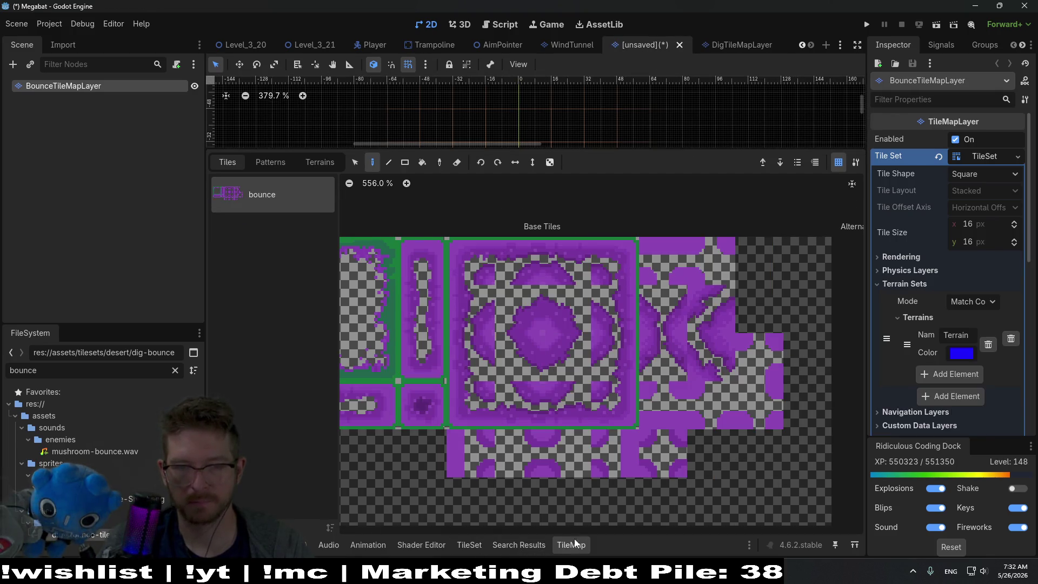
click(468, 545)
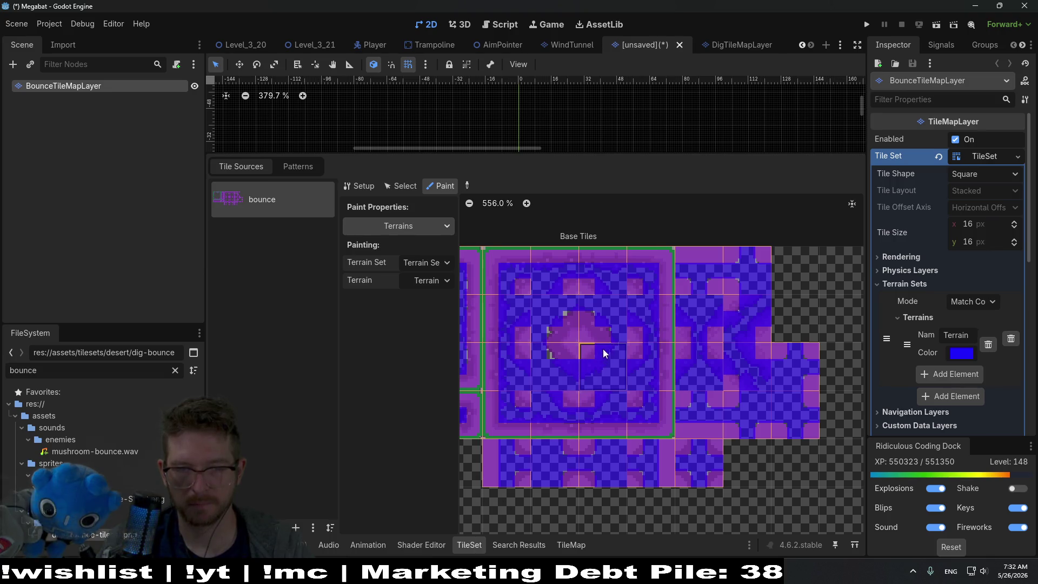
scroll(590, 367, down, 3)
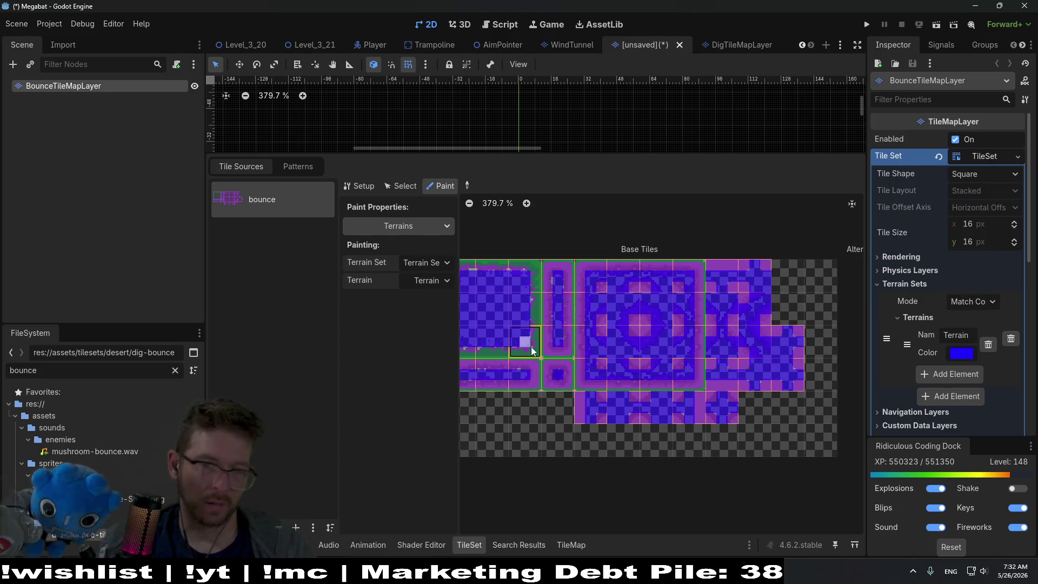
key(ctrl+s)
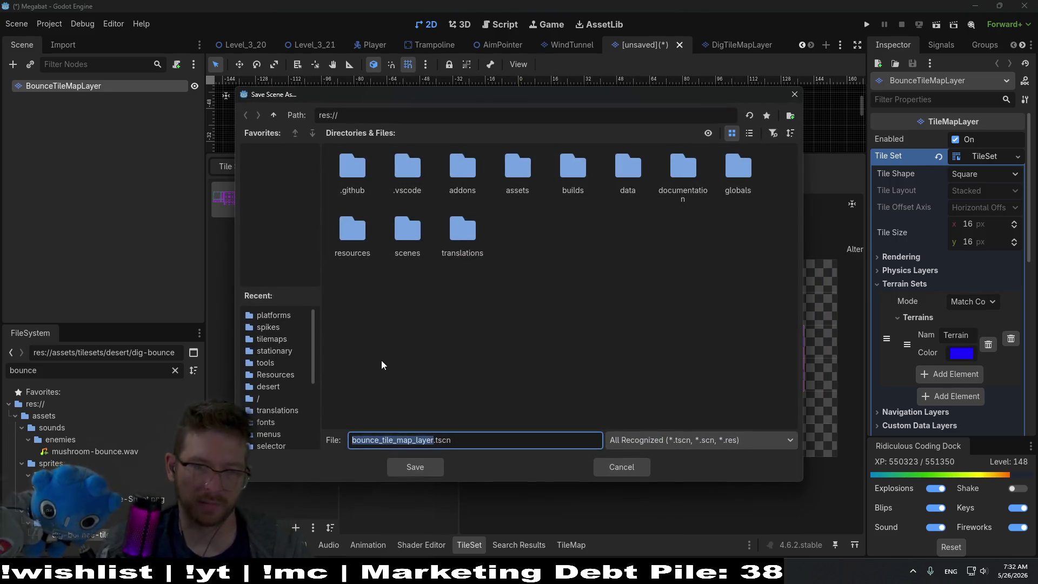
Name the file BounceTileMapLayer and save it into the scenes/tilemaps folder.
text(Bounce)
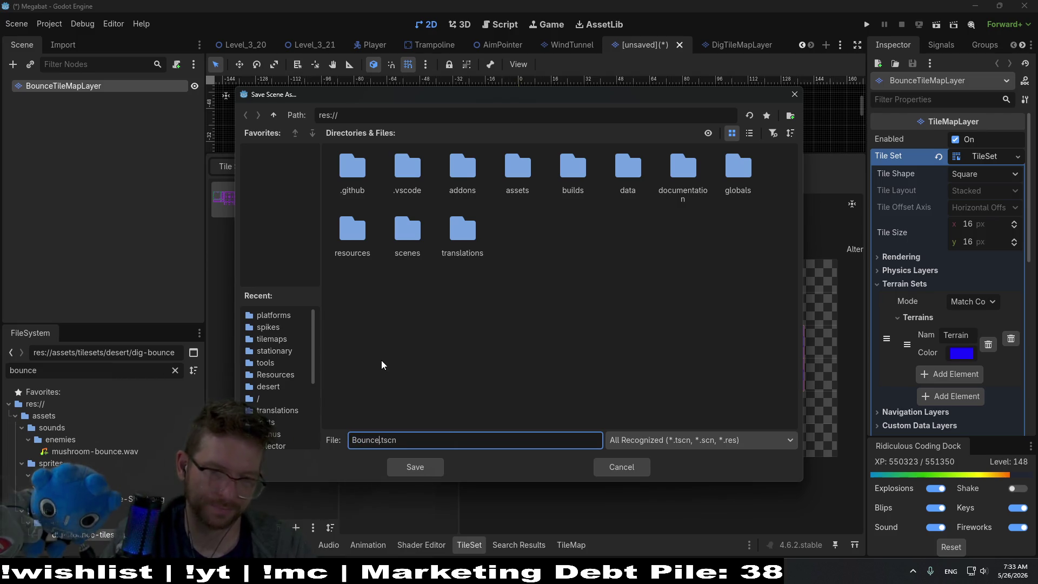
text(Tile)
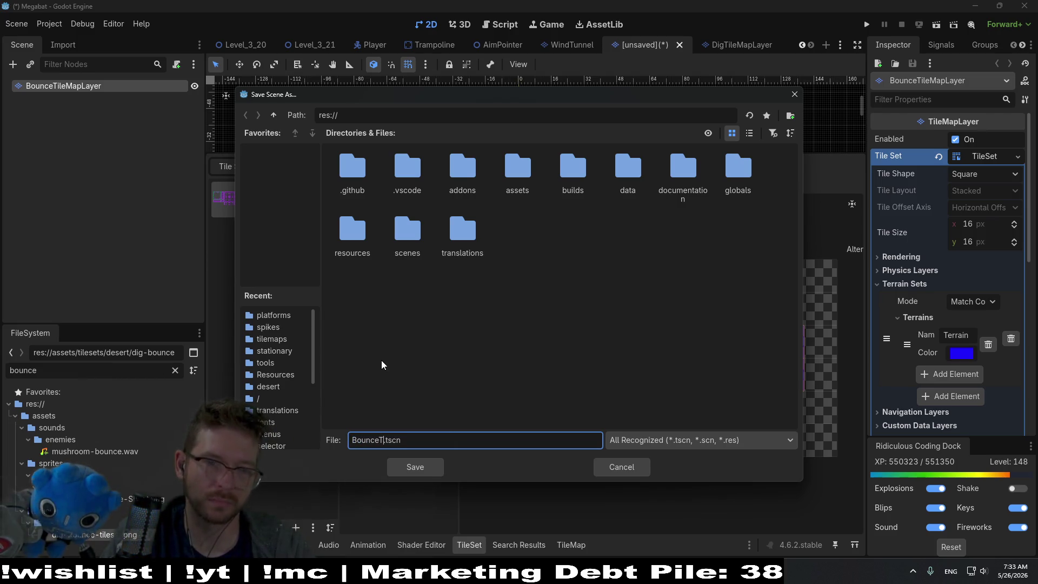
text(MapLayer)
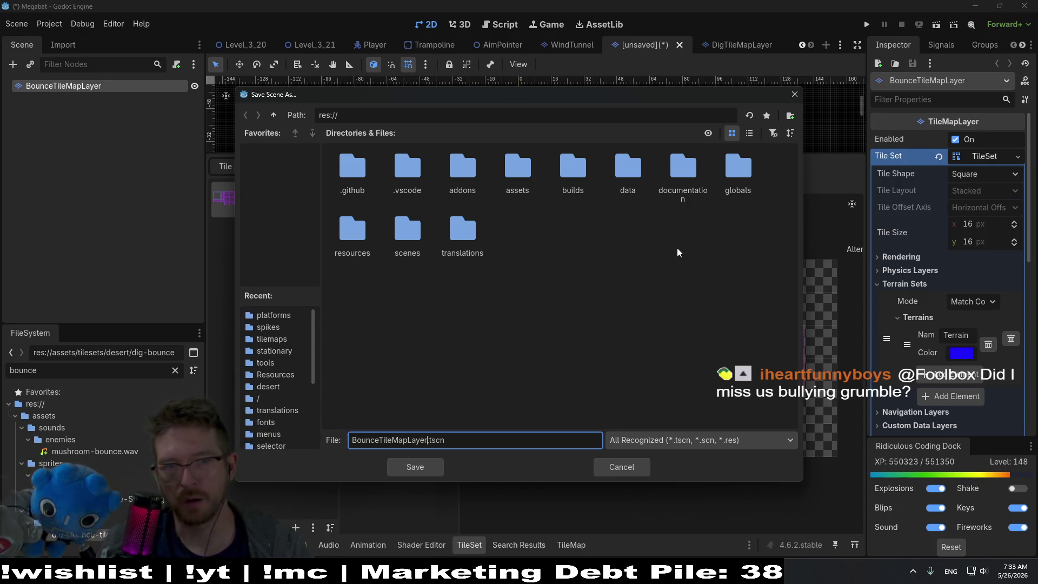
double_click(407, 232)
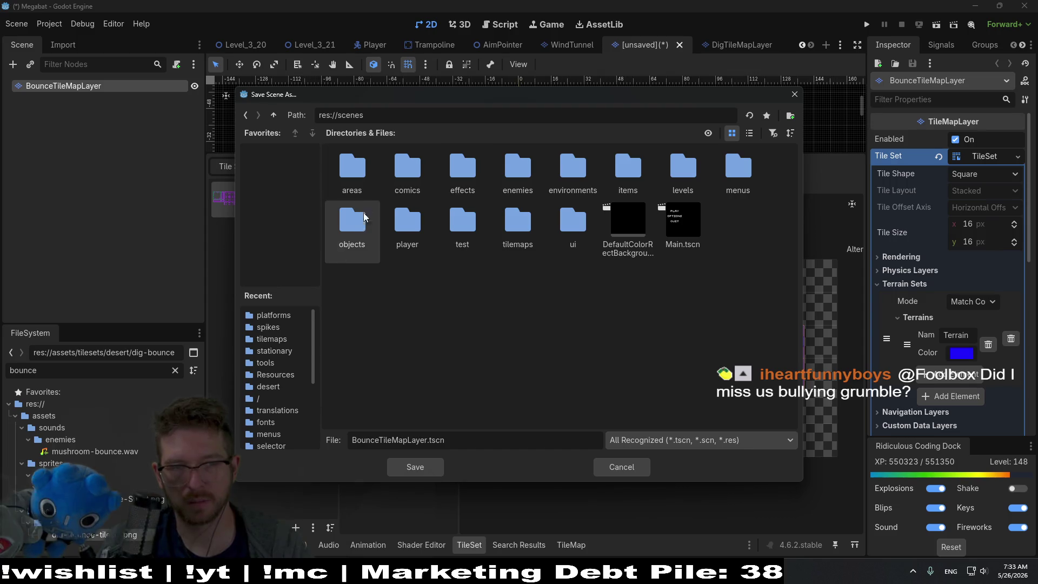
double_click(512, 224)
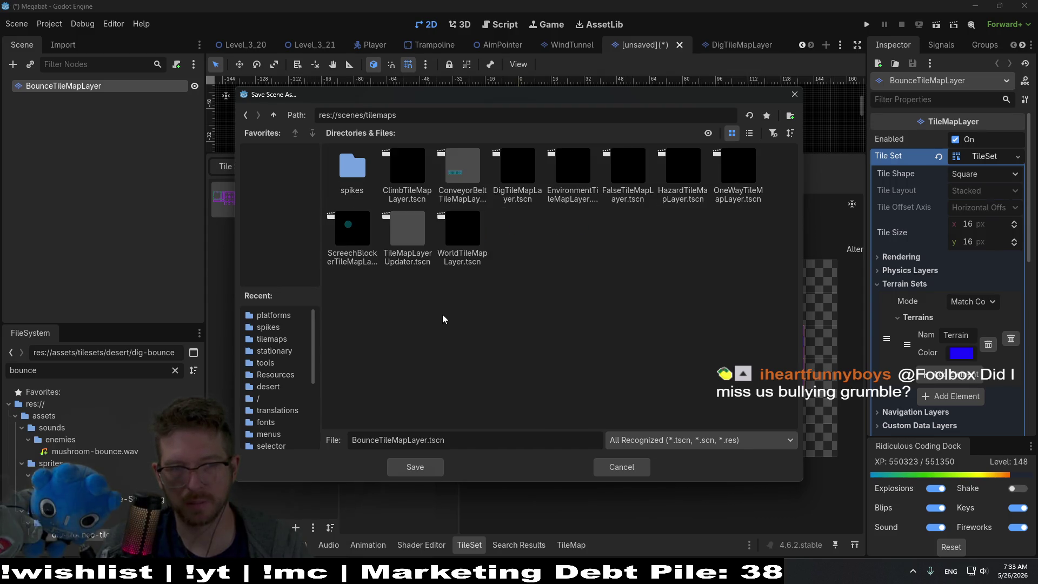
click(415, 465)
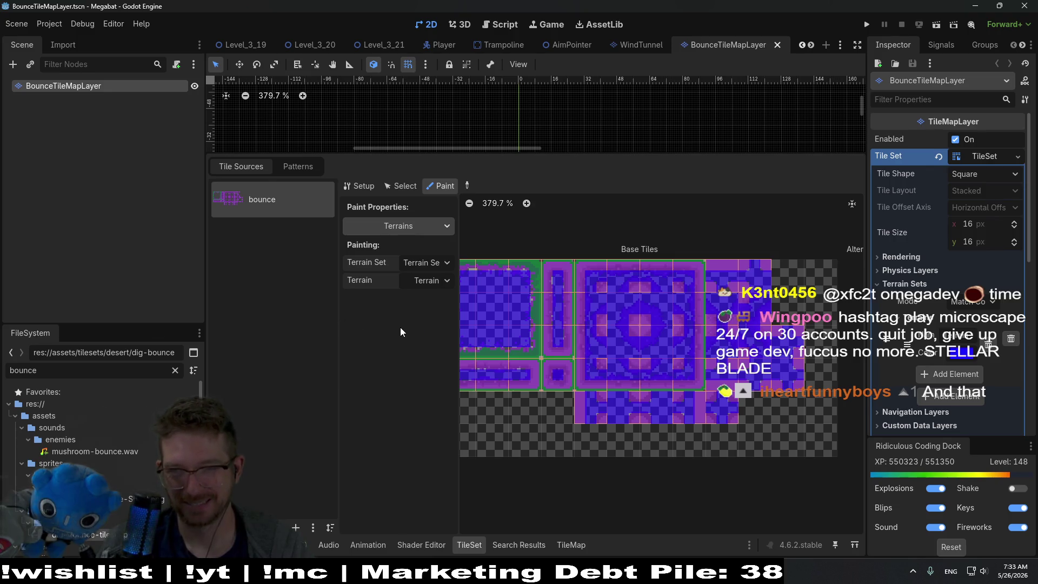
key(alt+Tab)
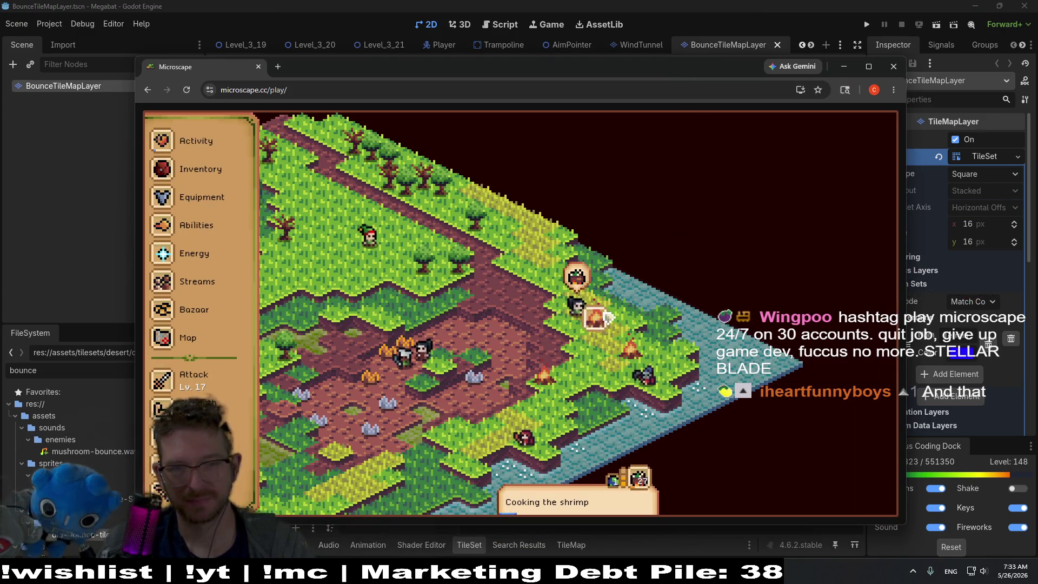
click(205, 265)
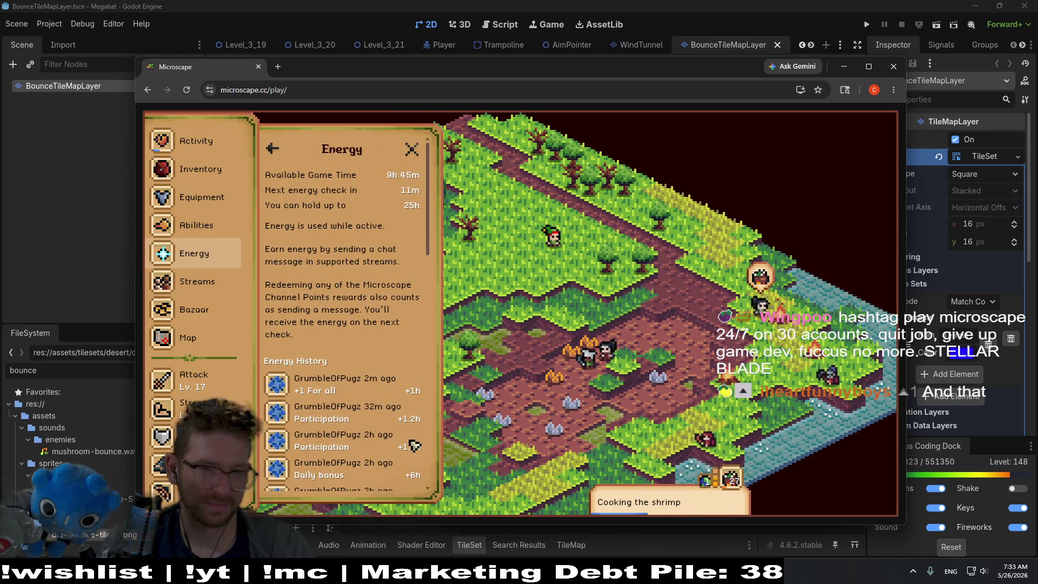
click(202, 197)
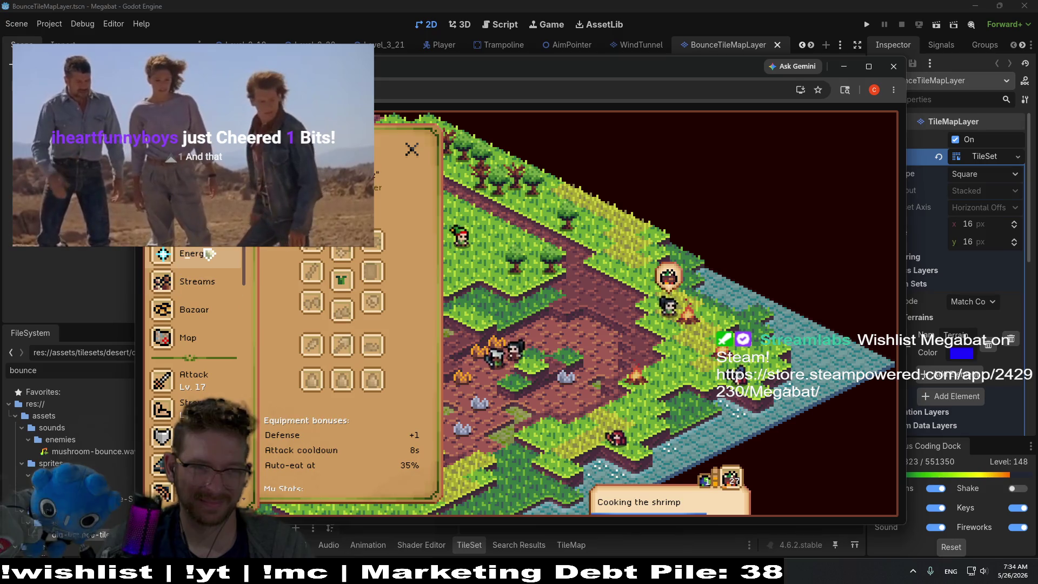
click(215, 233)
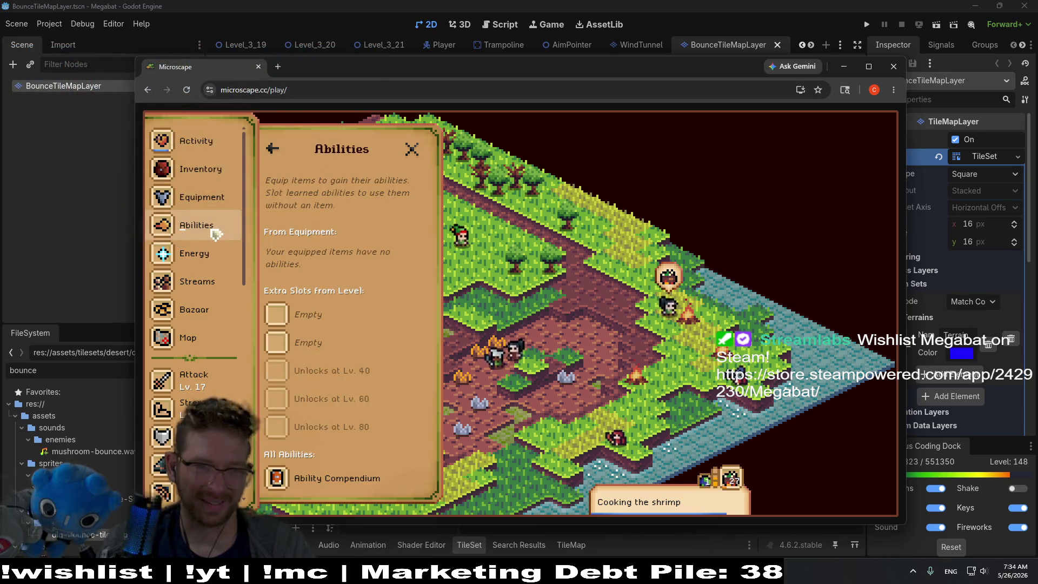
click(304, 316)
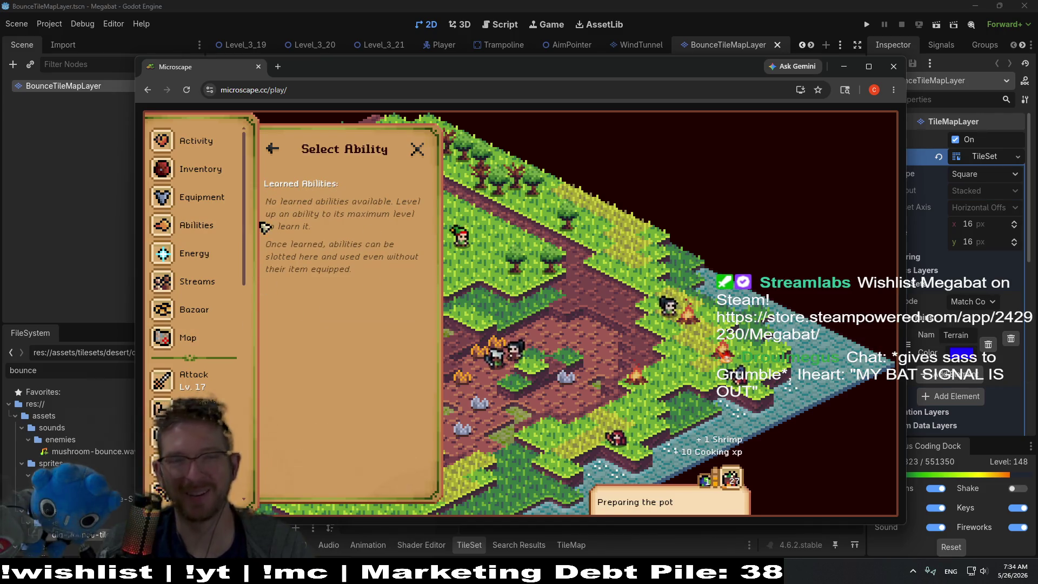
click(273, 148)
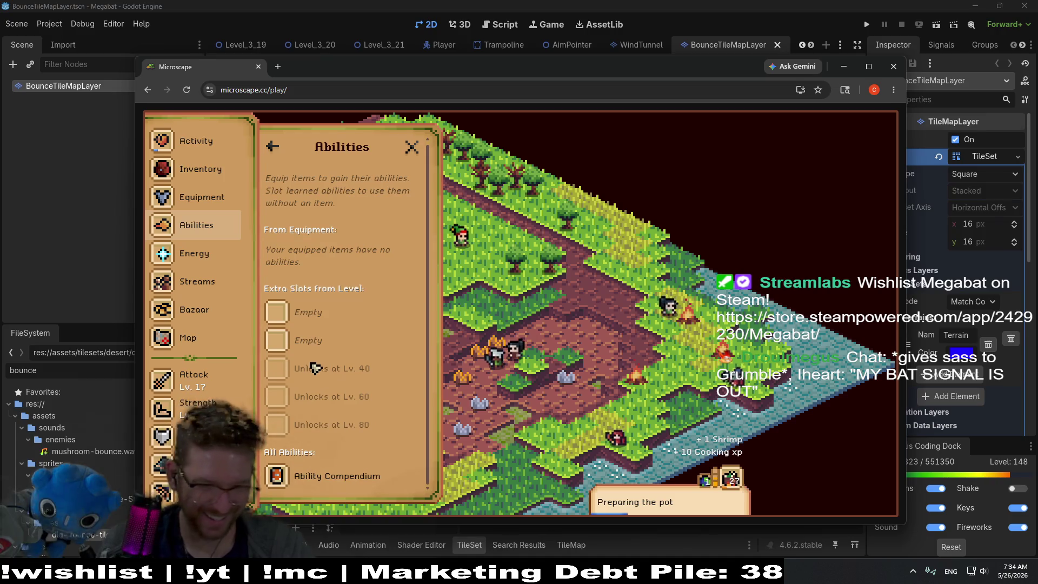
click(346, 476)
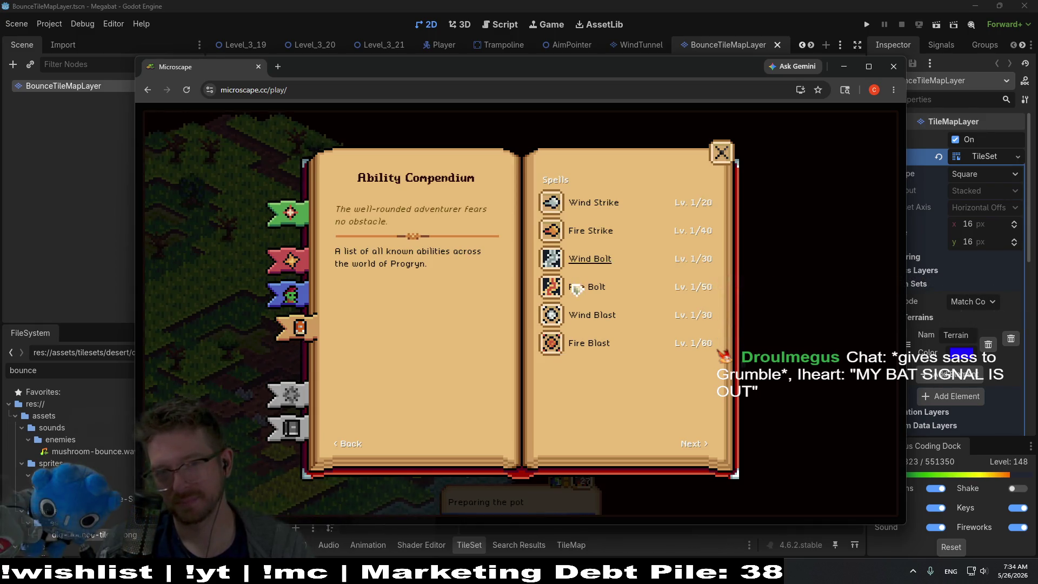
click(574, 350)
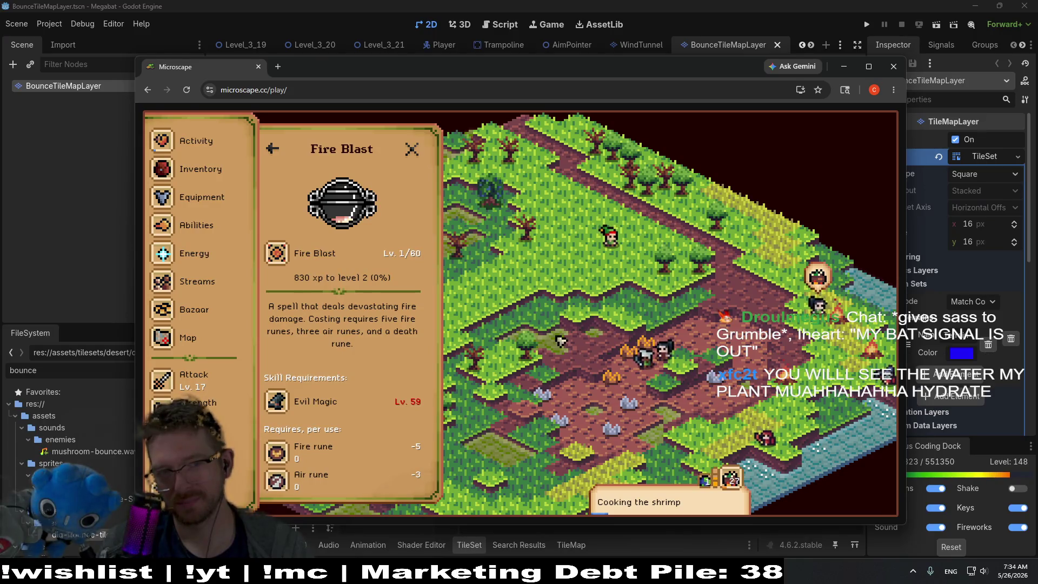
click(411, 149)
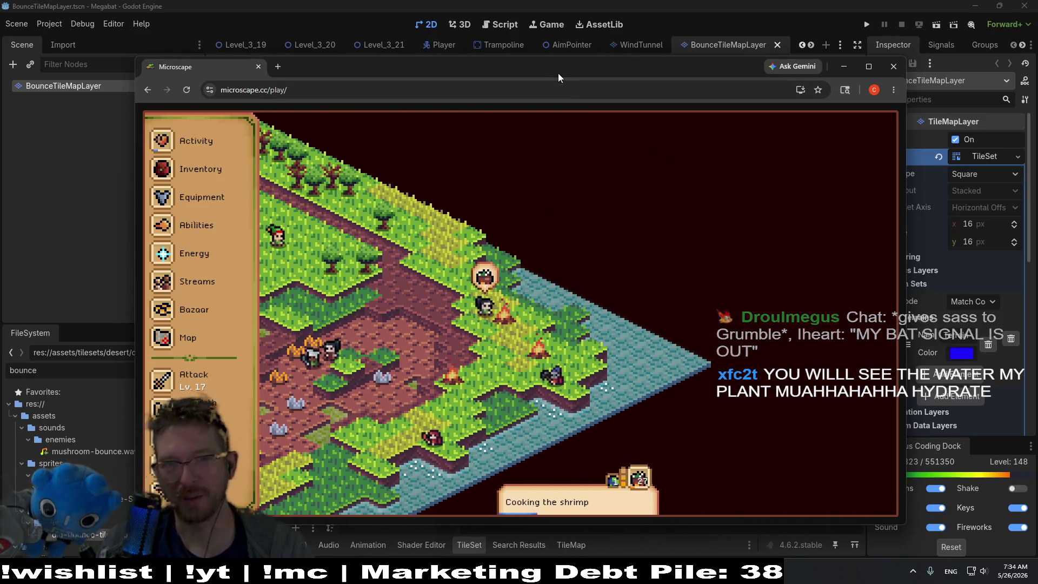
key(alt+Tab)
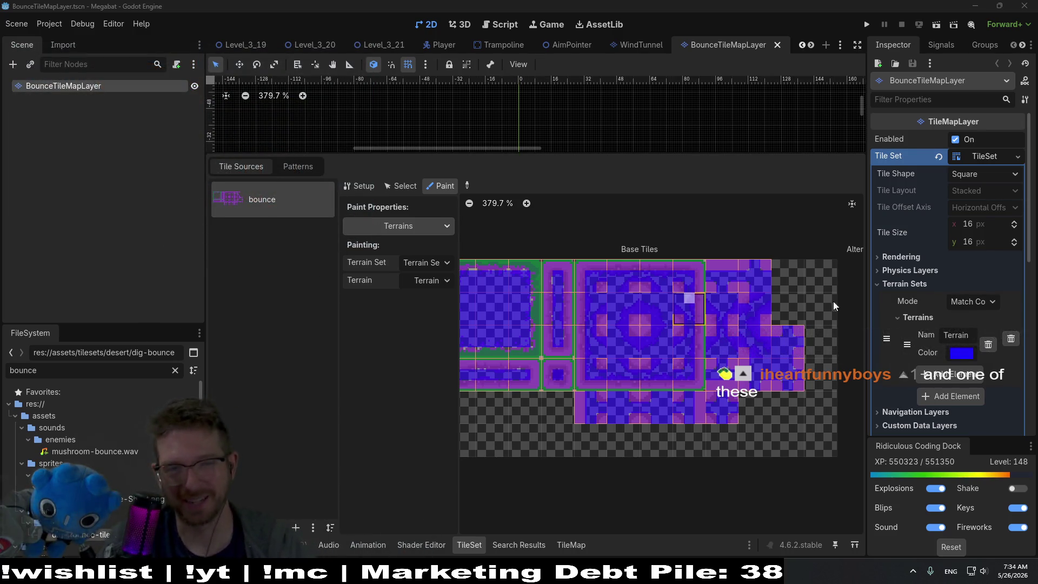
Enlarge the 2D viewport, reselect BounceTileMapLayer, and check the TileSet's paintable properties.
drag(614, 156, 633, 364)
scroll(664, 475, up, 2)
scroll(663, 475, left, 3)
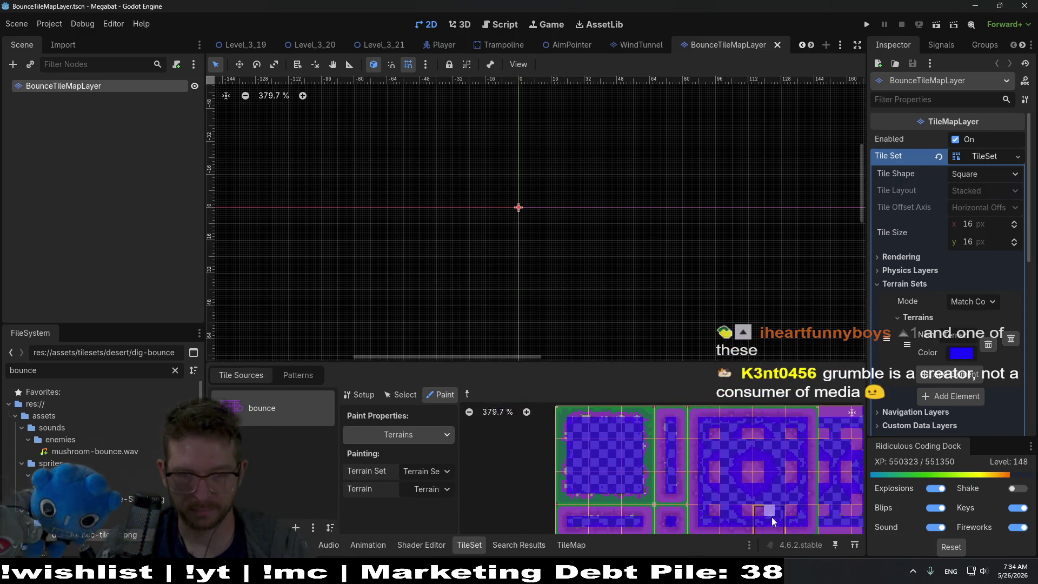
click(106, 188)
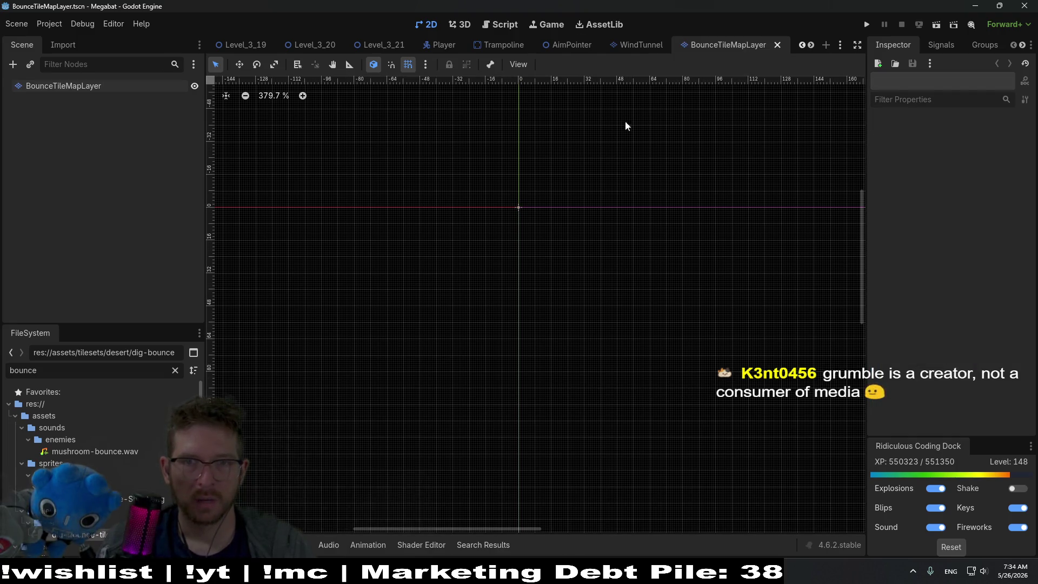
click(105, 83)
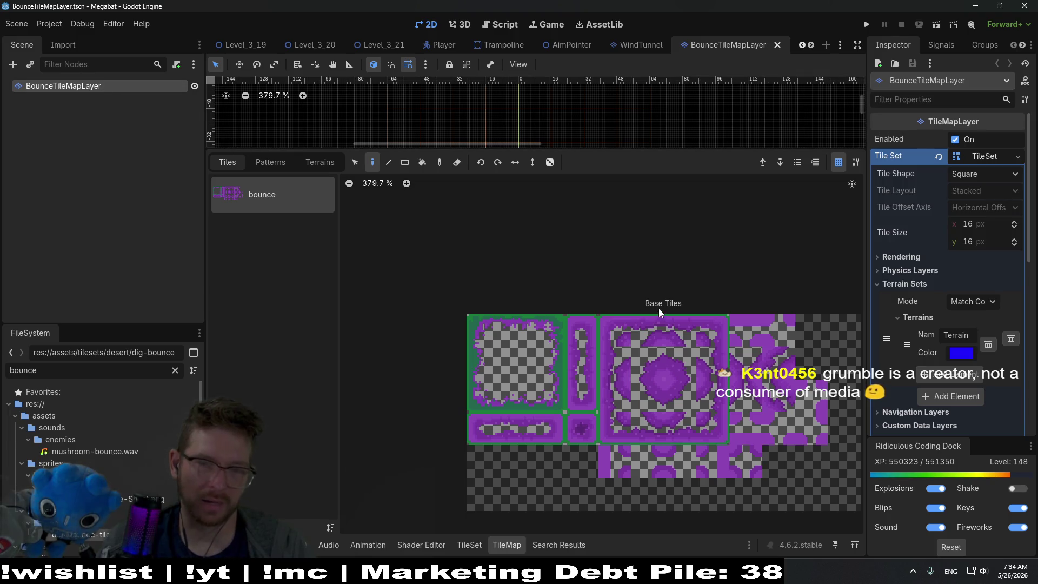
click(469, 545)
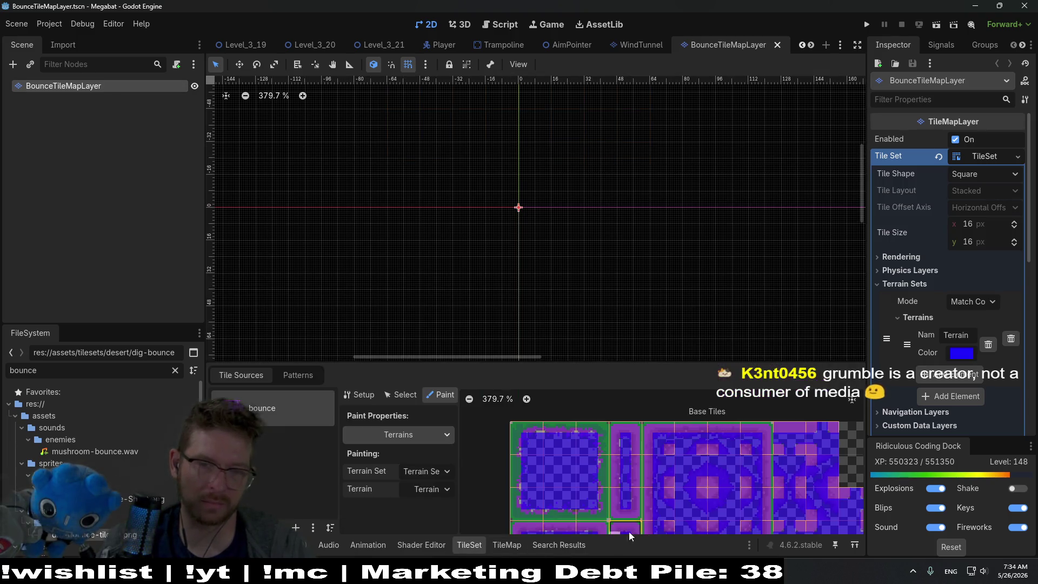
click(400, 436)
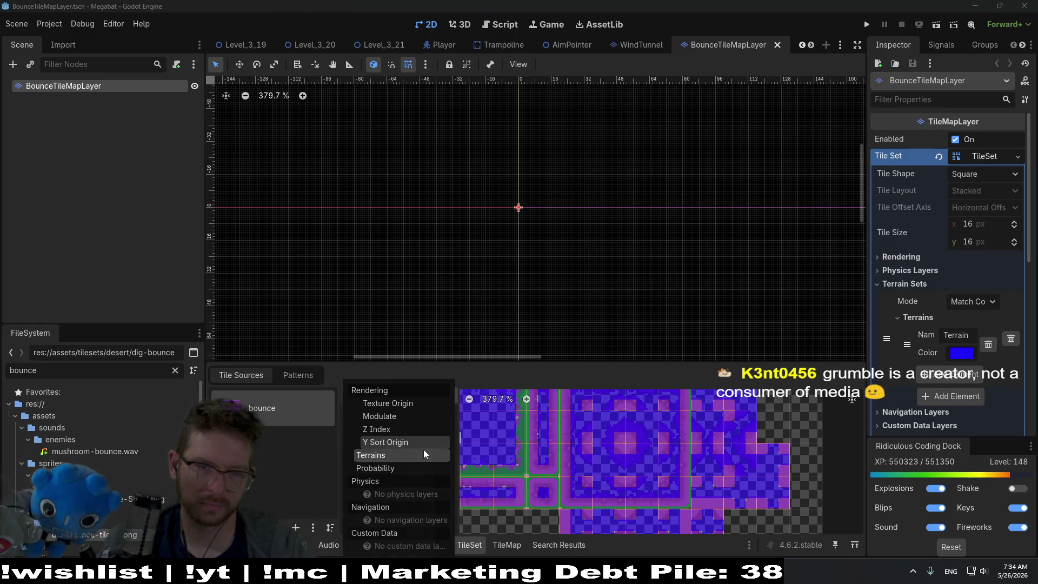
scroll(927, 359, down, 3)
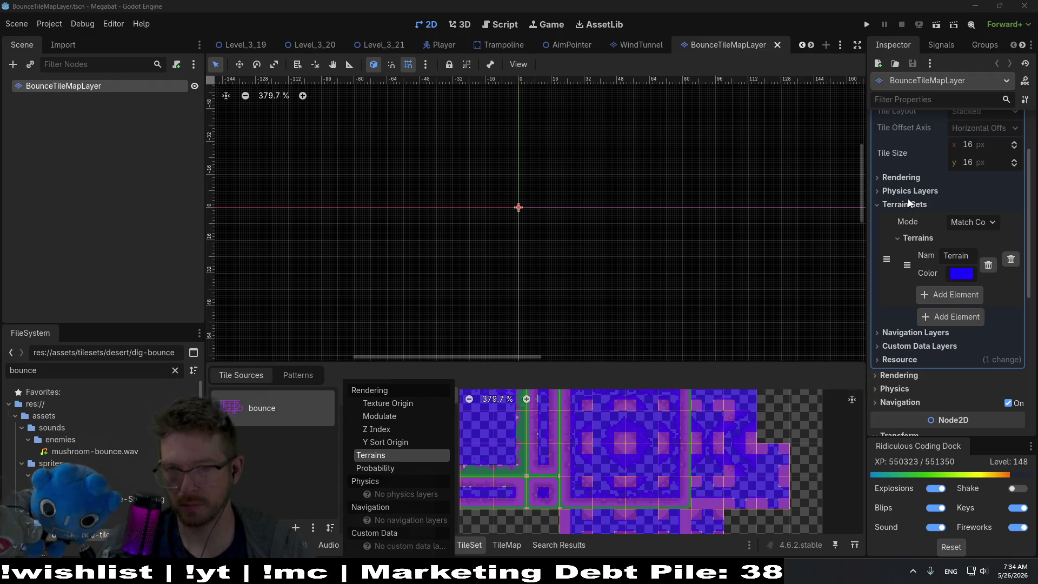
Add a TileSet physics layer with collision layer and mask bit 1 cleared, then list layer names.
click(925, 192)
click(926, 192)
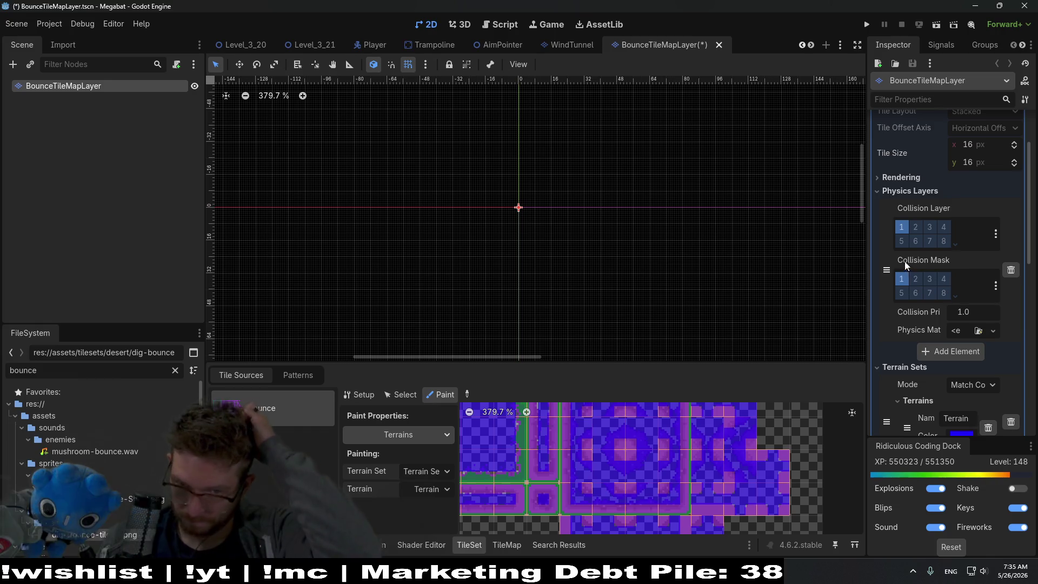
click(901, 280)
click(901, 227)
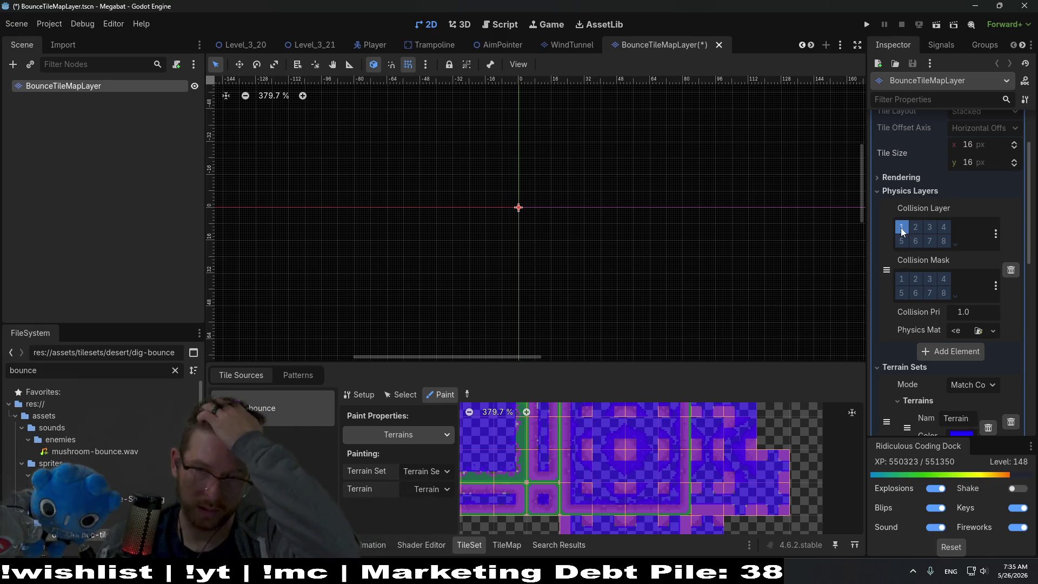
click(994, 234)
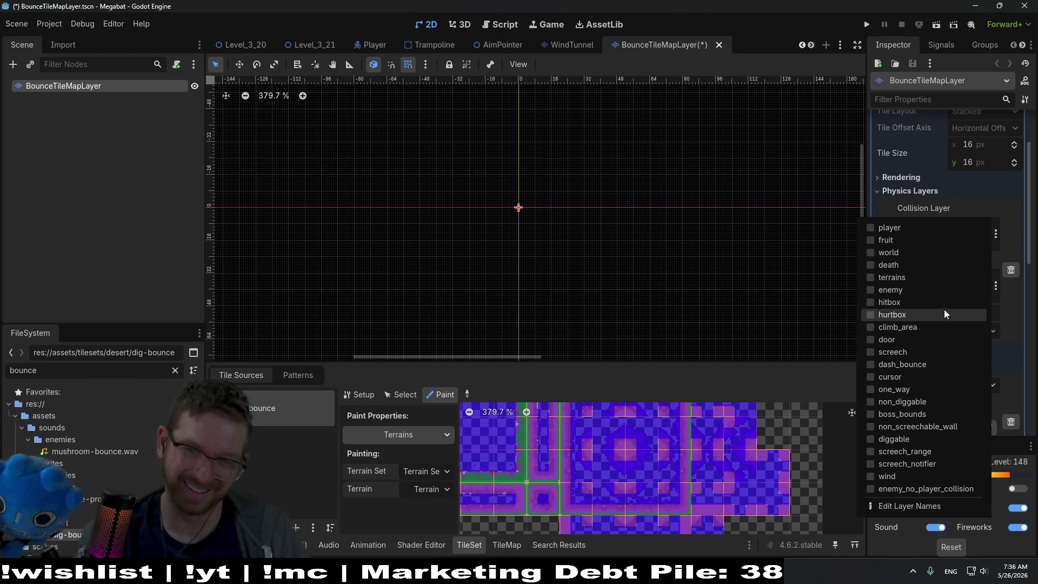
Name 2D physics Layer 23 'bounce' in Project Settings.
click(959, 504)
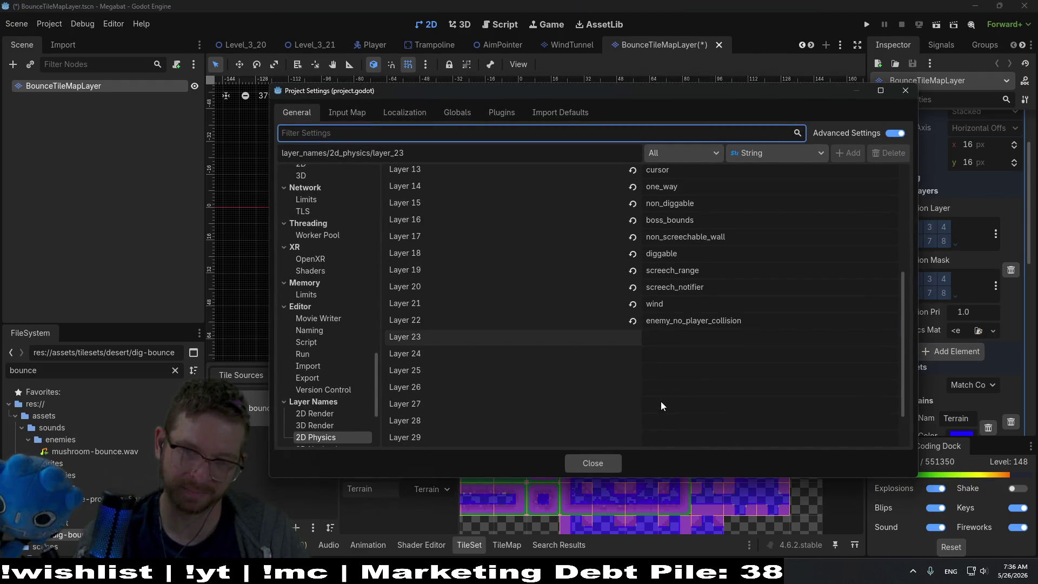
click(664, 342)
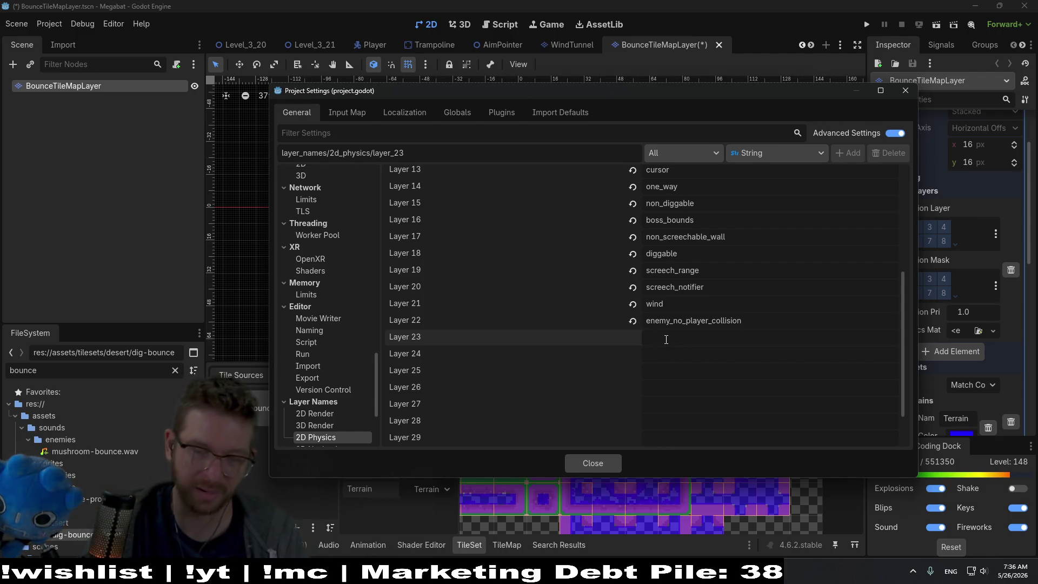
text(bounce)
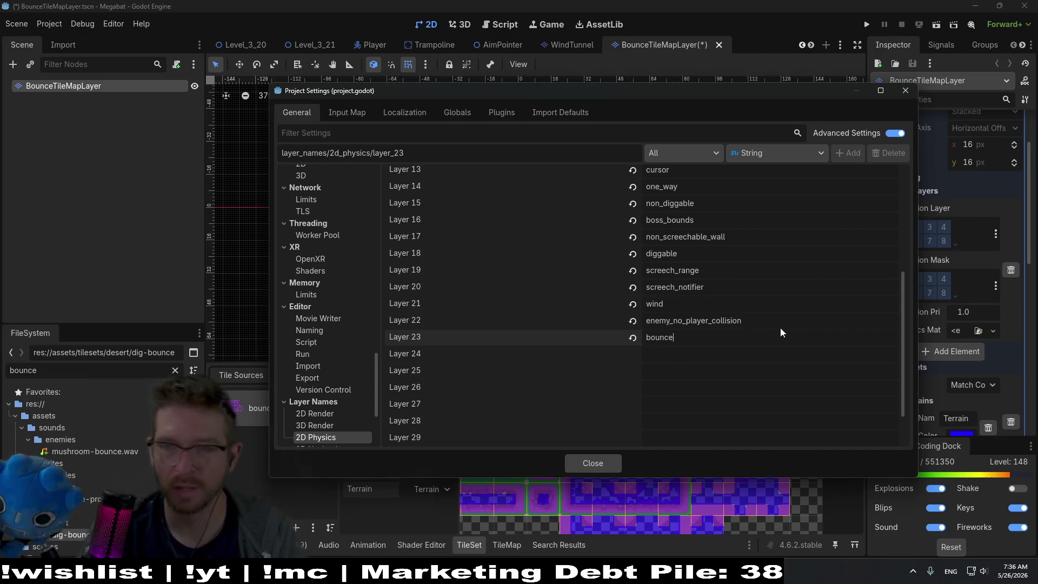
key(Escape)
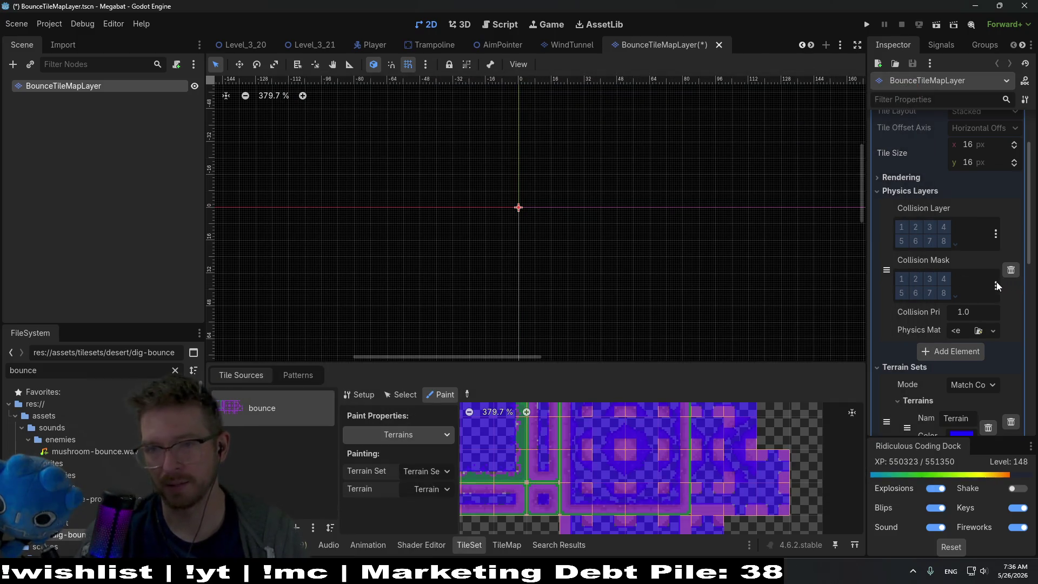
Tick the bounce layer in the TileSet physics layer's collision mask.
click(996, 285)
click(903, 529)
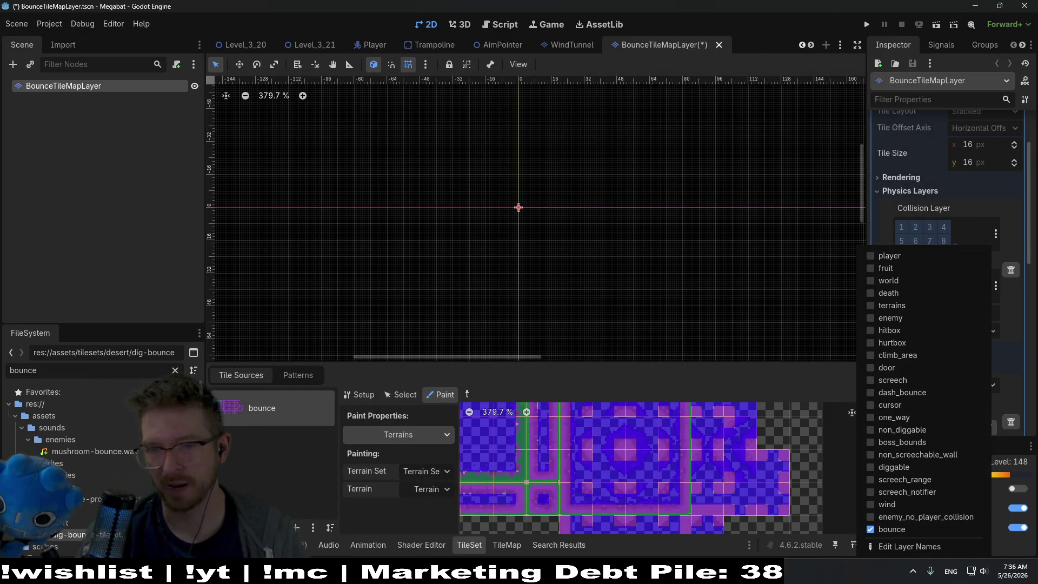
key(Escape)
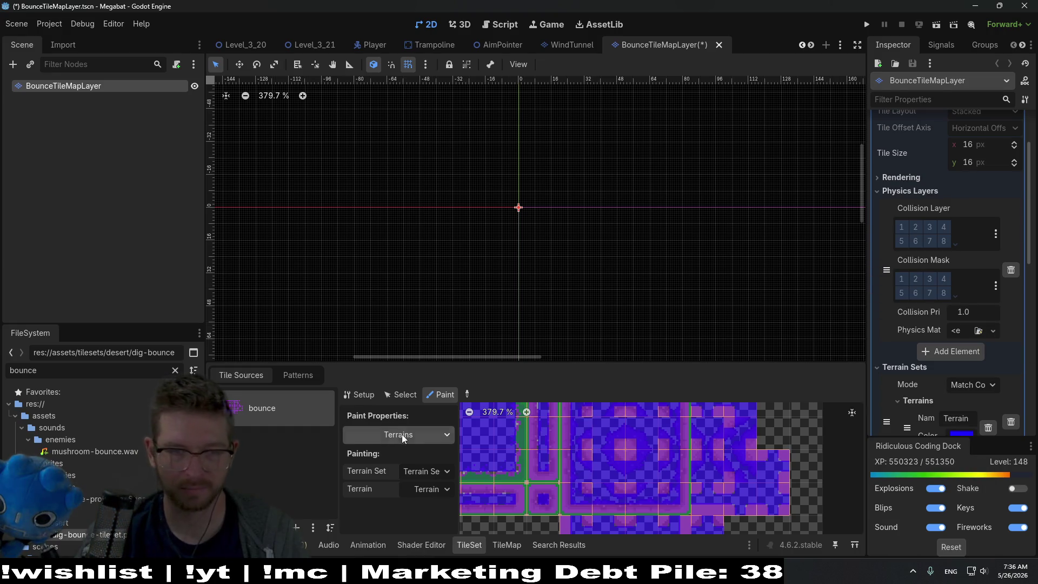
Paint Physics Layer 0 collision shapes onto the bounce atlas tiles.
click(401, 435)
click(408, 489)
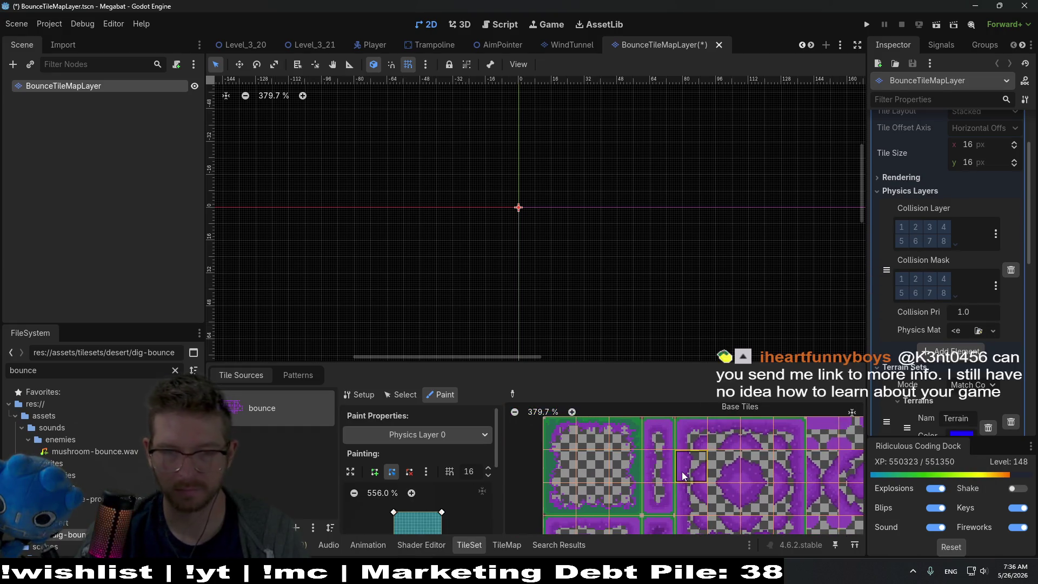
drag(684, 362, 688, 242)
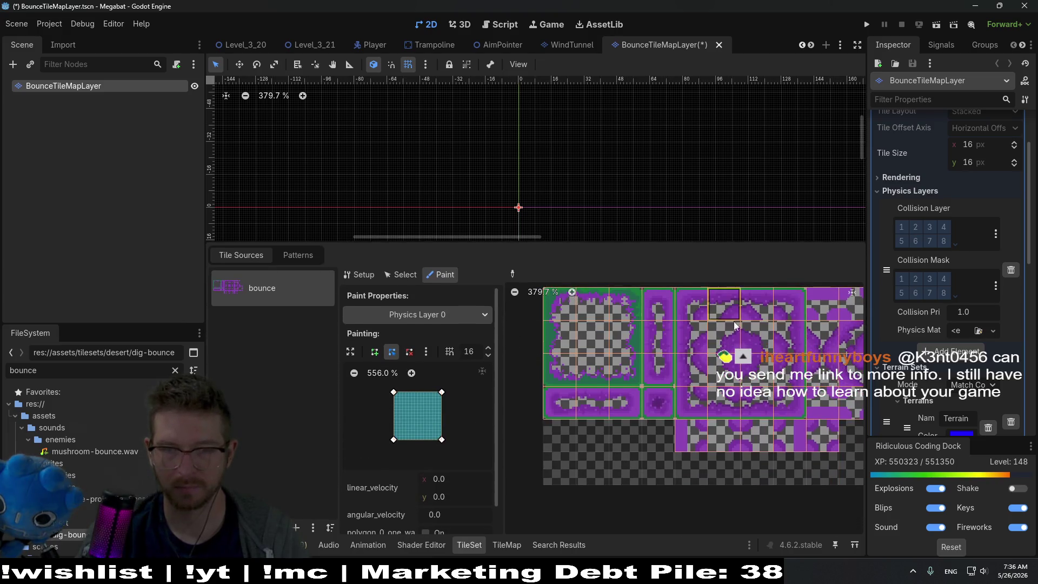
mouse_move(660, 448)
mouse_down()
mouse_move(670, 332)
mouse_move(719, 400)
mouse_move(649, 349)
mouse_move(663, 363)
mouse_move(795, 354)
mouse_move(784, 326)
mouse_move(602, 388)
mouse_move(561, 414)
mouse_up()
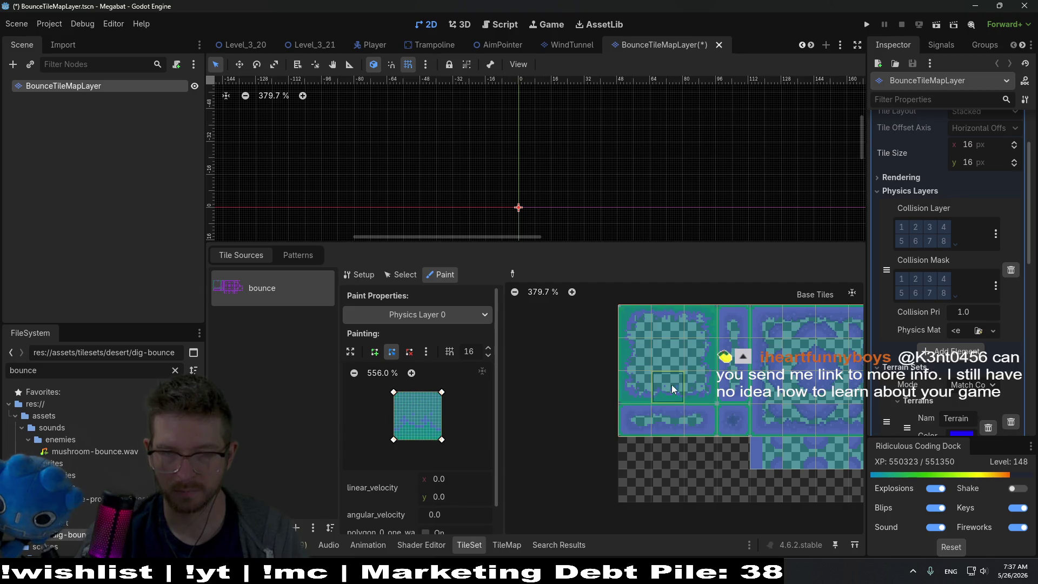
Save the BounceTileMapLayer scene and switch to Level_3_21.
scroll(675, 376, down, 2)
key(ctrl+s)
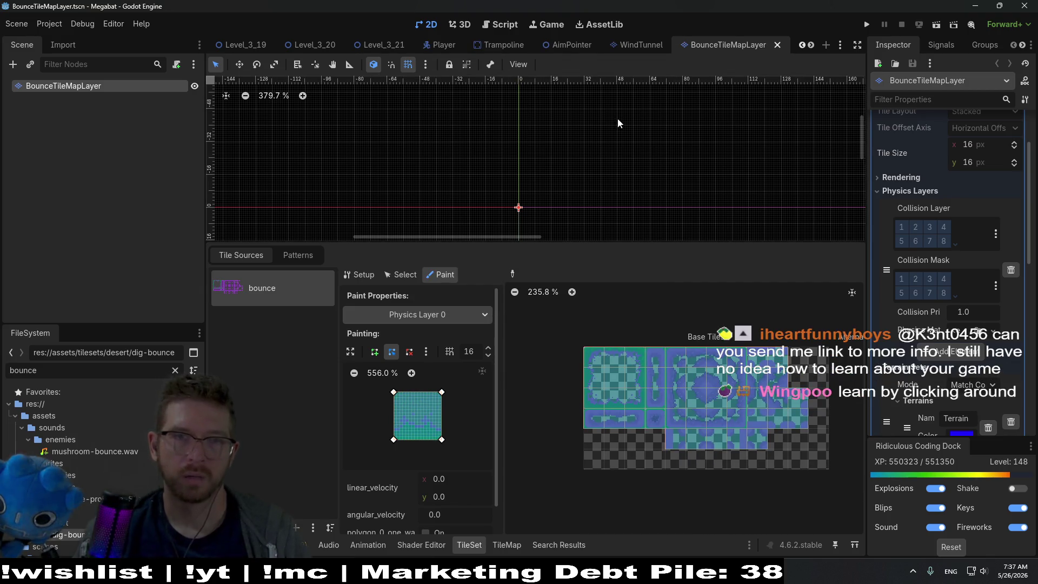
click(385, 44)
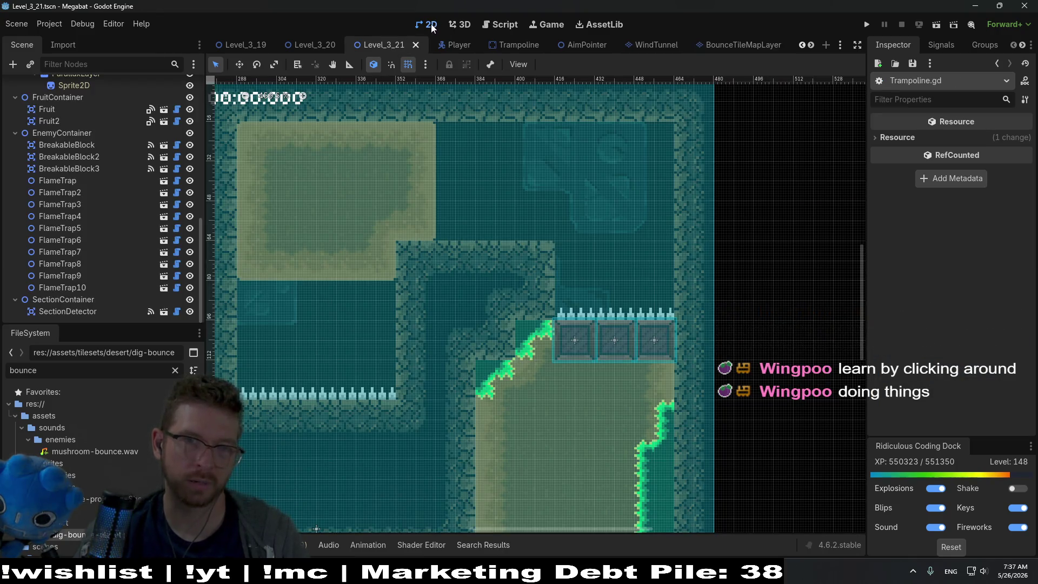
Instance the BounceTileMapLayer scene as a child of TileMapContainer.
scroll(57, 135, up, 10)
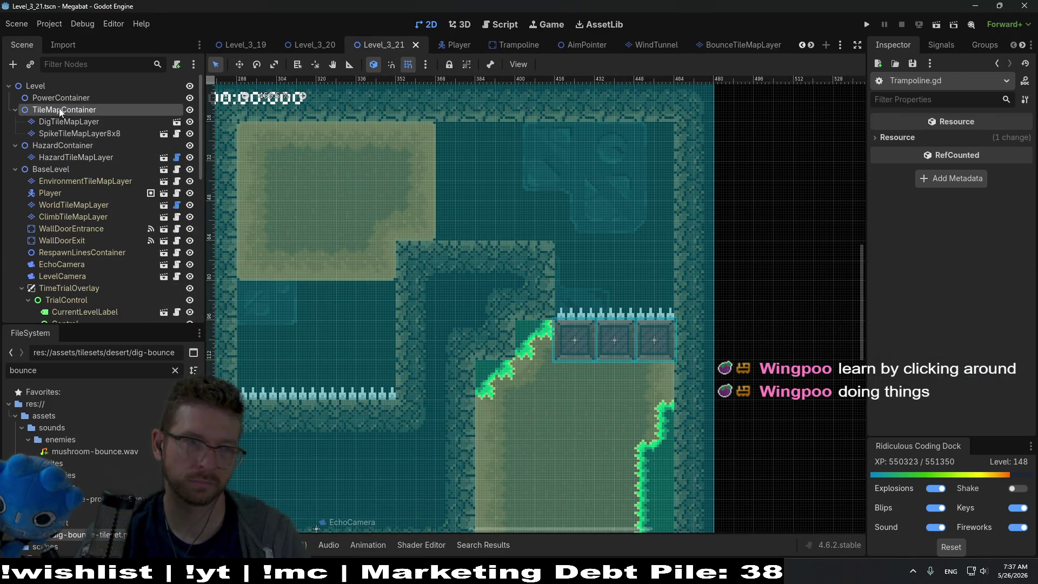
click(60, 108)
key(ctrl+shift+a)
text(bounce)
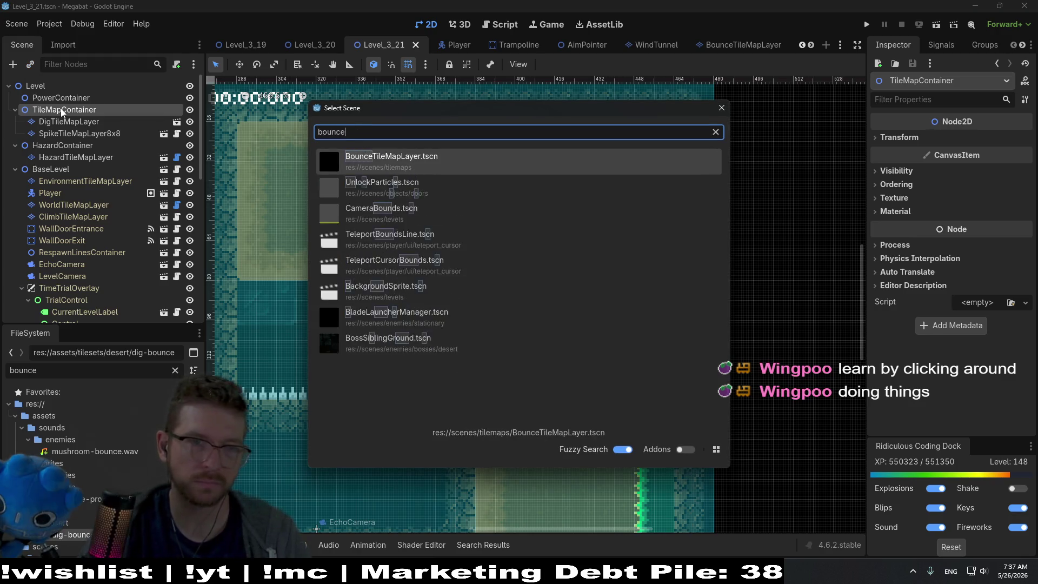
key(Return)
Paint Terrain 0 bounce tiles as rectangles along the level floor.
drag(497, 149, 487, 374)
click(319, 387)
click(270, 420)
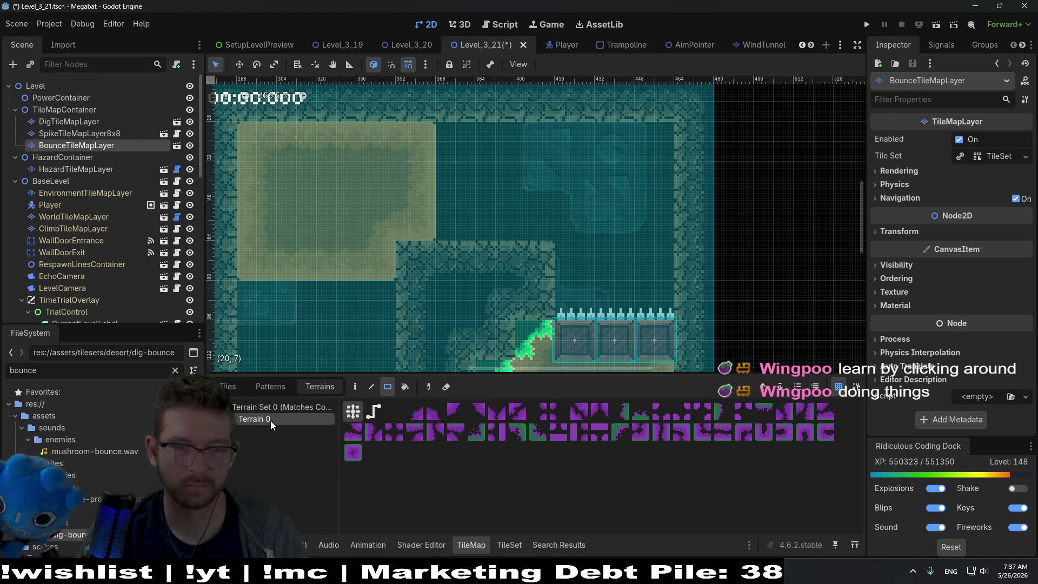
scroll(446, 254, left, 10)
scroll(468, 236, down, 5)
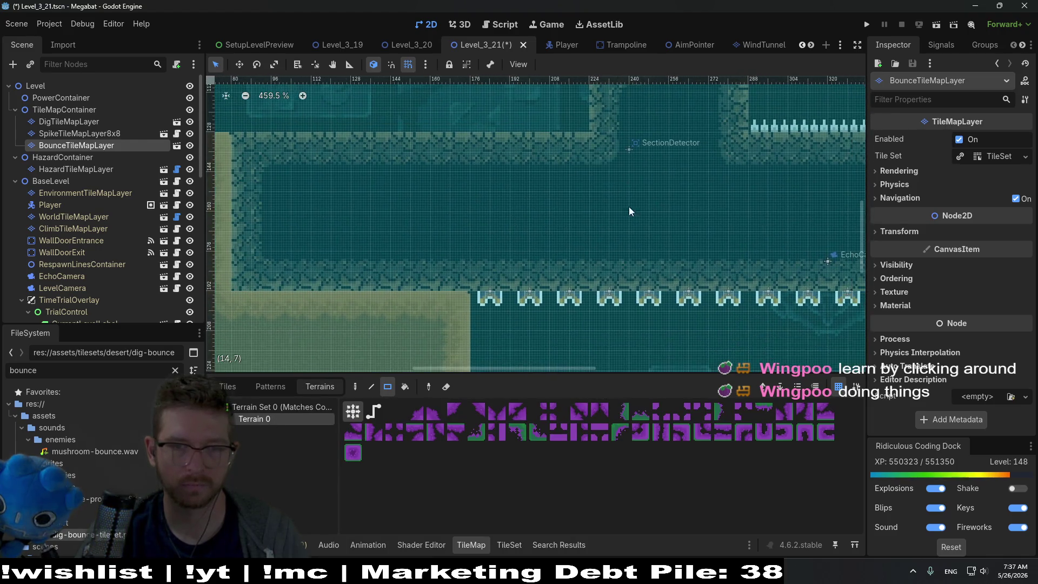
scroll(618, 181, down, 3)
scroll(610, 233, right, 2)
drag(409, 346, 554, 344)
scroll(486, 303, down, 3)
scroll(487, 303, right, 1)
drag(400, 259, 729, 287)
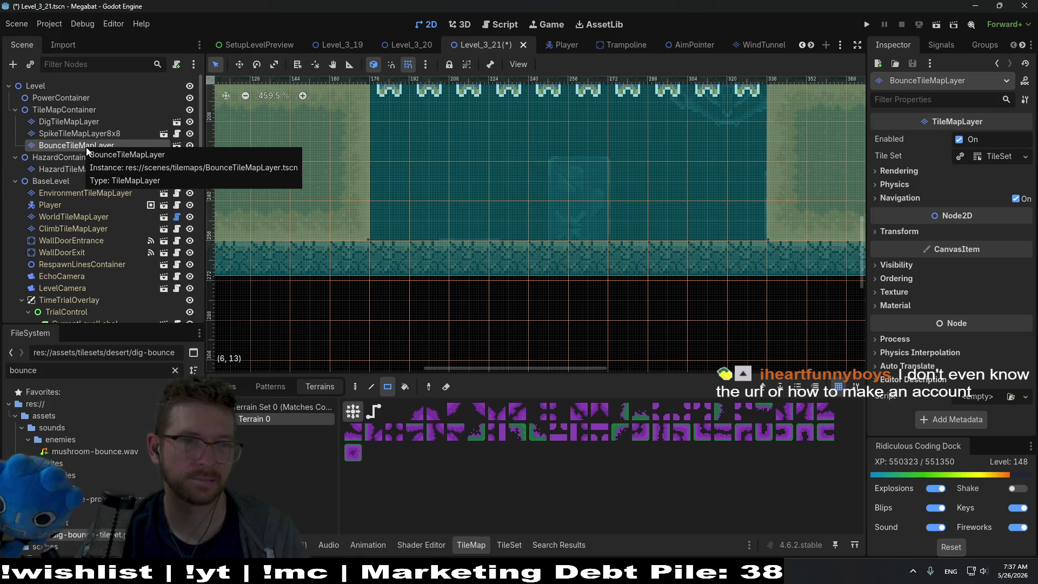
mouse_move(86, 147)
mouse_down()
mouse_move(72, 340)
mouse_move(57, 122)
mouse_move(55, 137)
mouse_up()
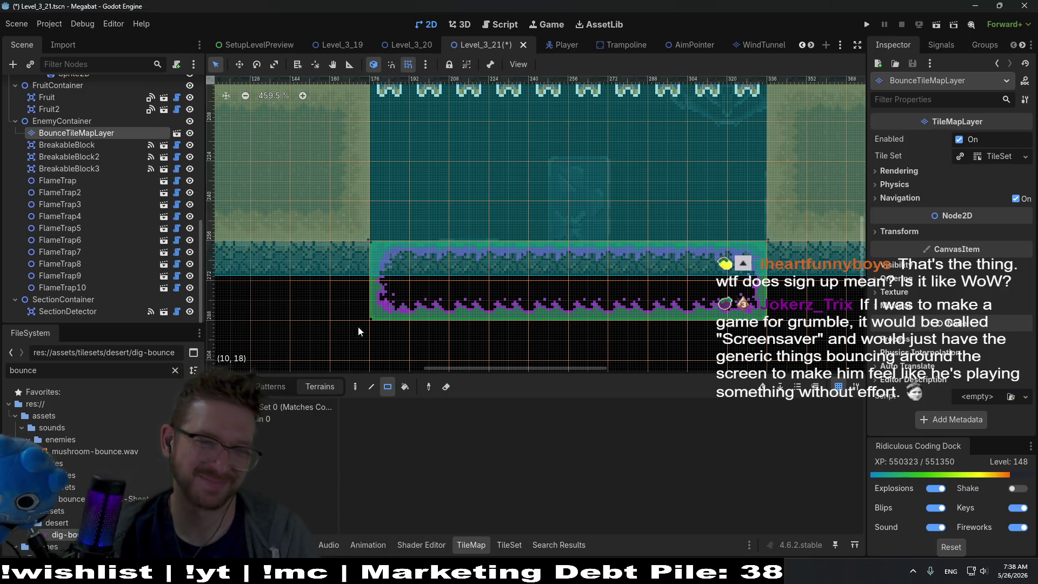
Check the bounce strip at the pit floor and save Level_3_21.
scroll(433, 310, up, 3)
scroll(449, 277, down, 4)
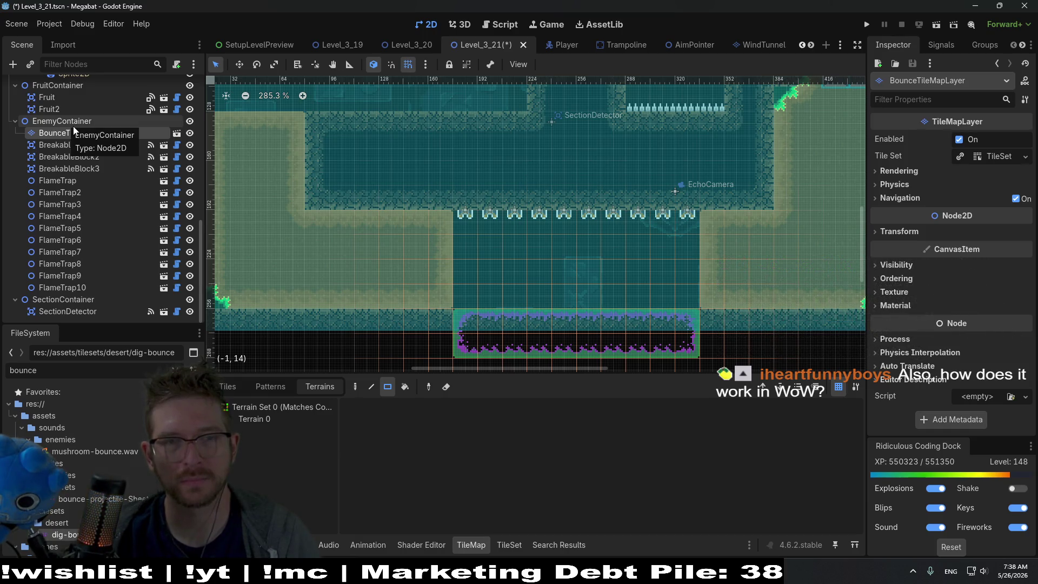
key(ctrl+s)
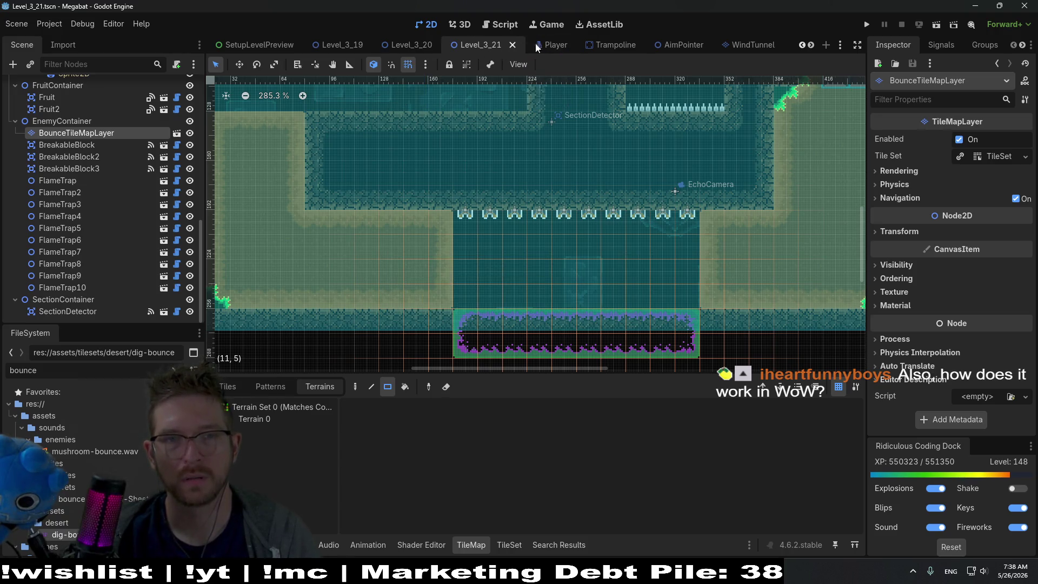
In Player.gd, delete the 'is Trampoline' check from line 805.
click(538, 46)
click(501, 26)
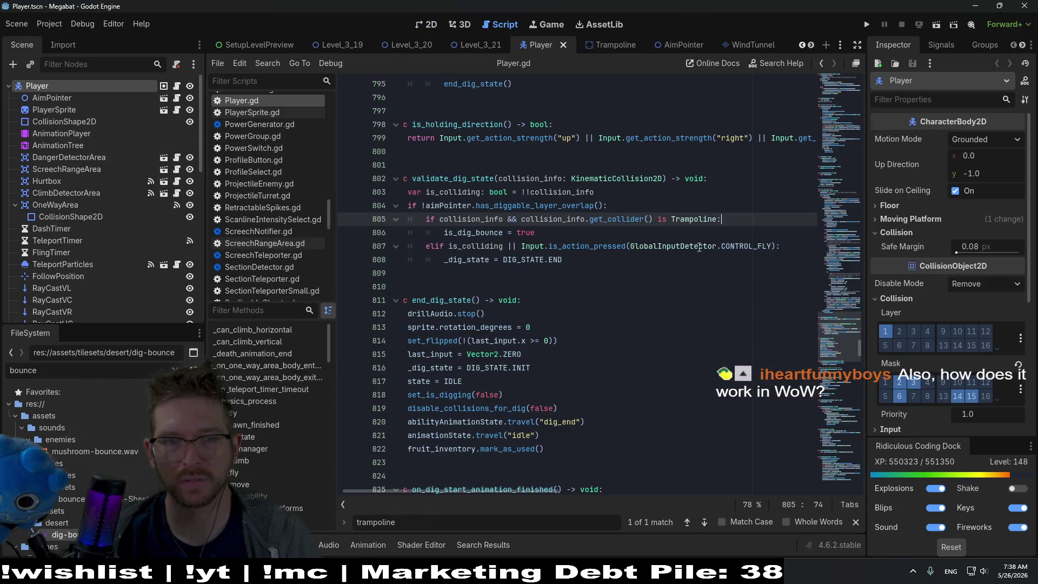
double_click(689, 219)
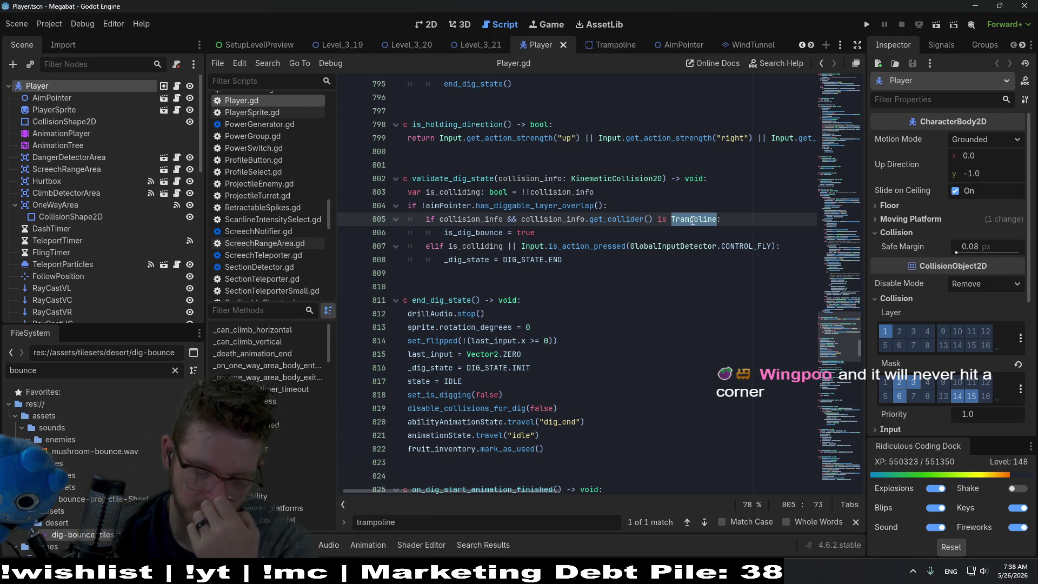
drag(716, 219, 655, 222)
key(BackSpace)
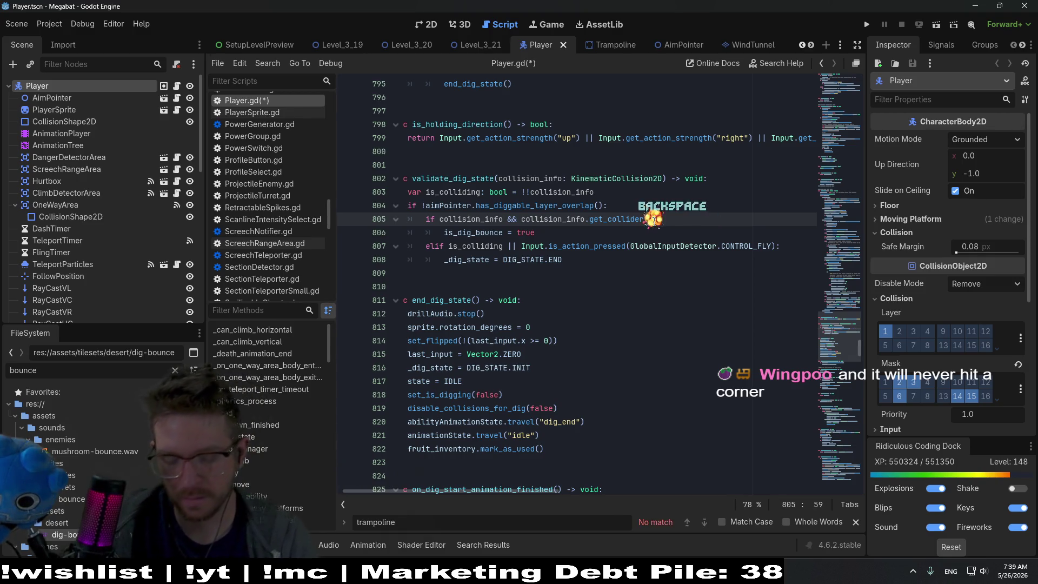
Bring up the KinematicCollision2D documentation for get_collider().
text(.get)
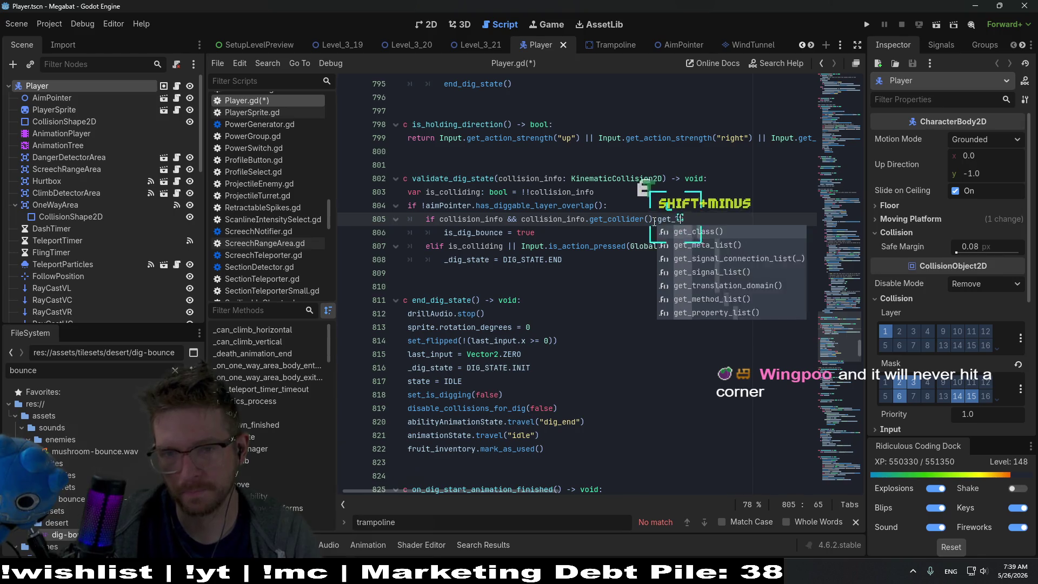
text(_)
key(BackSpace)
key(BackSpace)
key(BackSpace)
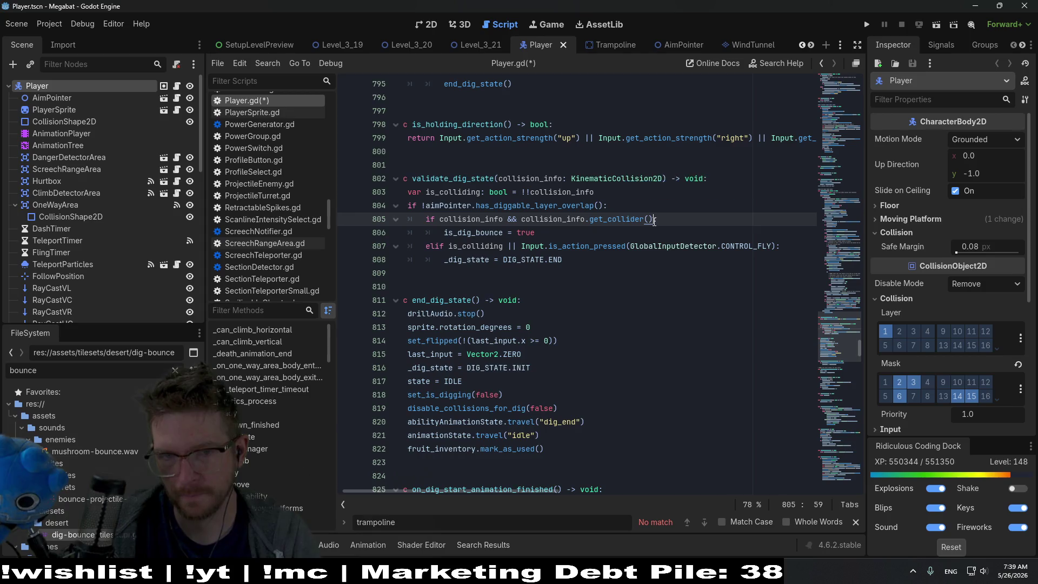
ctrl+click(617, 219)
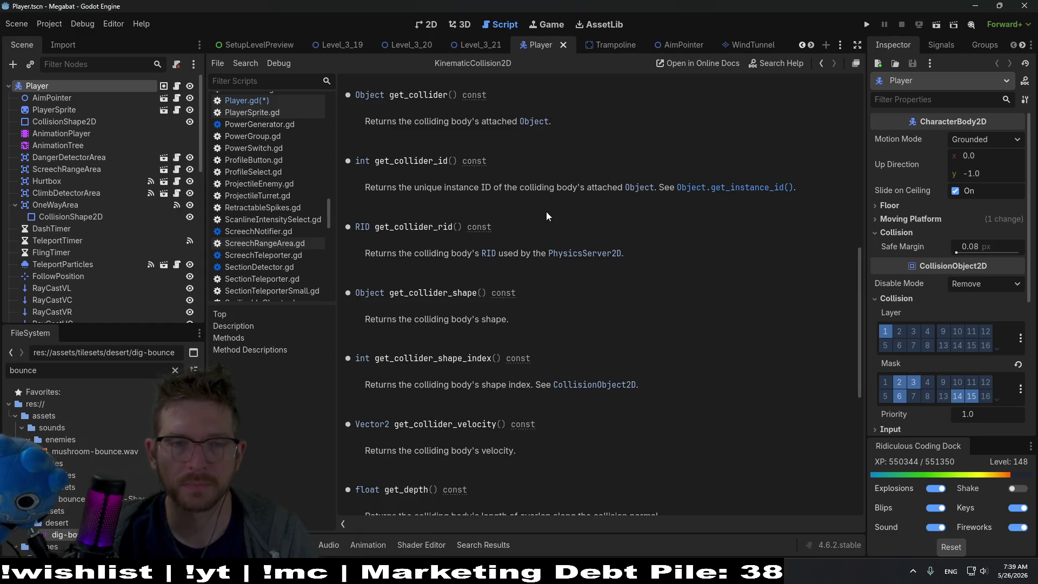
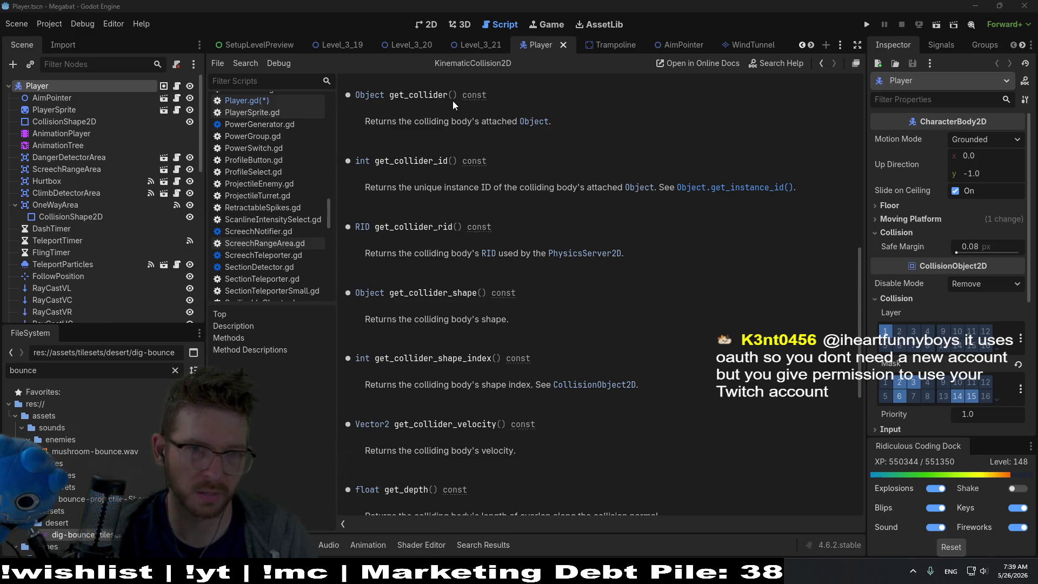
Bring up Player.gd and try extending the collider check on line 805.
click(272, 101)
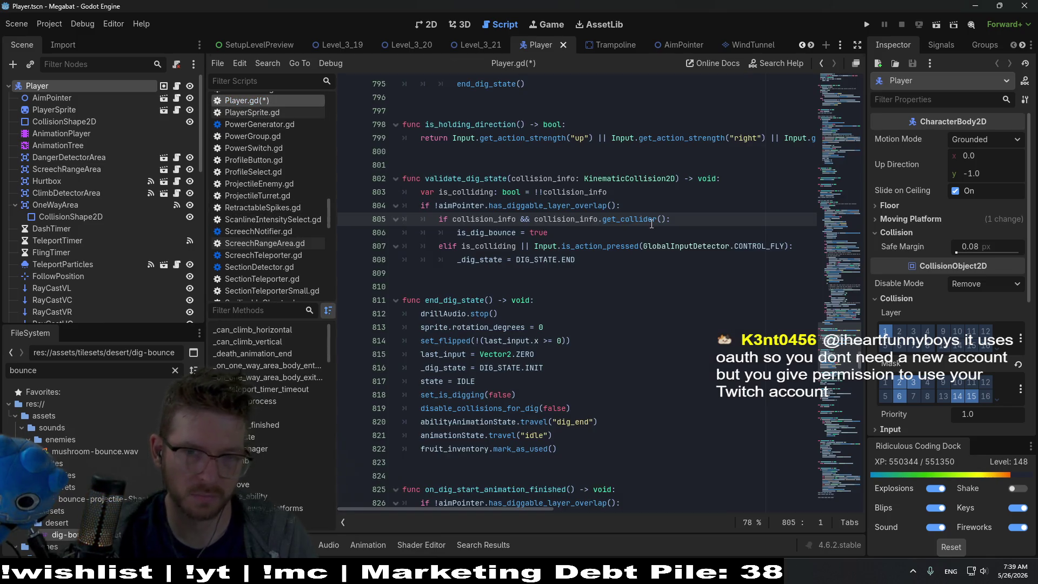
text(.get)
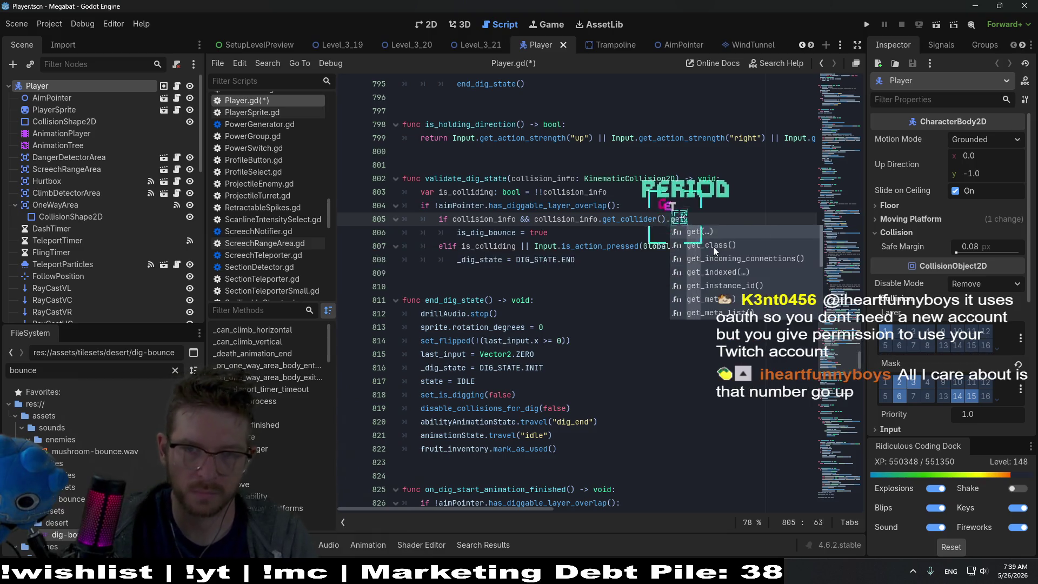
text(_c)
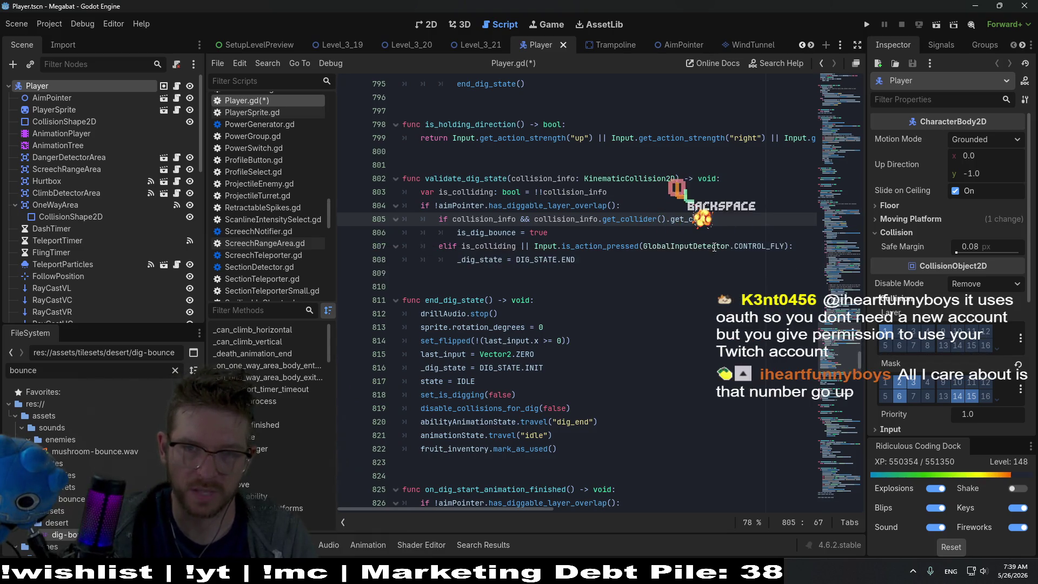
key(BackSpace)
key(BackSpace)
key(BackSpace)
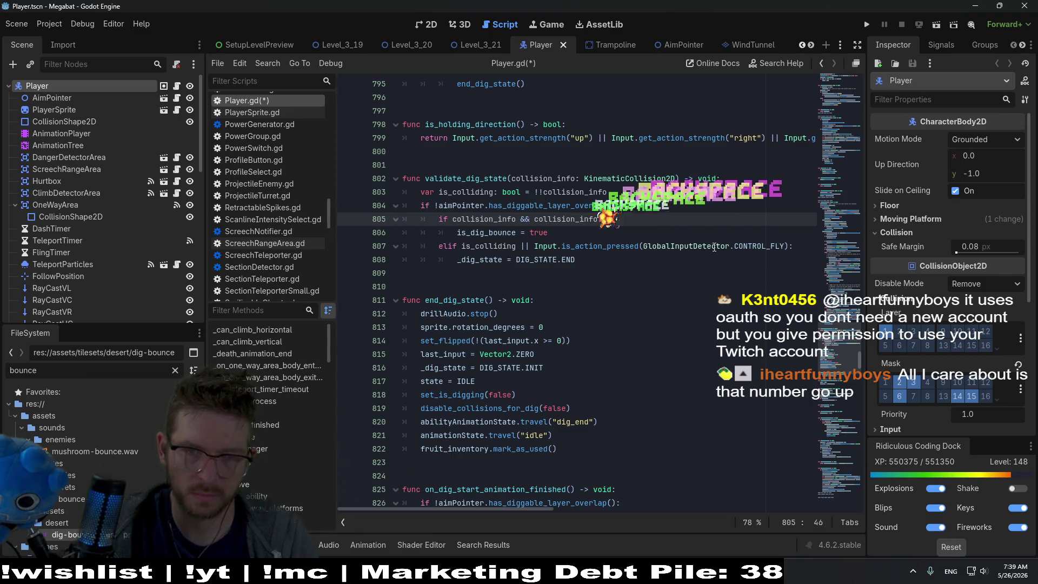
text(.collision)
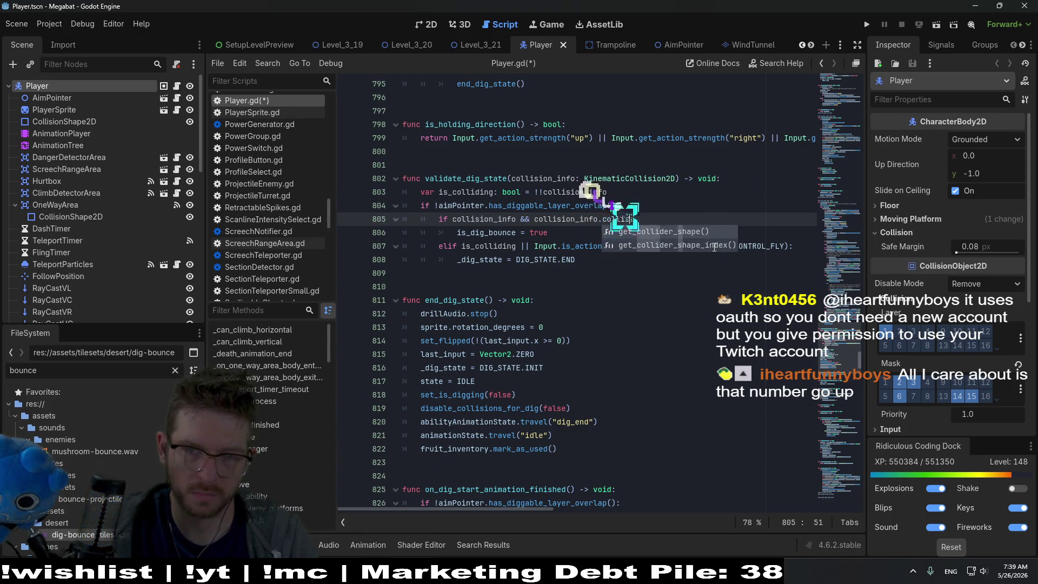
Revert line 805 to the plain get_collider() check and save Player.gd.
key(ctrl+z)
key(ctrl+z)
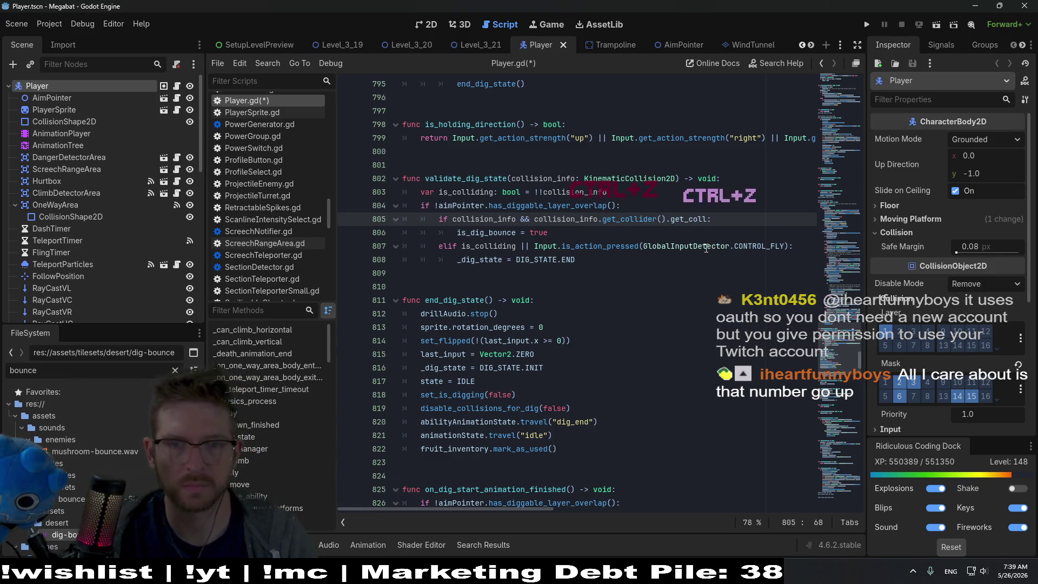
key(ctrl+z)
key(ctrl+z)
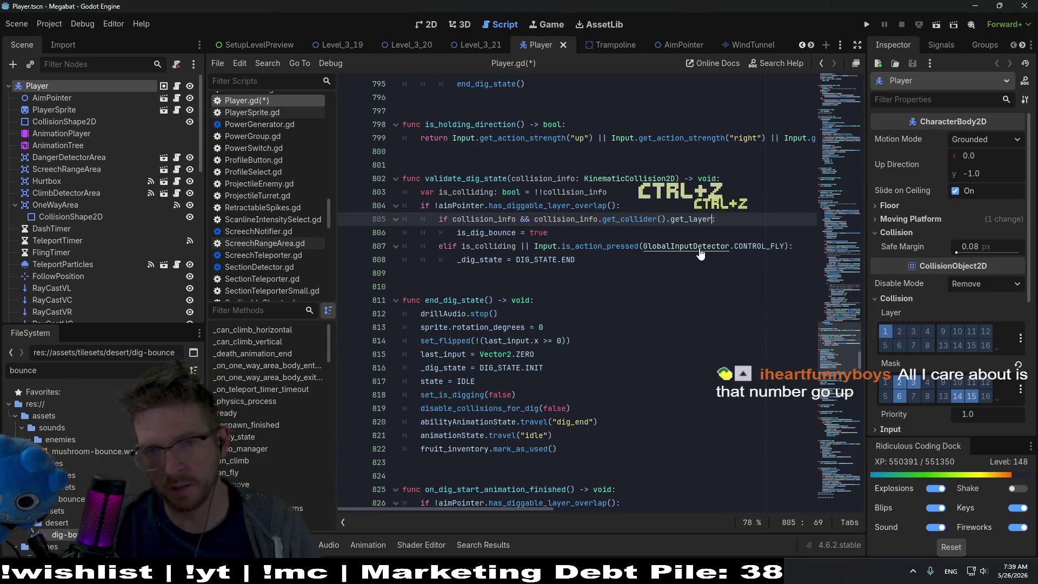
key(ctrl+s)
scroll(689, 47, down, 3)
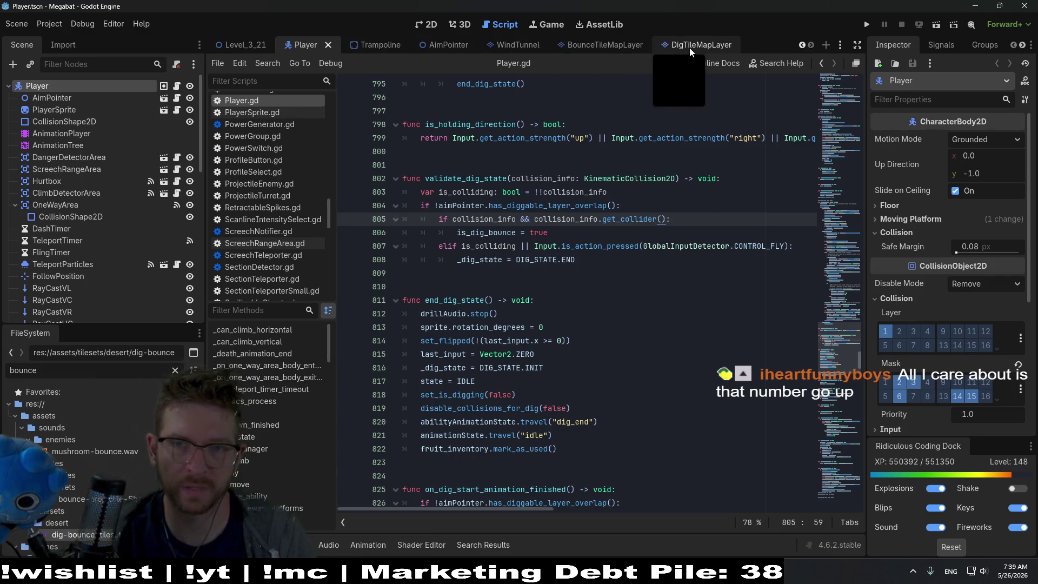
Attach a new script named BounceTileMapLayer.gd to the BounceTileMapLayer scene.
click(610, 46)
click(178, 65)
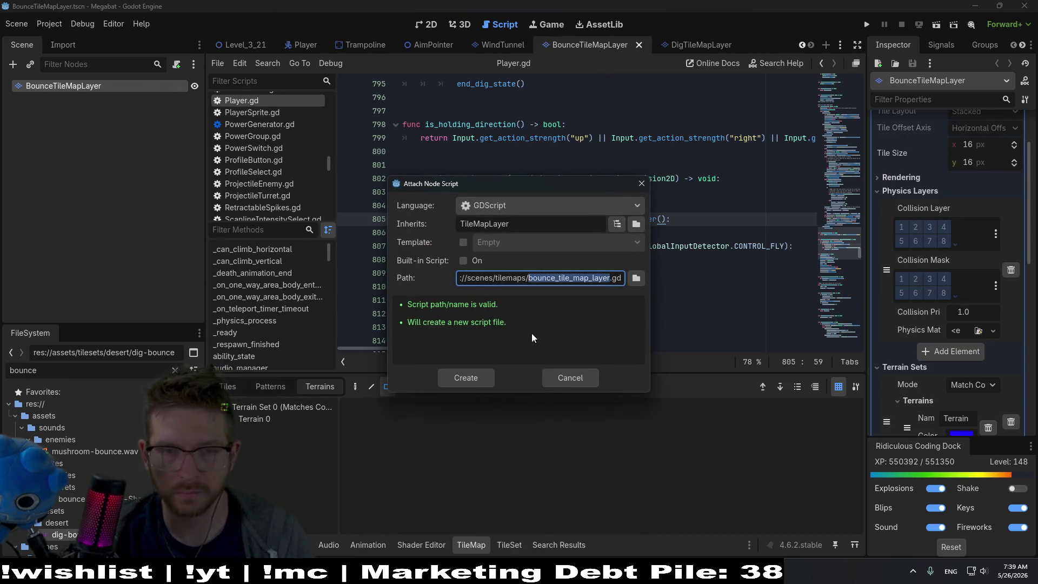
text(BounceTile)
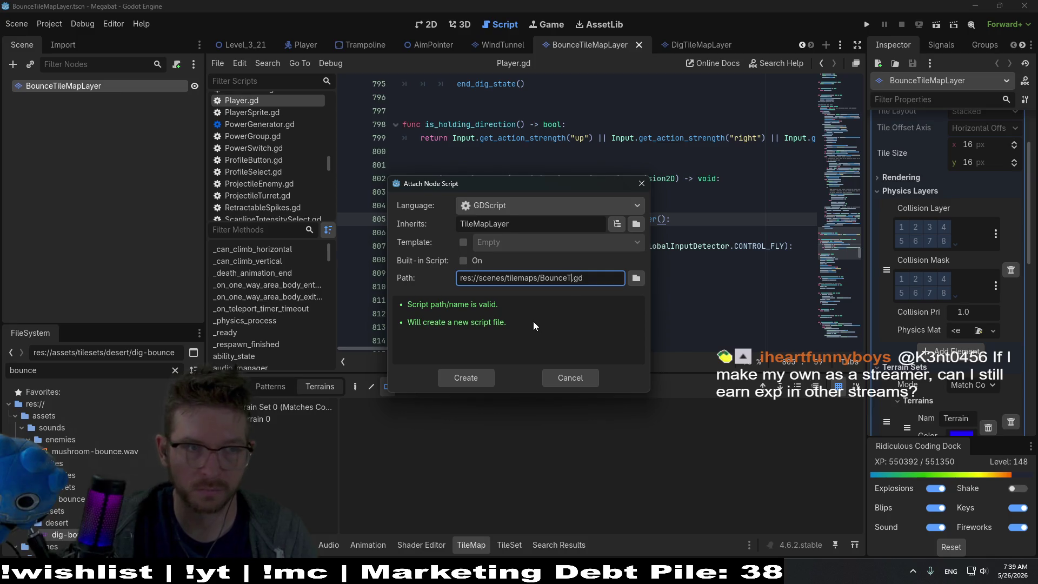
text(MapLayer)
key(Return)
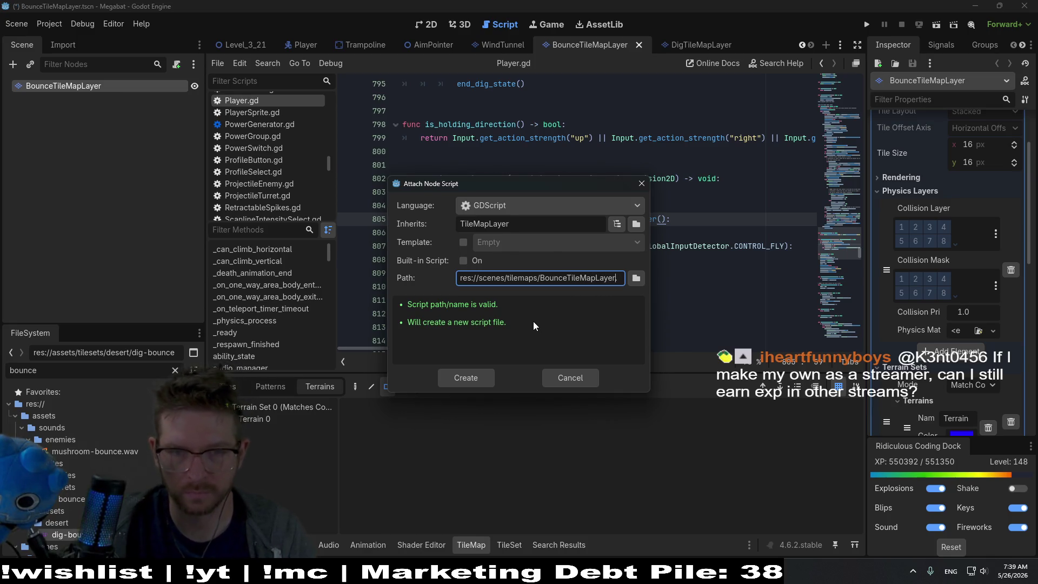
Declare 'class_name BounceTileMapLayer' on line 2 and save the script.
click(478, 100)
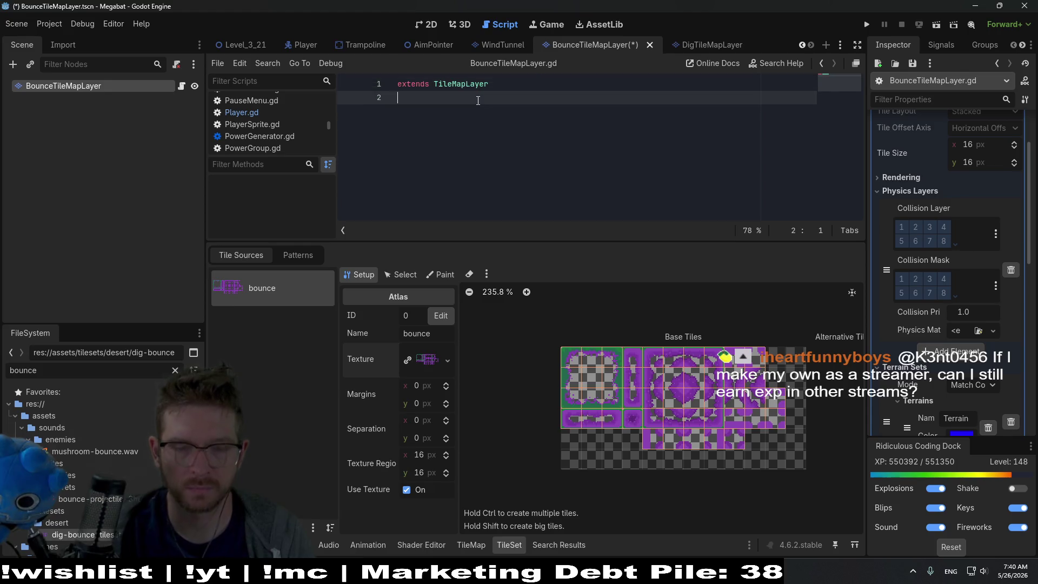
key(Tab)
text(lass_n)
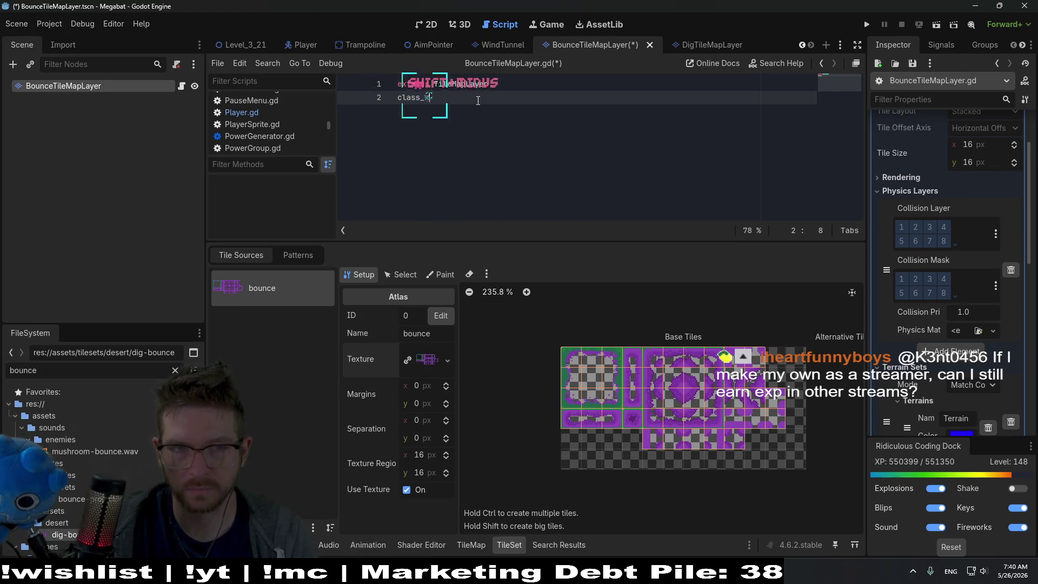
text(ame Bou)
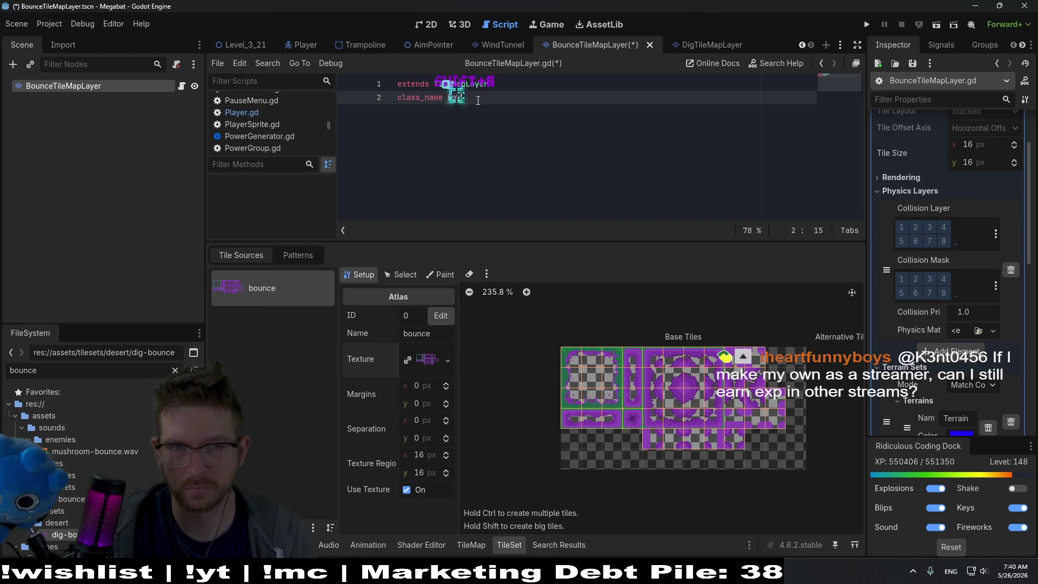
text(nceTi)
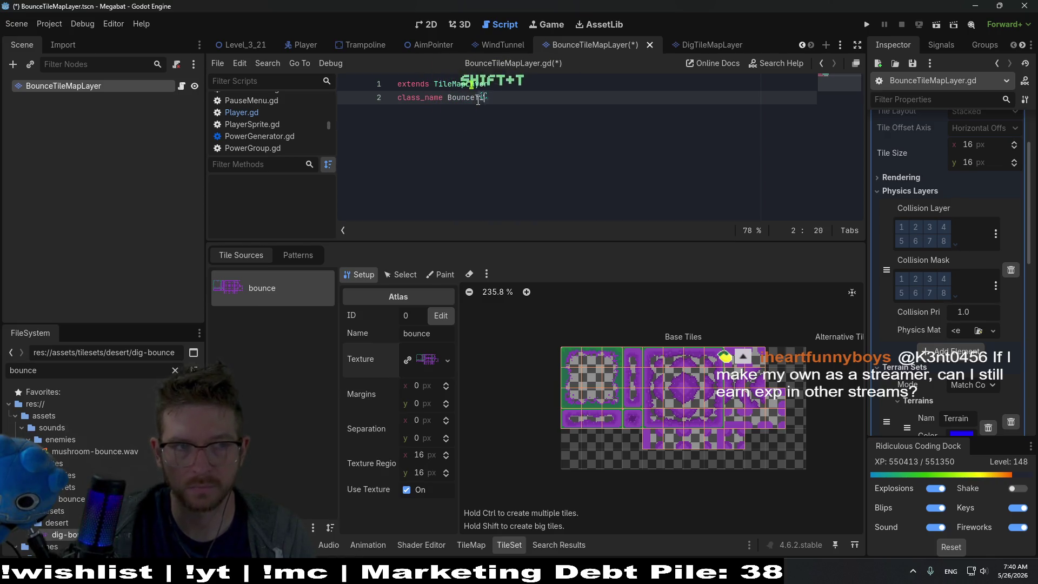
text(leMapLayer)
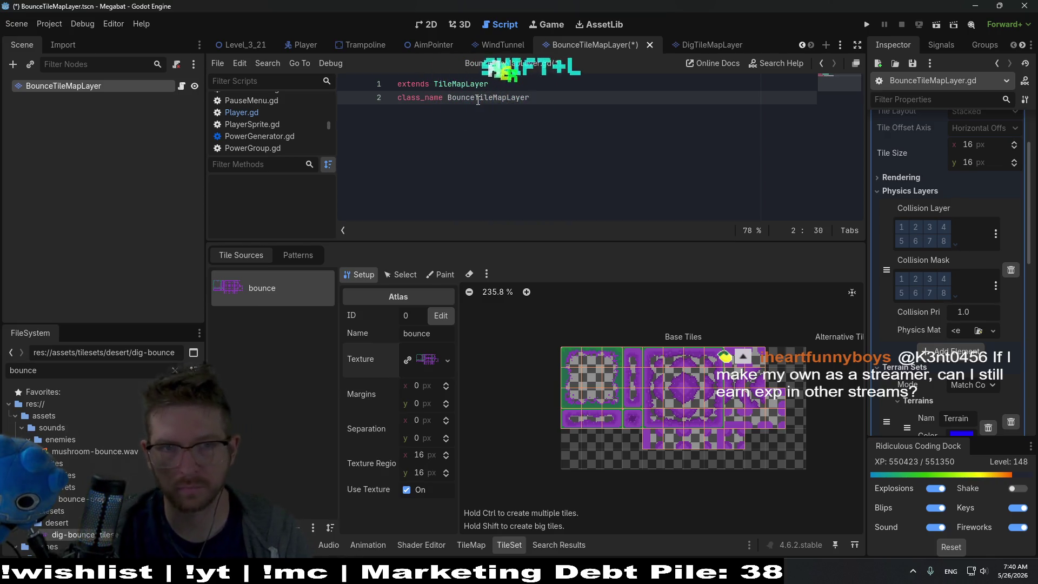
key(ctrl+s)
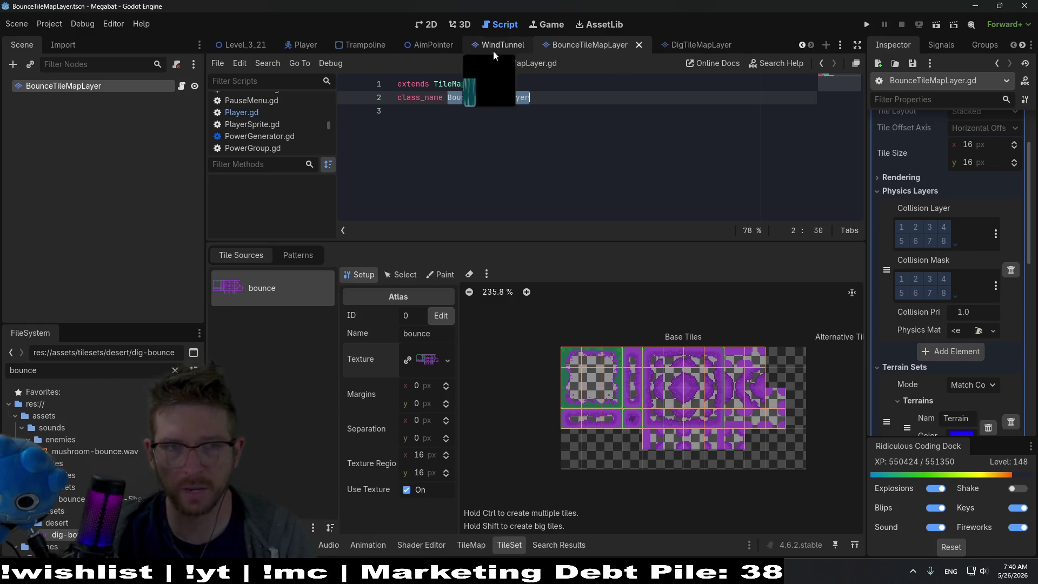
Make line 805 test 'get_collider() is BounceTileMapLayer' and save Player.gd.
click(229, 43)
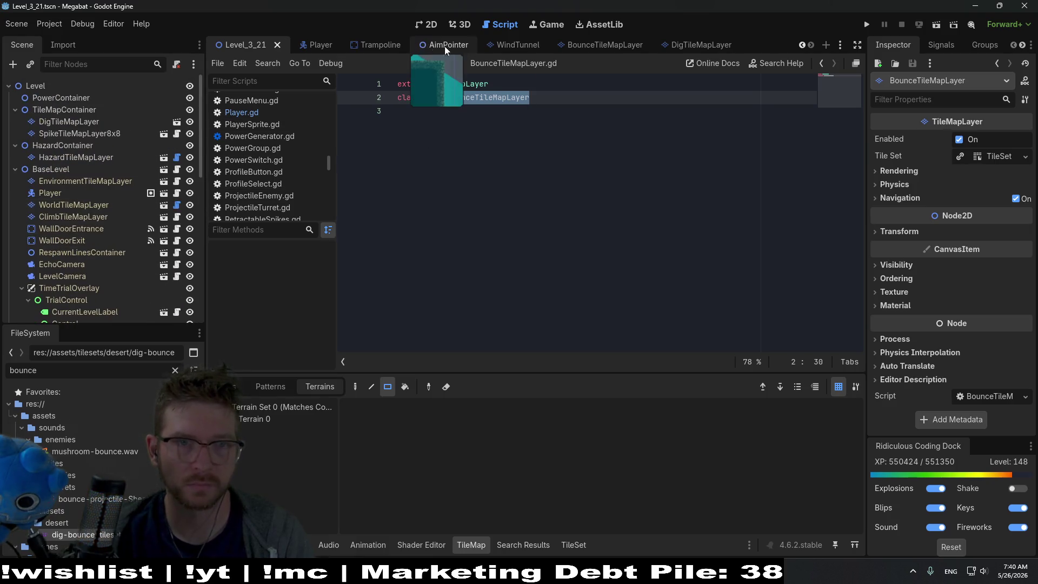
click(309, 44)
text(is)
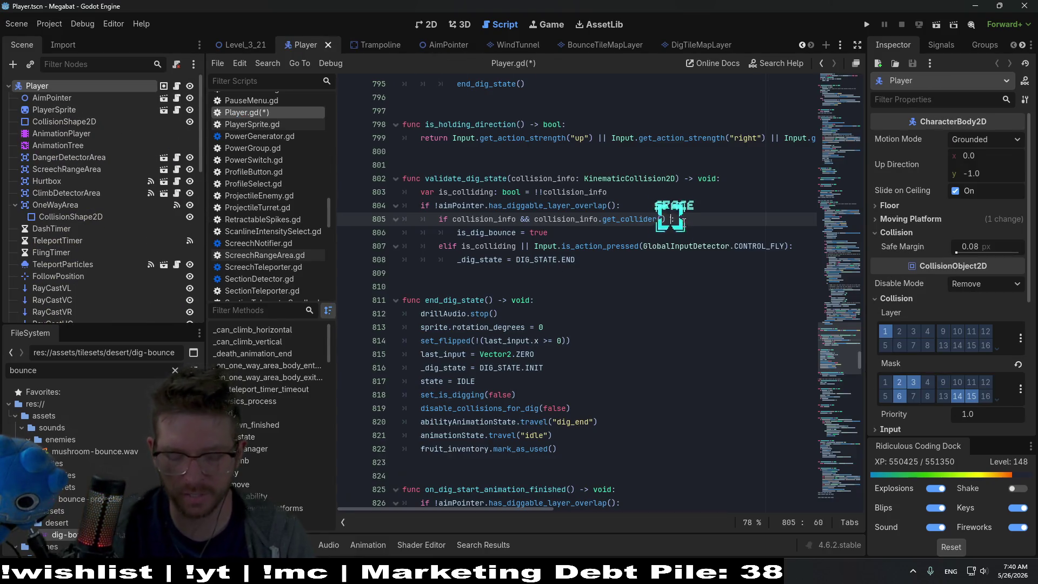
key(ctrl+v)
key(ctrl+s)
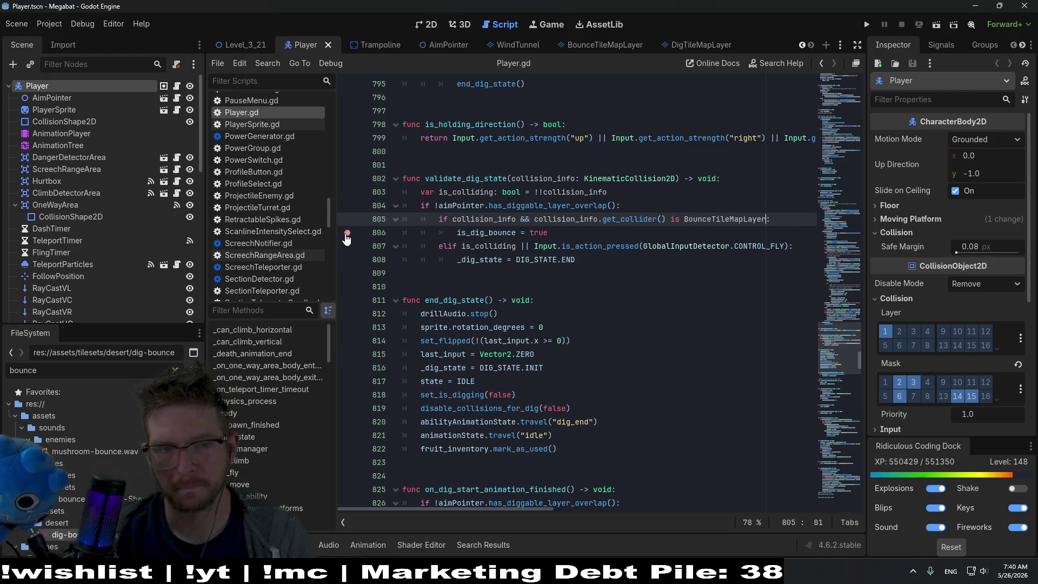
Return to the Level_3_21 2D view and run the current scene.
click(238, 44)
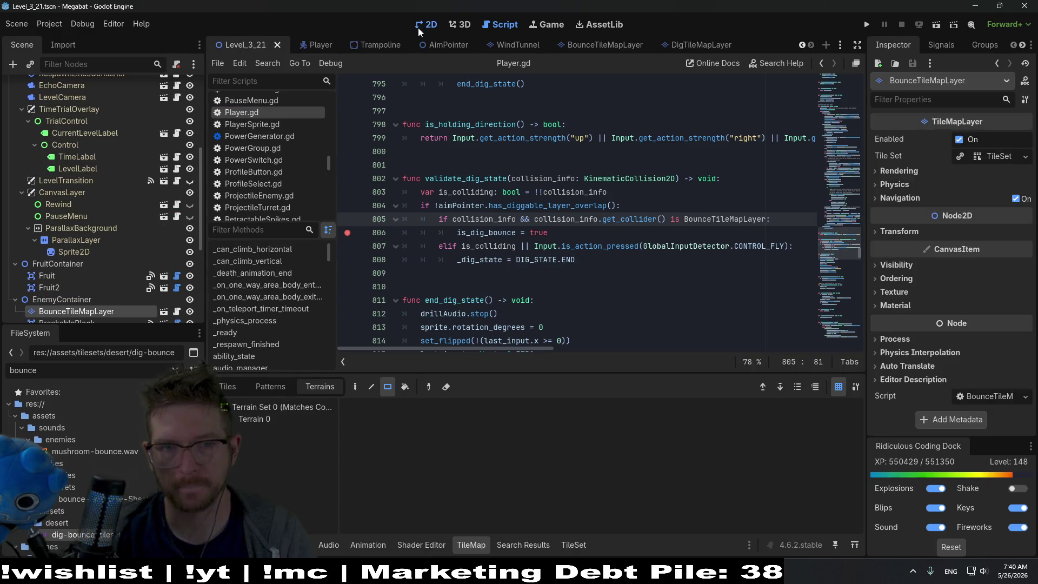
click(425, 24)
click(934, 25)
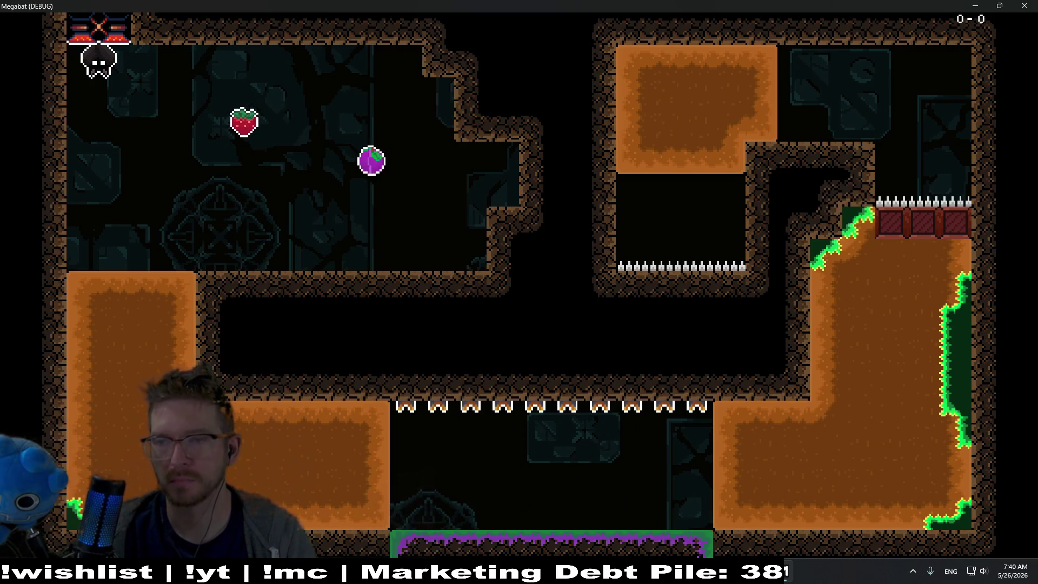
Fly the bat for the fruit and dig down toward the purple bounce floor, then close the game.
key(Right)
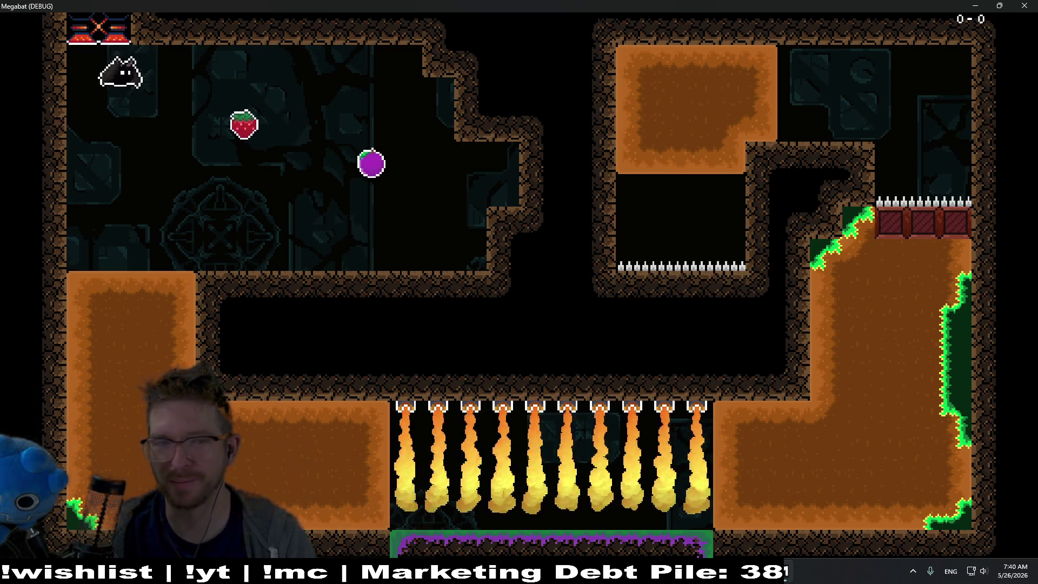
key(Right)
key(Left)
key(Left)
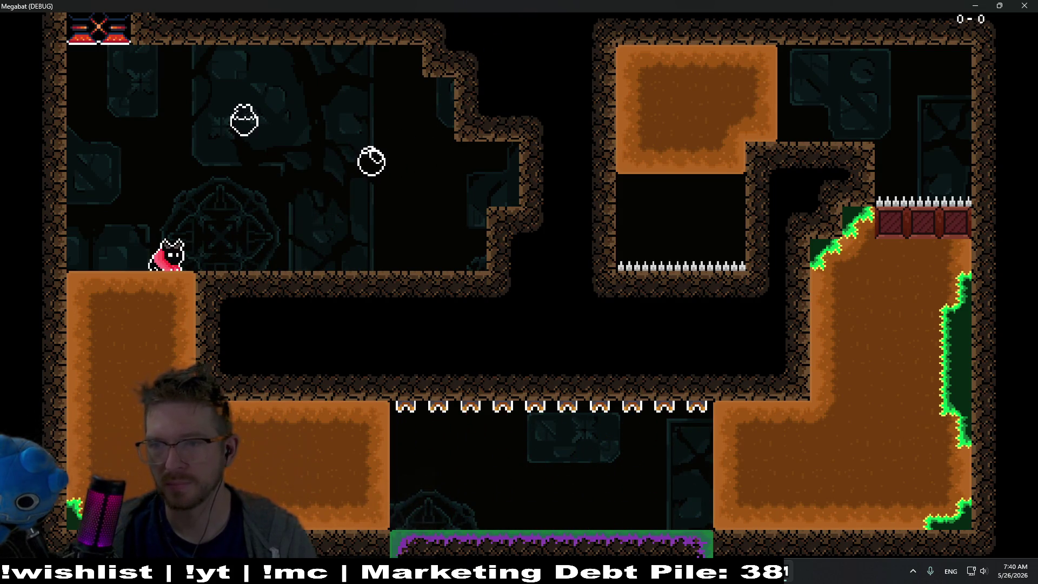
key(Left)
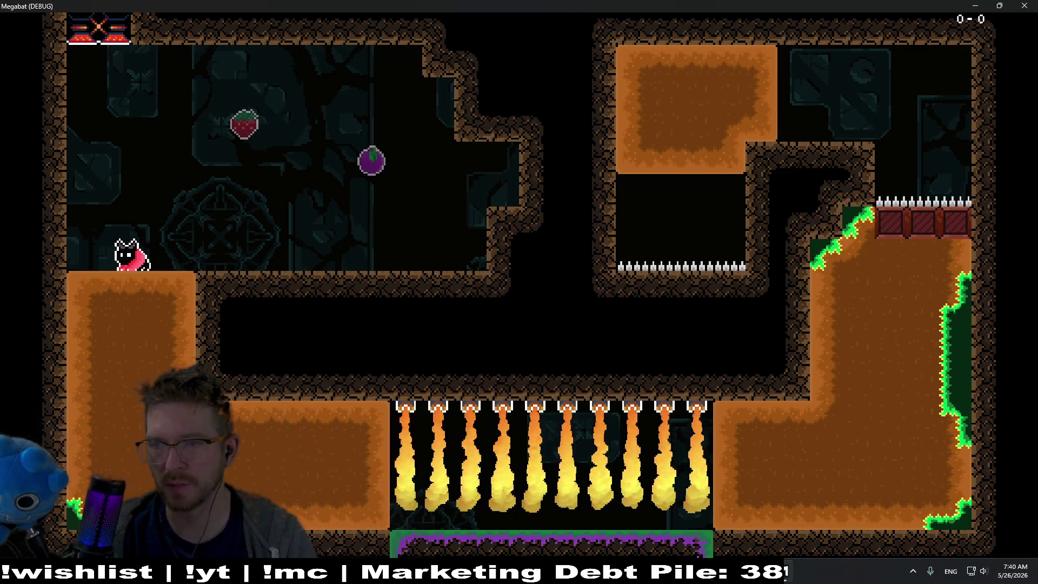
key(Left)
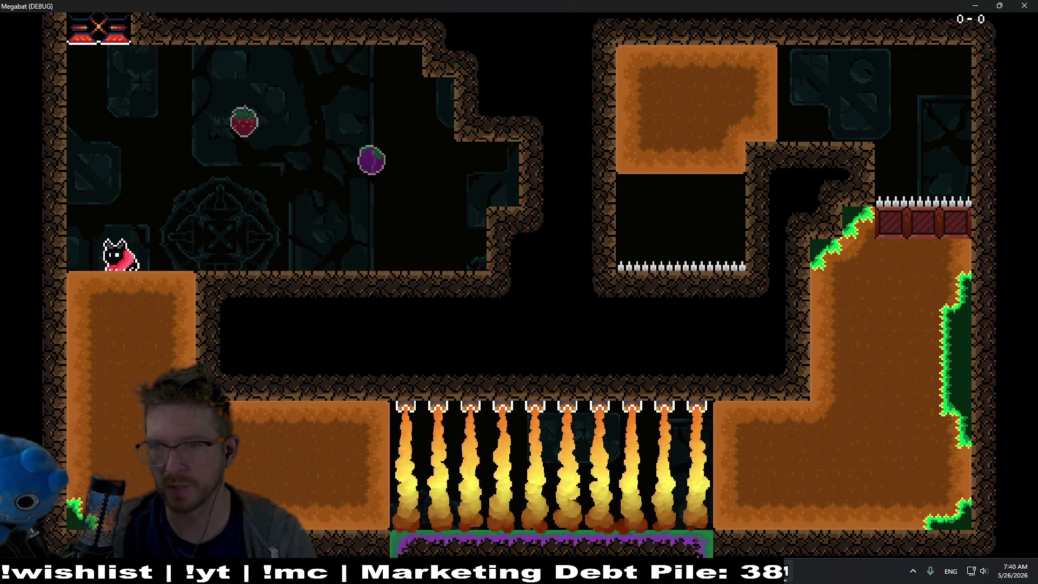
key(Down)
key(Right)
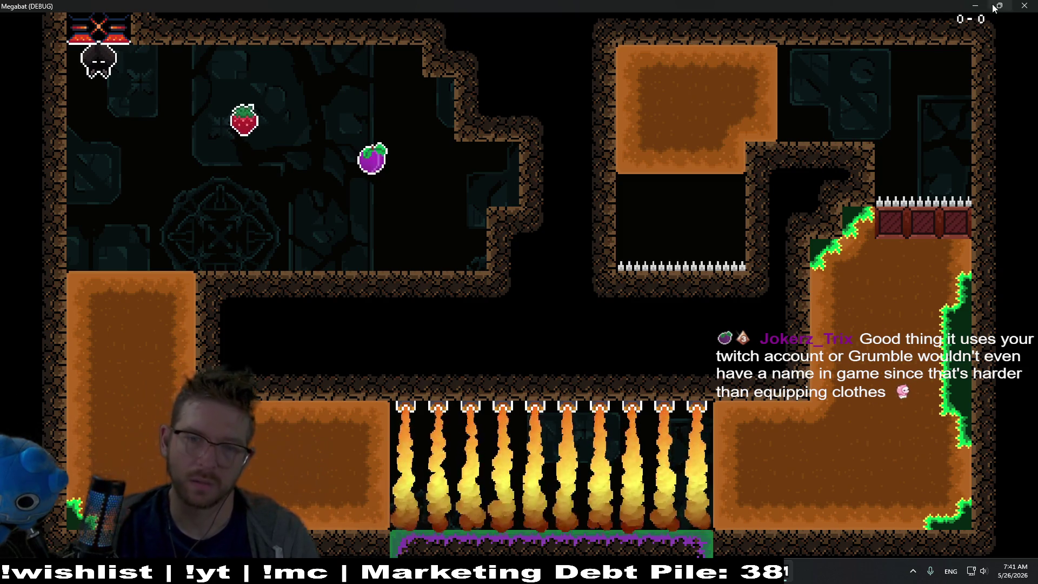
click(1019, 12)
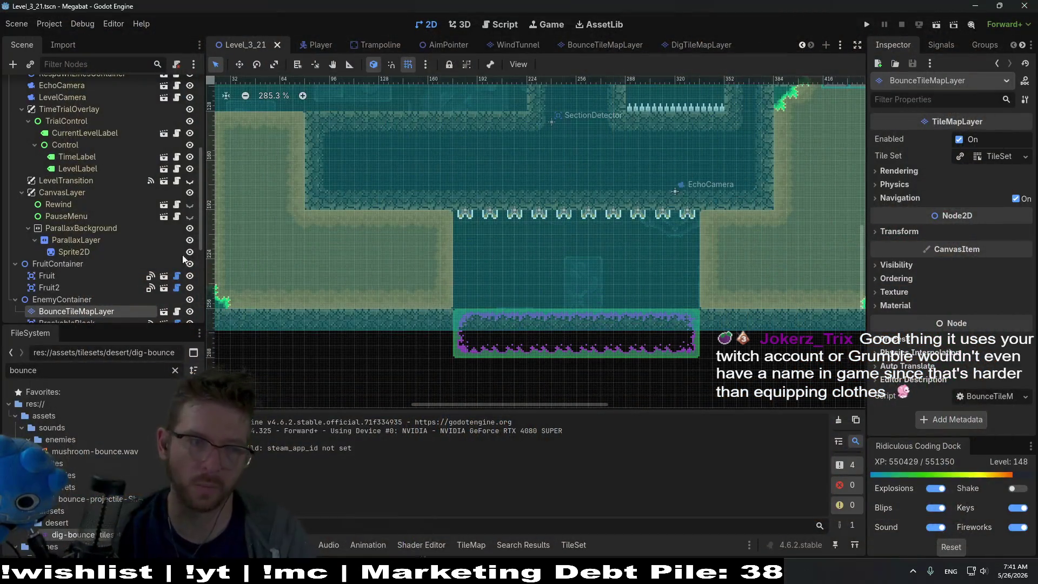
Nudge the bounce tile layer up a few pixels and retest flying over the bounce floor.
key(w)
drag(621, 328, 620, 324)
click(936, 25)
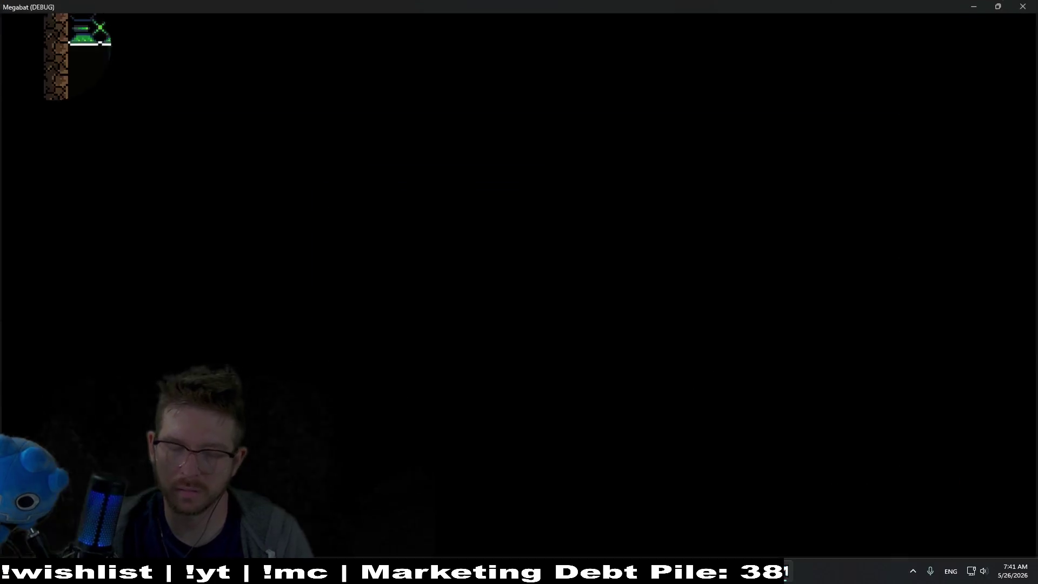
key(Left)
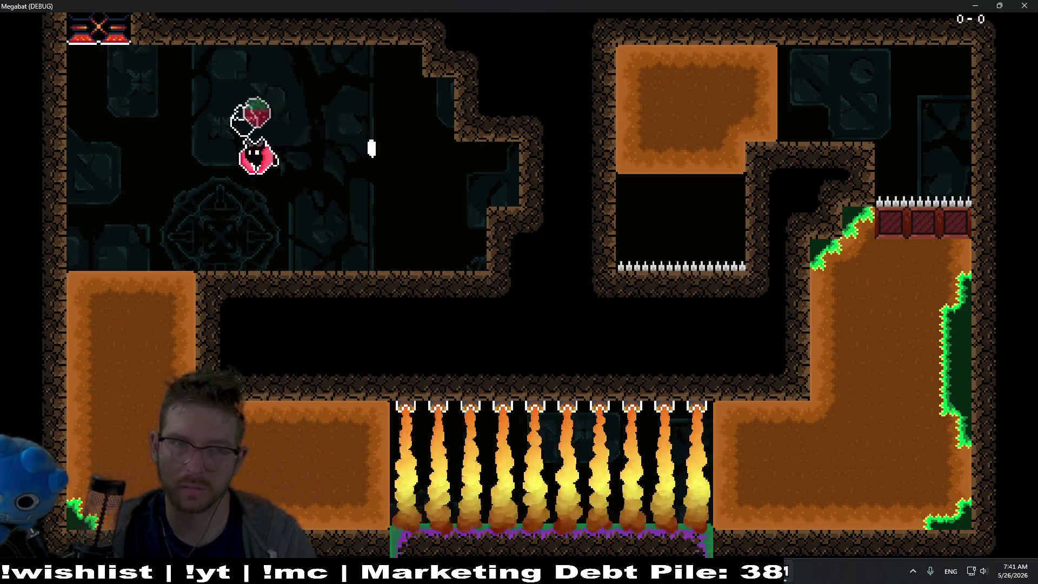
key(Right)
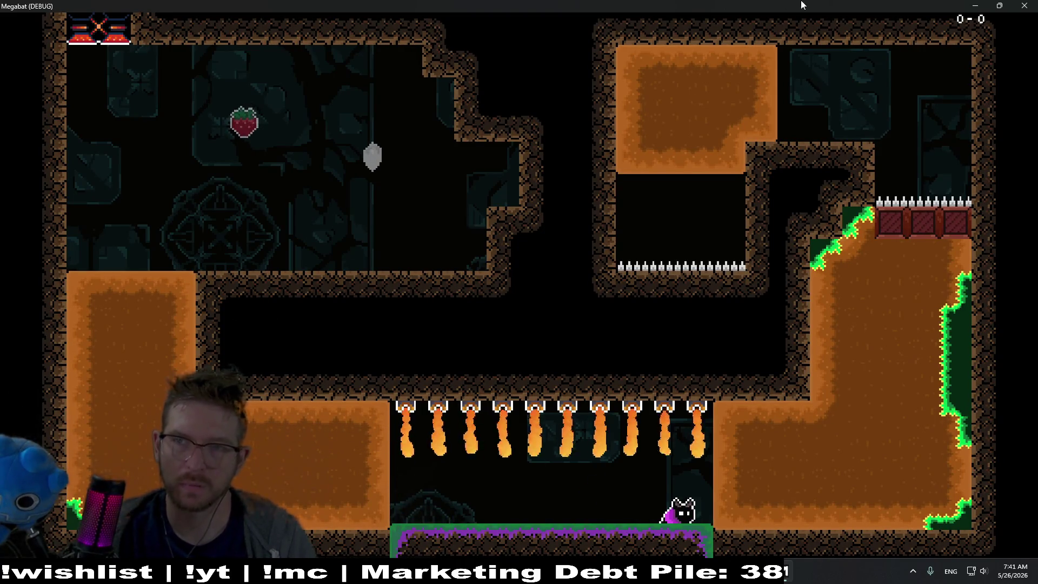
key(F8)
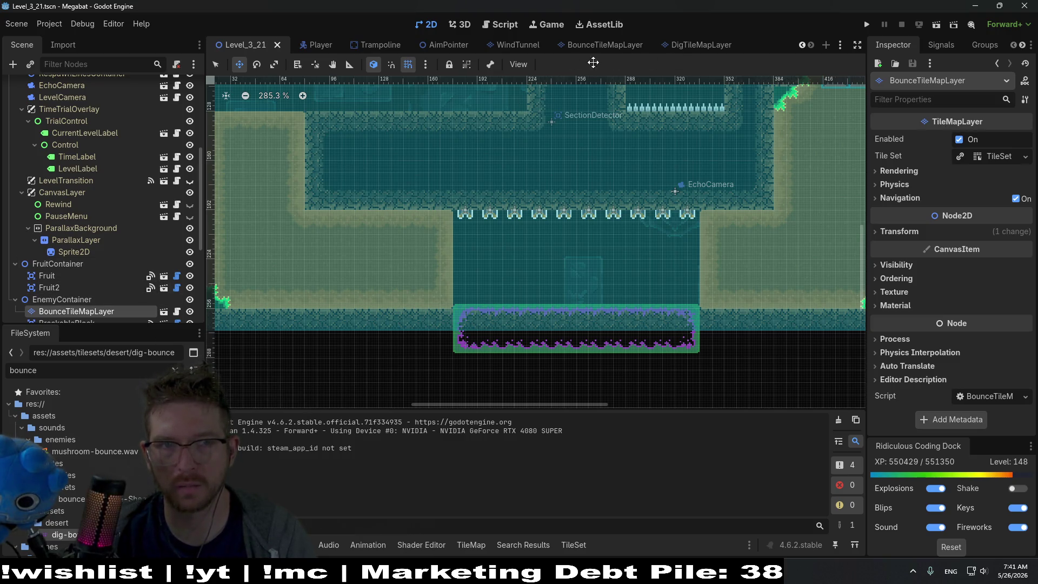
Check 'bounce' in the Player's collision mask, save the Player scene, and rerun Level_3_21.
click(313, 44)
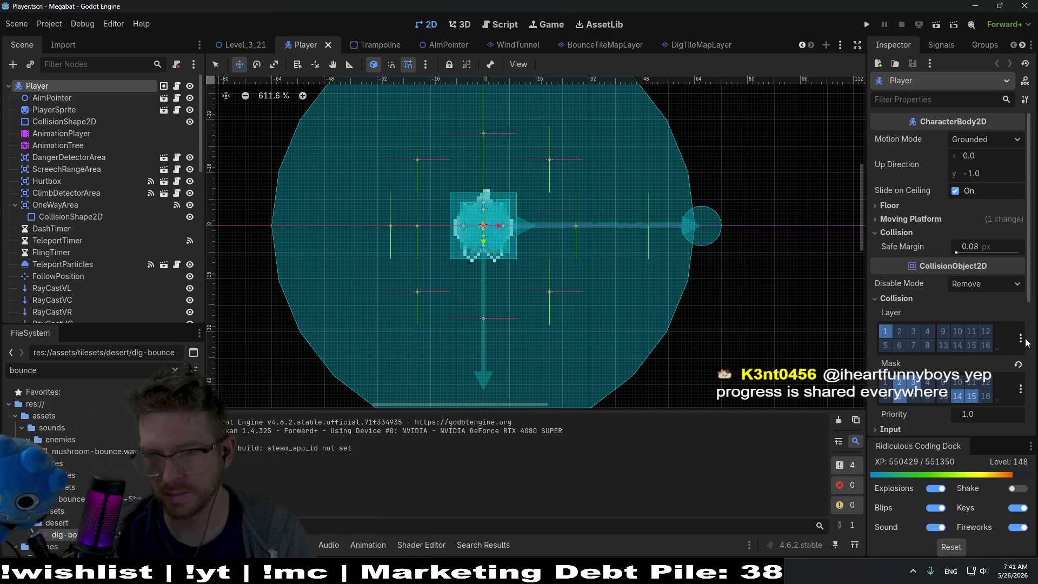
click(1021, 340)
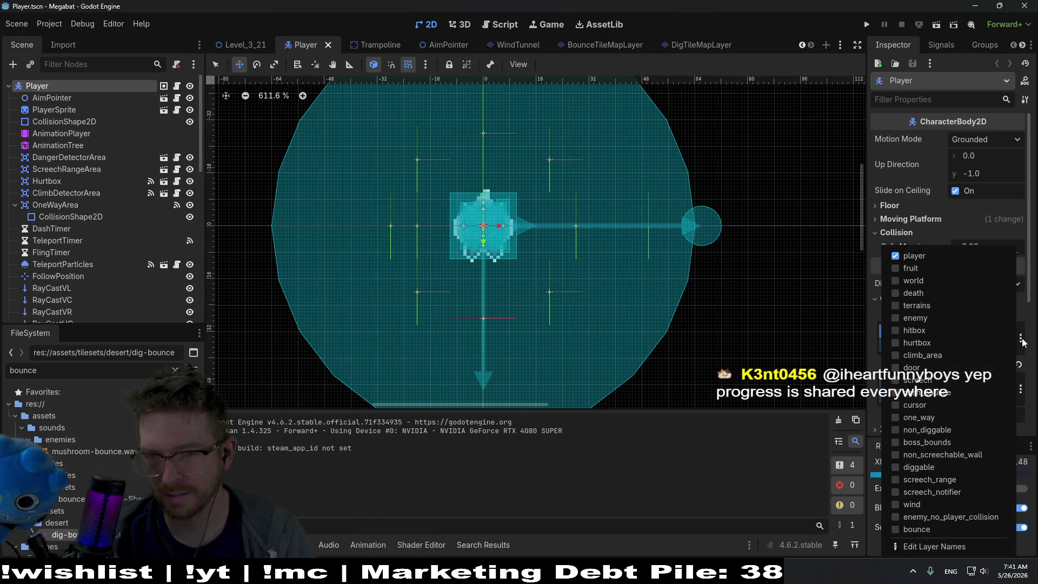
click(930, 502)
click(1021, 392)
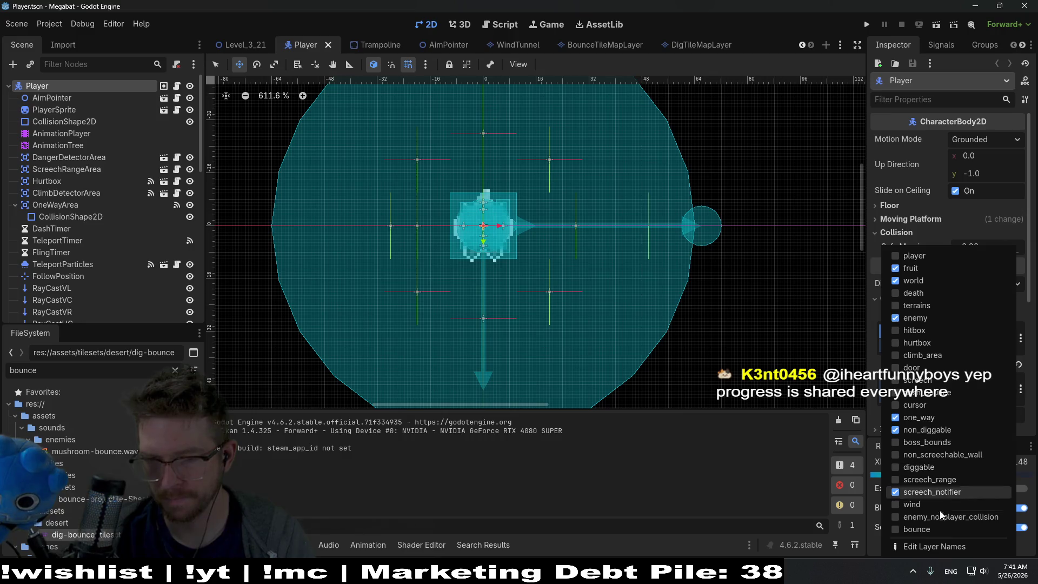
click(916, 529)
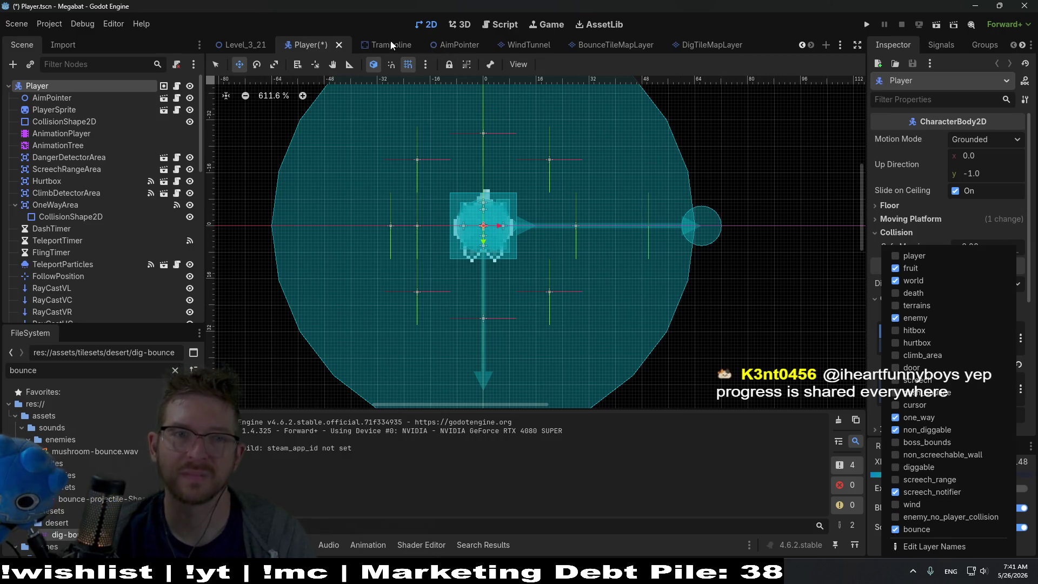
click(319, 51)
key(ctrl+s)
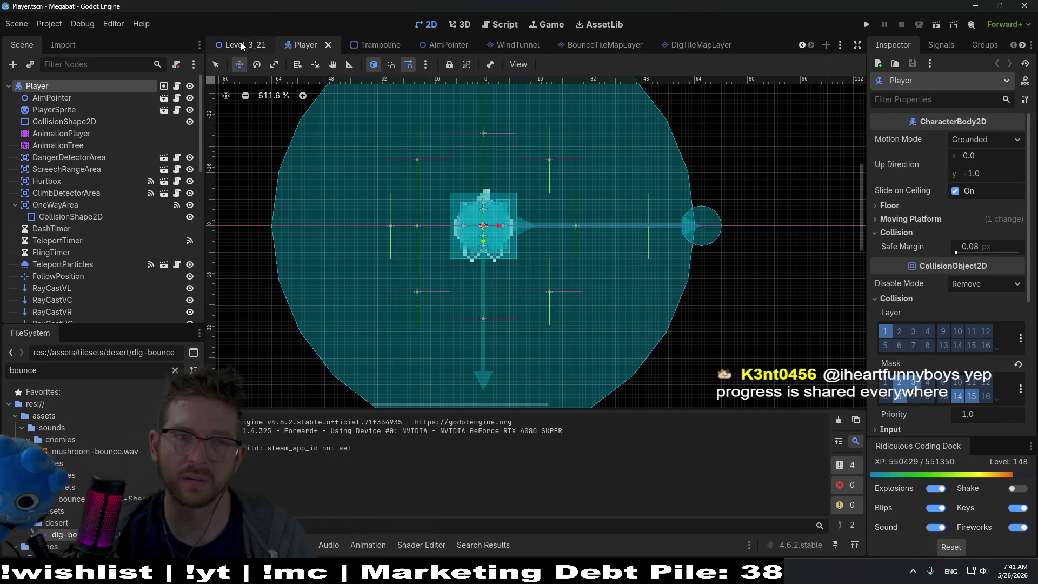
click(242, 43)
click(939, 28)
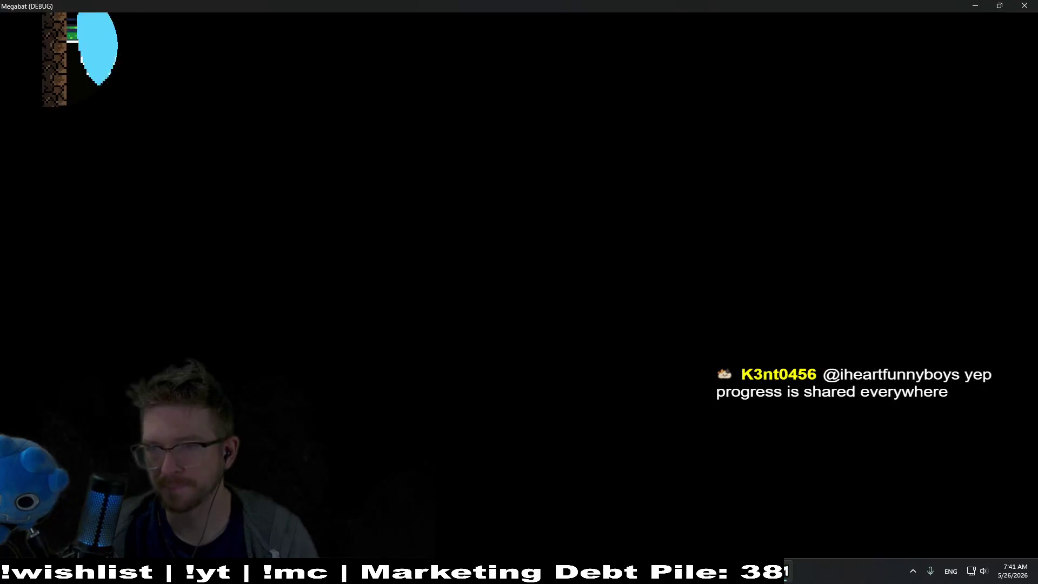
Fly the bat through the plum, strawberry and orange wall, then close the game.
key(Right)
key(Left)
key(Down)
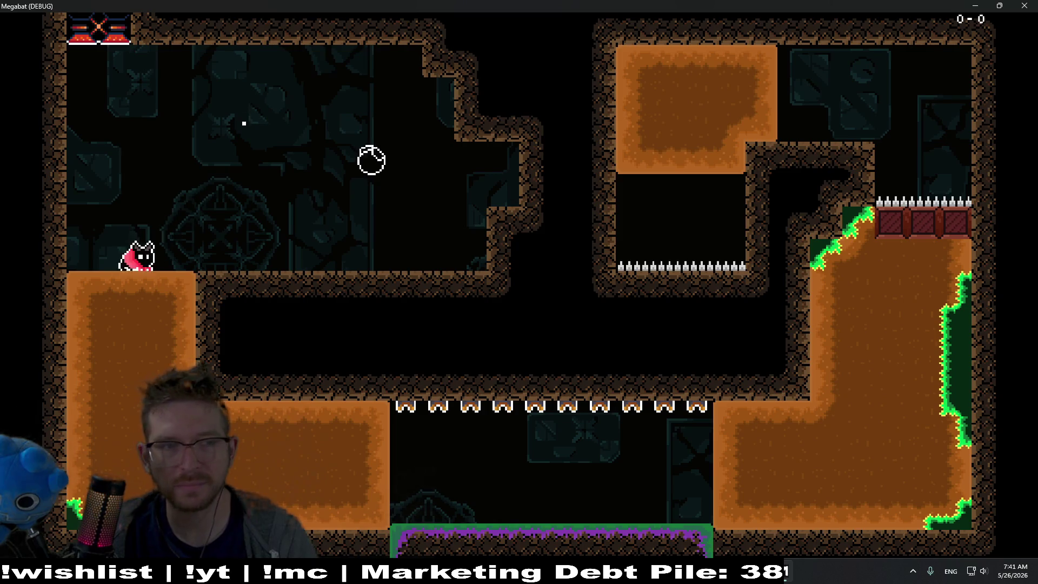
key(Right)
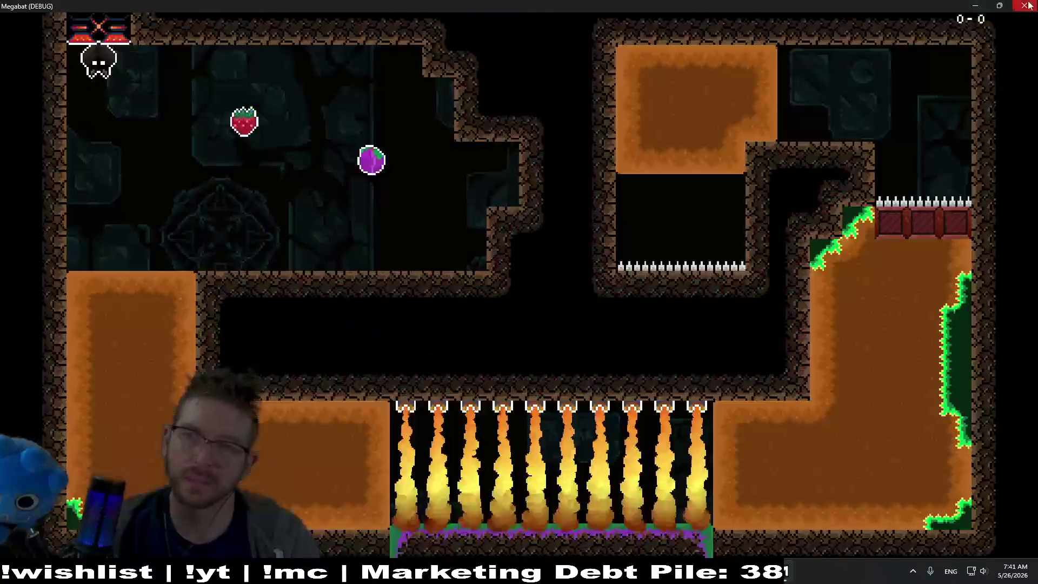
key(F8)
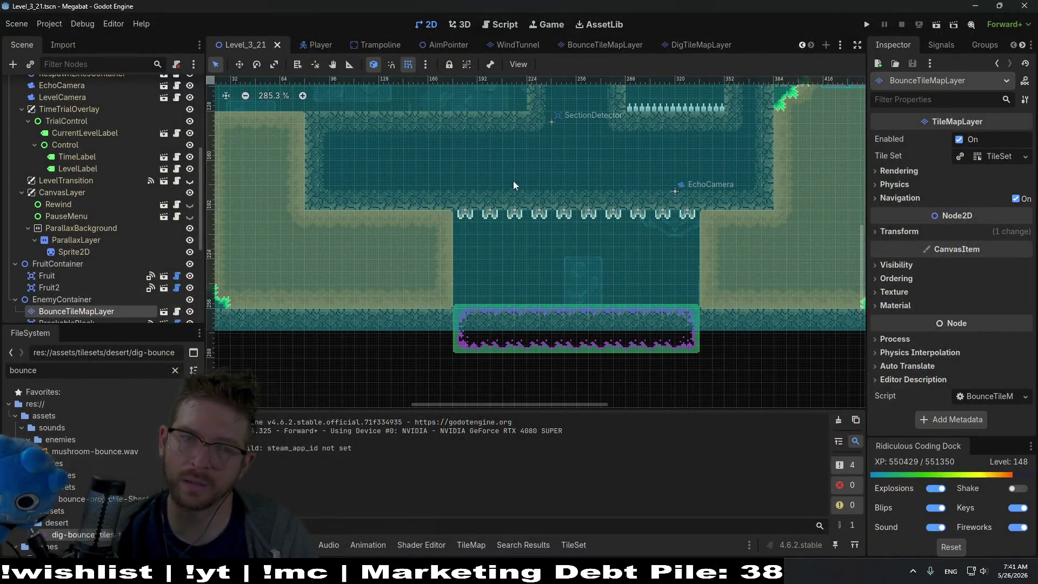
Paint a 5x2 bounce-pad block near the upper-left ledge and test it in a new run.
click(61, 307)
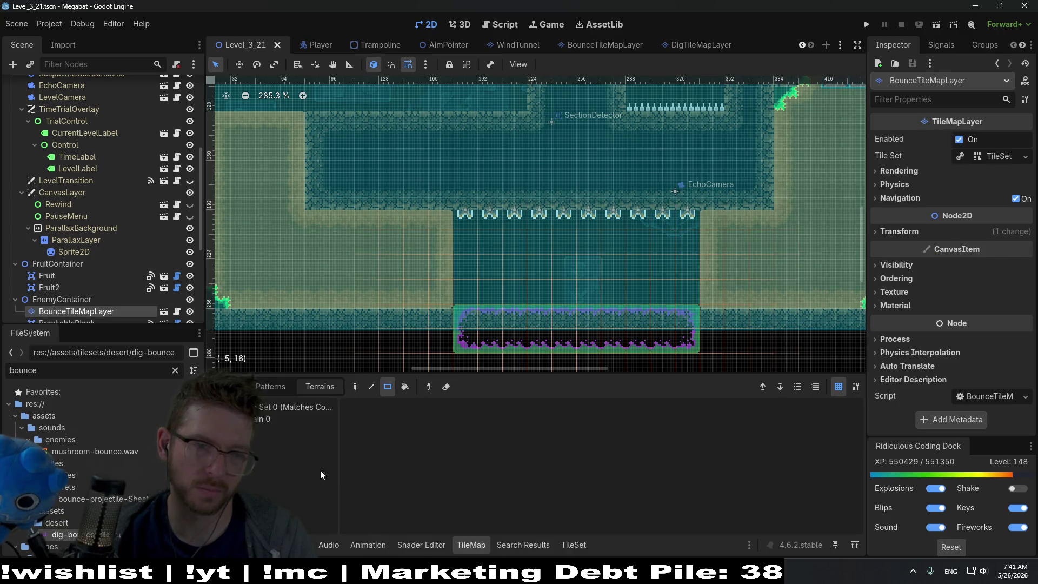
scroll(482, 283, up, 5)
mouse_move(373, 240)
mouse_down()
mouse_move(552, 278)
mouse_move(484, 276)
mouse_up()
click(945, 29)
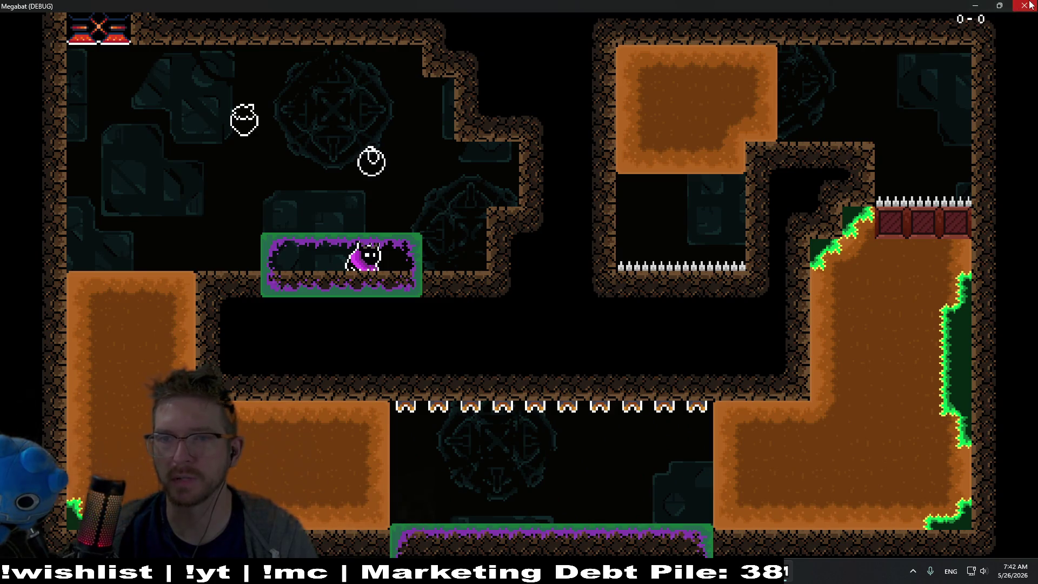
click(1025, 6)
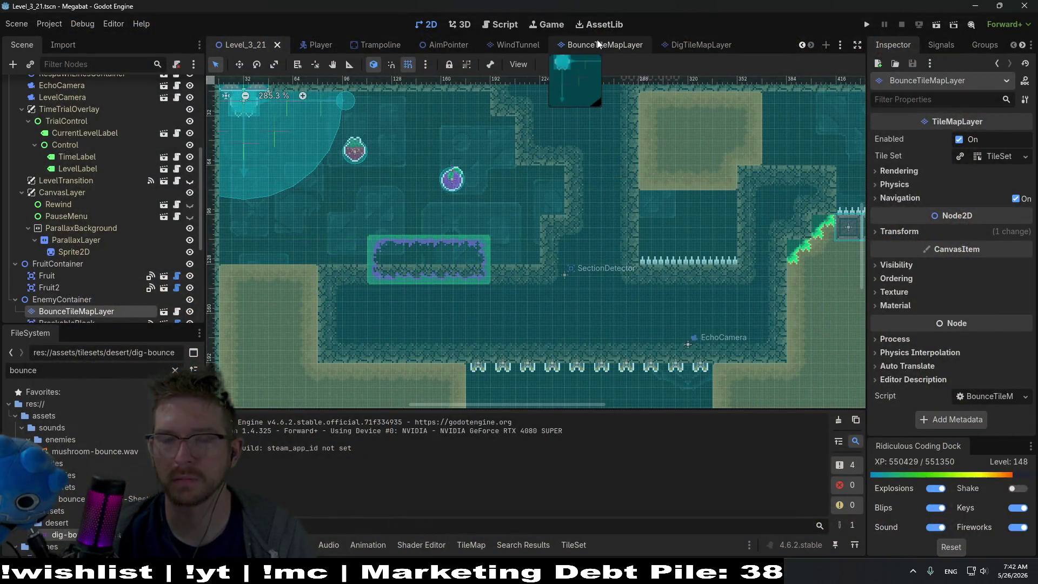
Put the BounceTileMapLayer tile collision on the 'bounce' layer and save the scene.
click(715, 47)
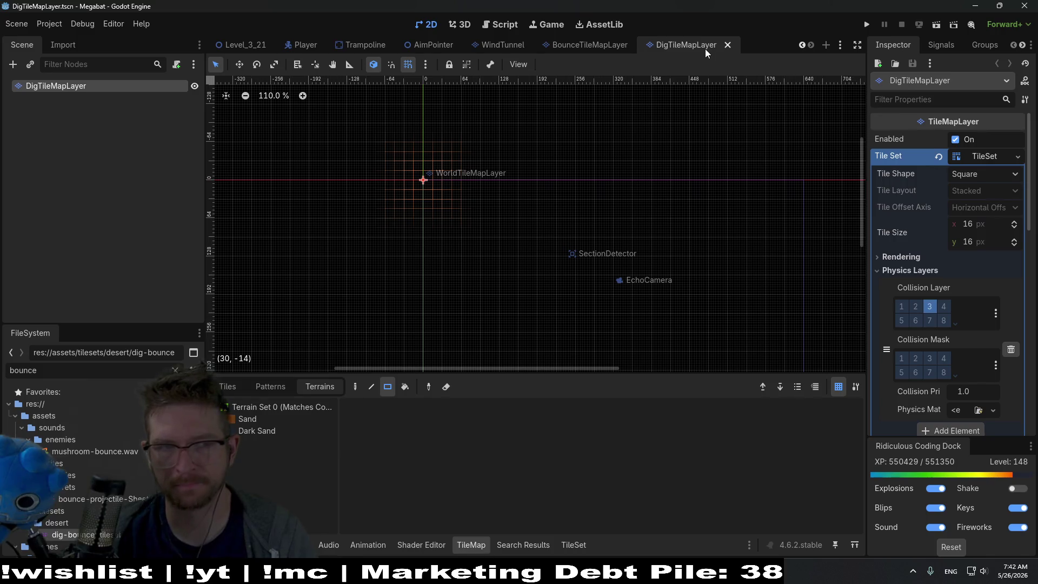
click(585, 40)
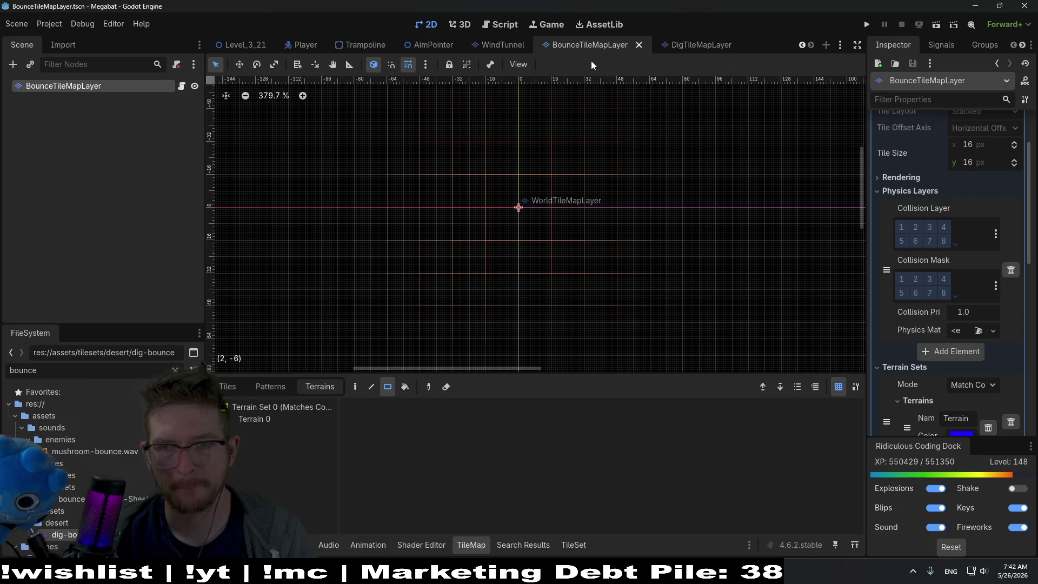
click(995, 236)
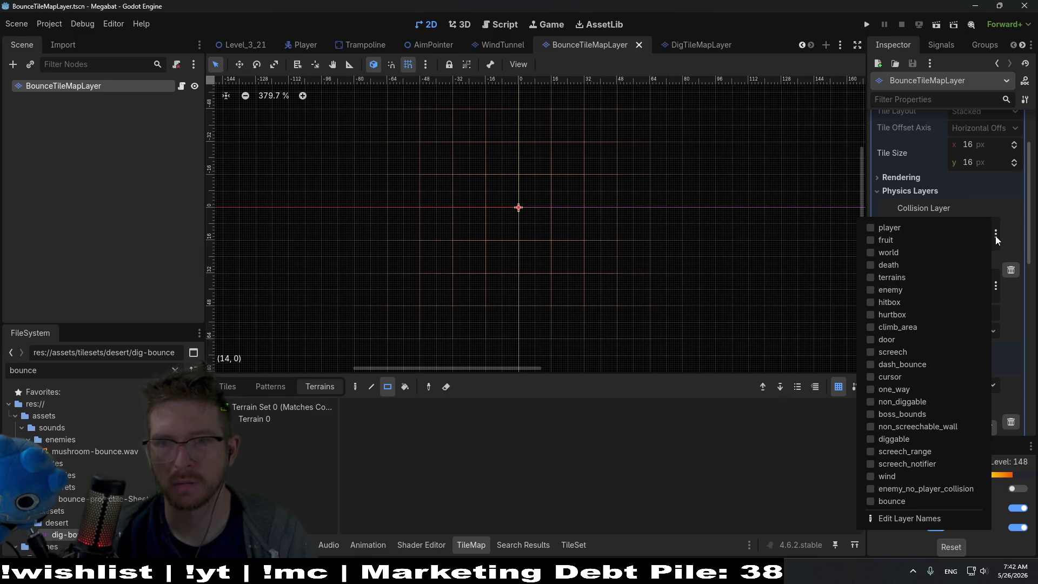
click(994, 236)
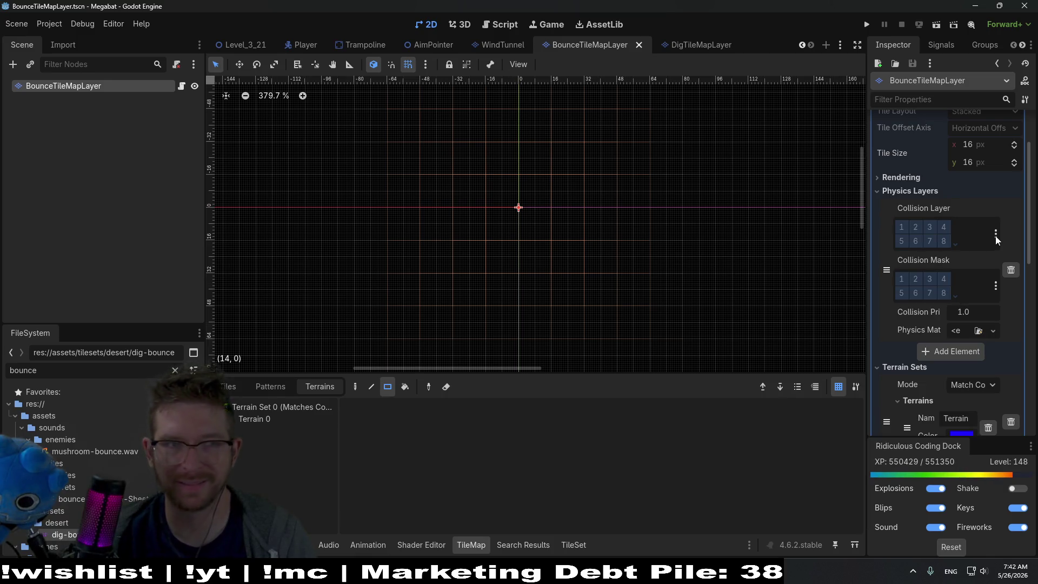
click(995, 236)
click(869, 500)
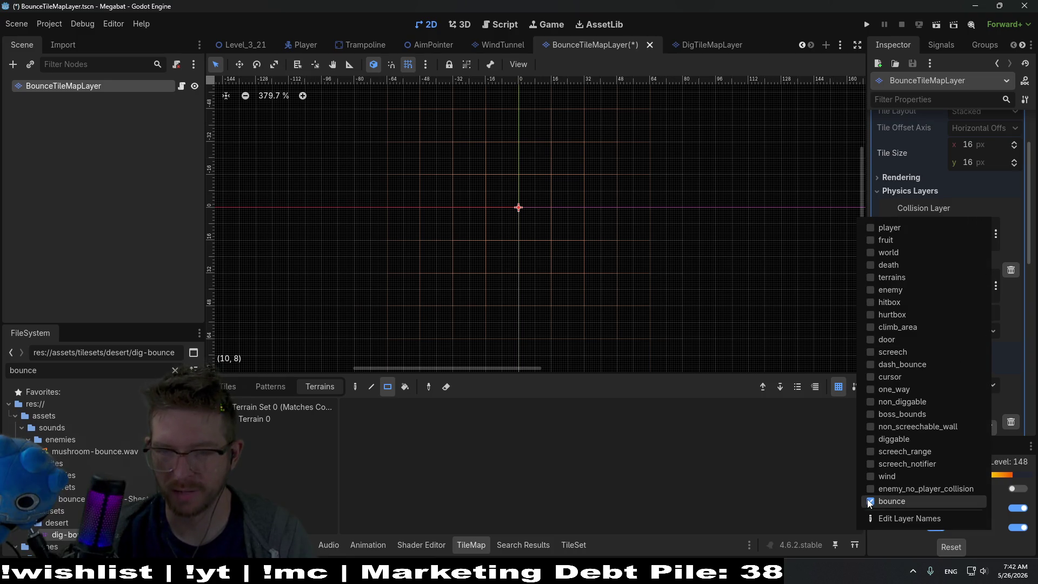
click(1017, 225)
key(ctrl+s)
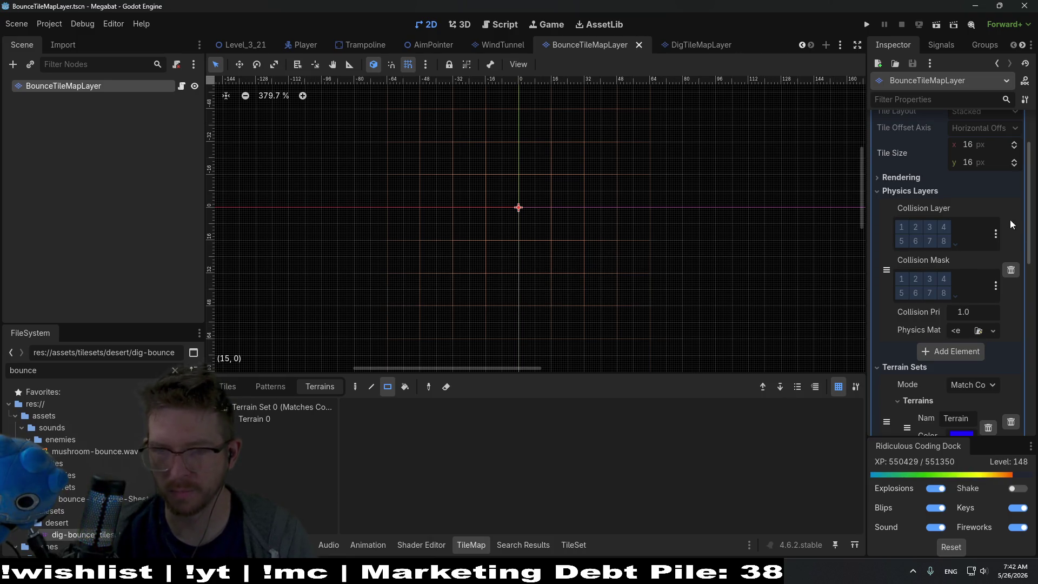
Recheck the collision layer setting, then run Level_3_21 again.
click(994, 233)
click(1015, 229)
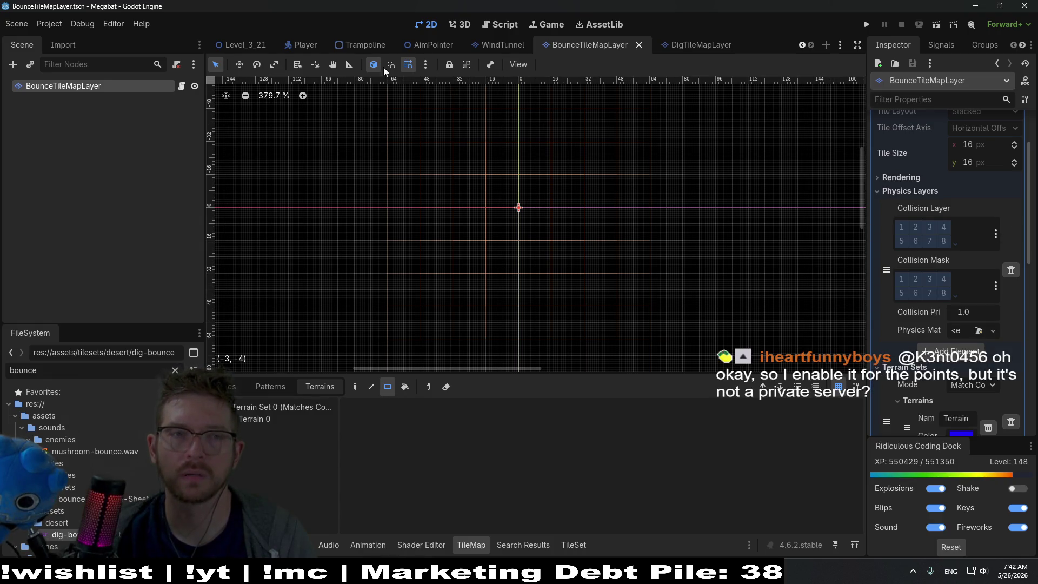
click(244, 46)
click(936, 25)
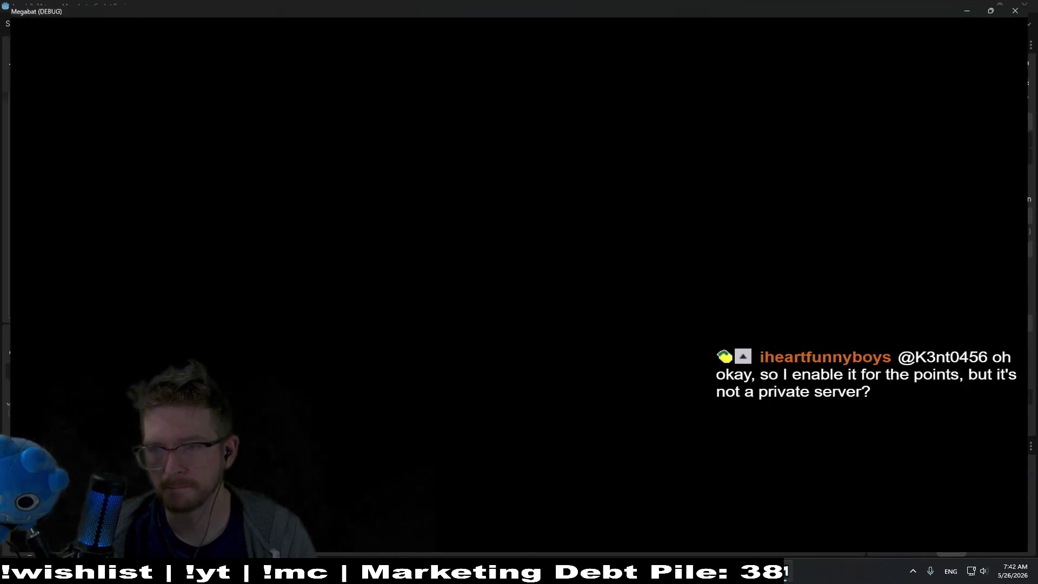
Fly the bat onto the left ledge, dig down, and continue past the line 806 breakpoint.
key(Right)
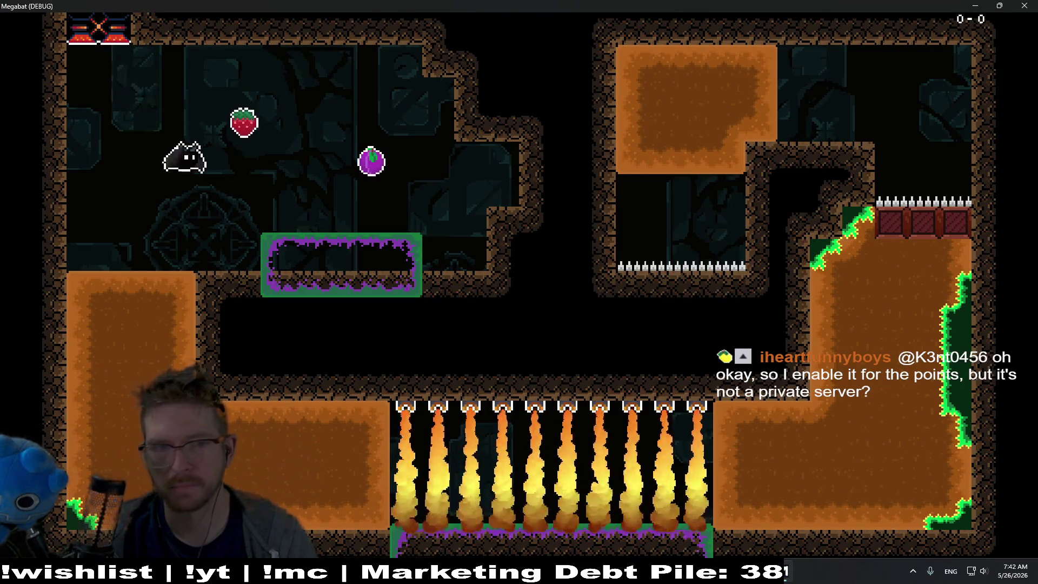
key(Up)
key(Left)
key(Left)
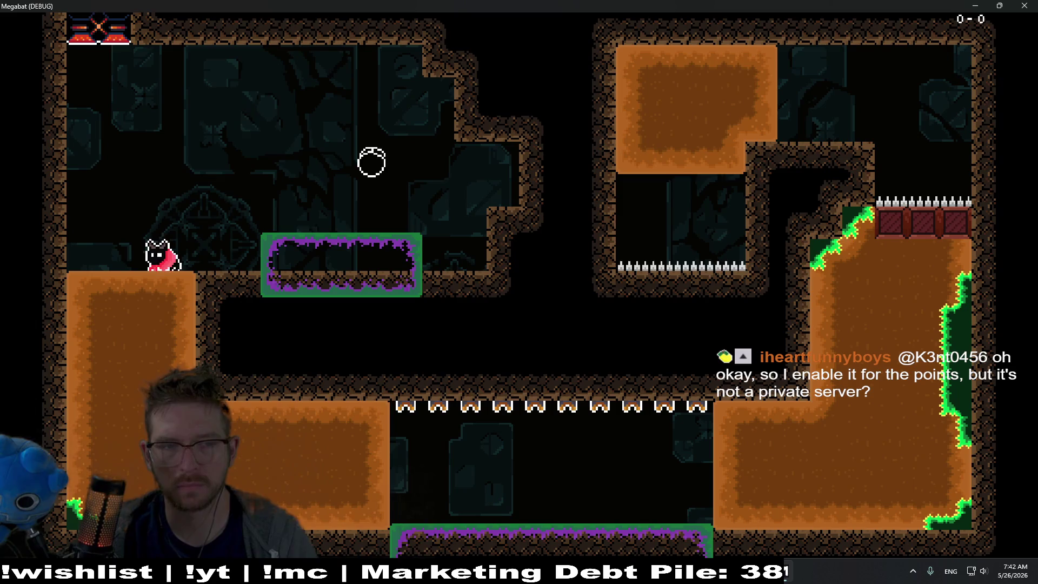
key(Right)
key(Up)
key(Left)
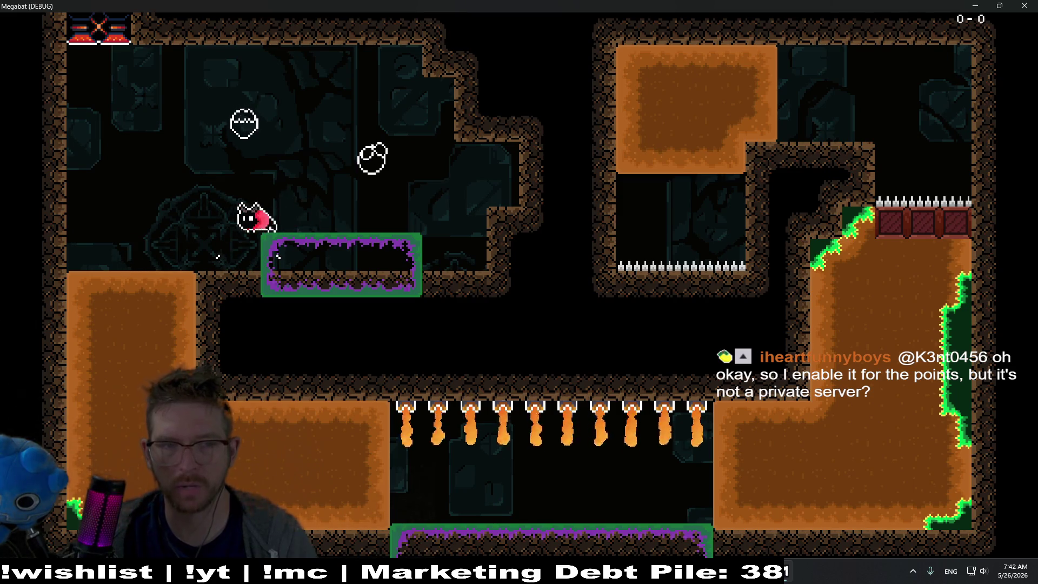
key(Left)
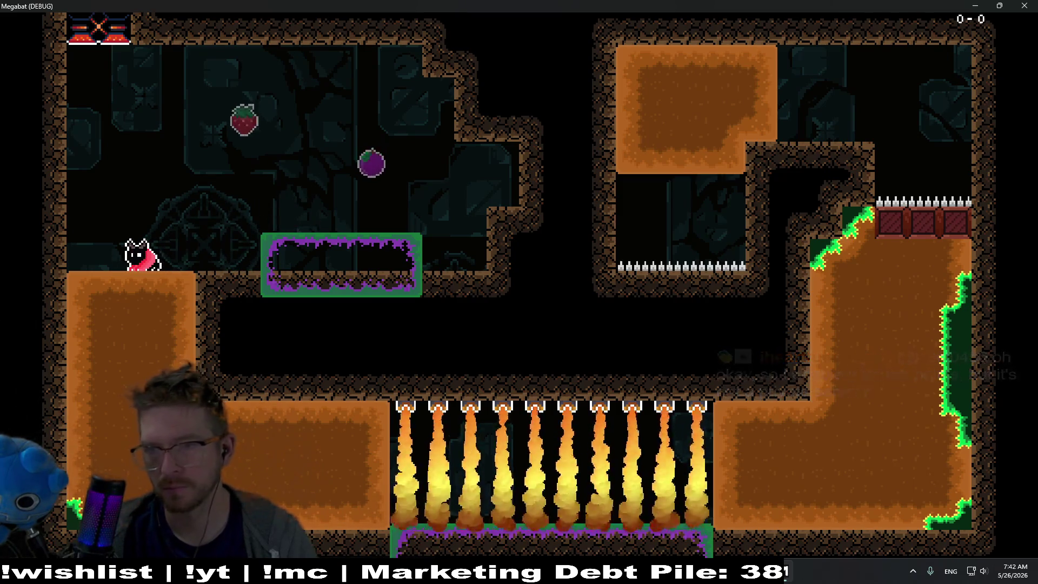
key(Down)
key(Right)
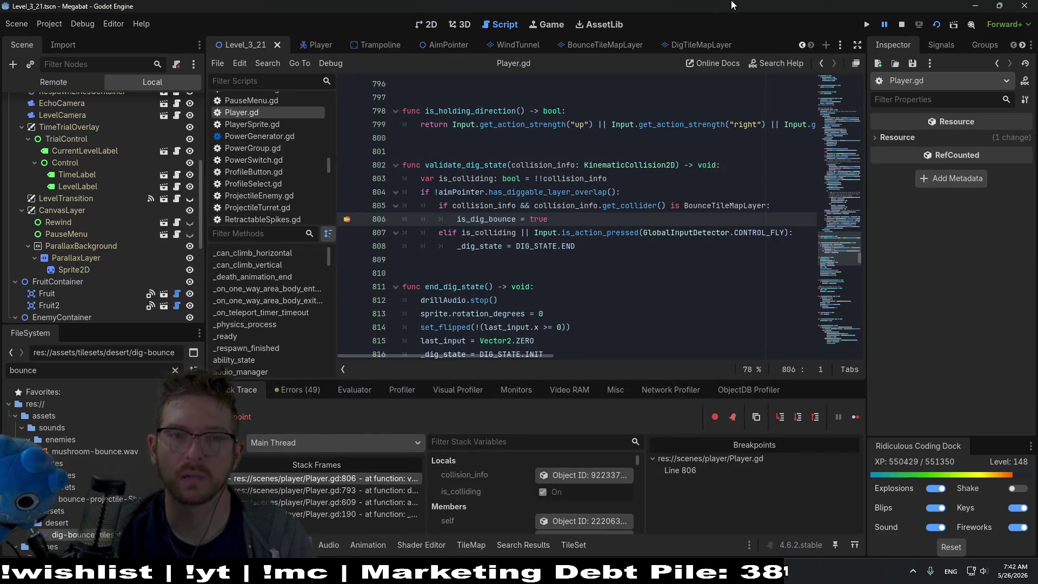
click(862, 422)
Keep flying the bat through the dirt, strawberry and right-hand shaft, then close the game.
key(Right)
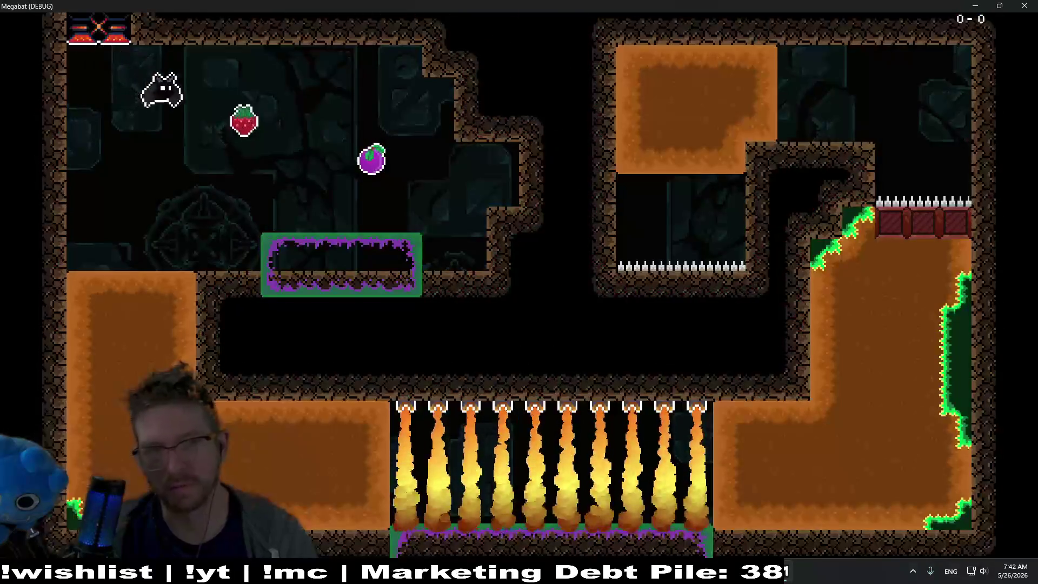
key(Left)
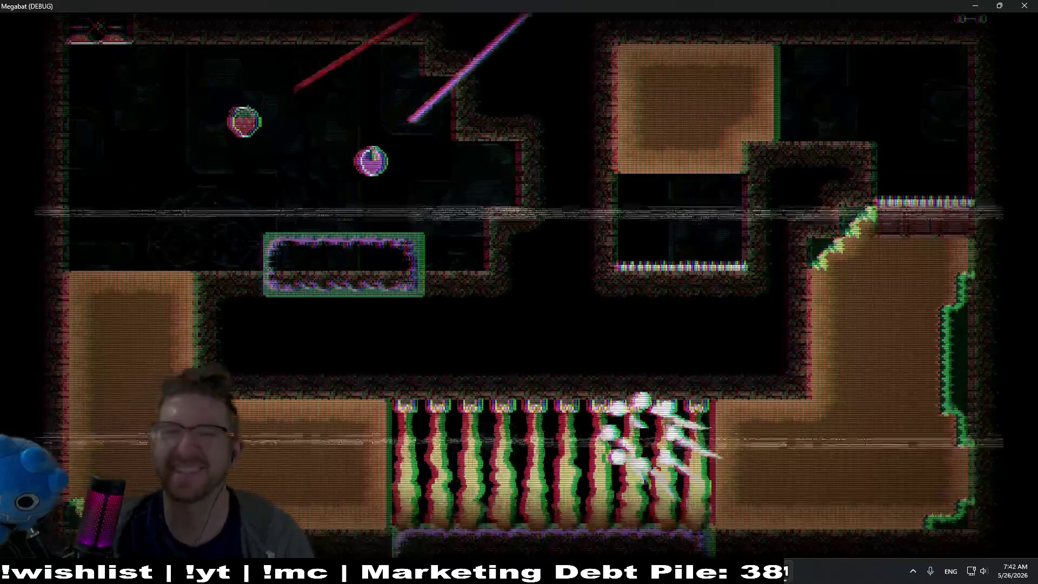
key(Right)
key(Left)
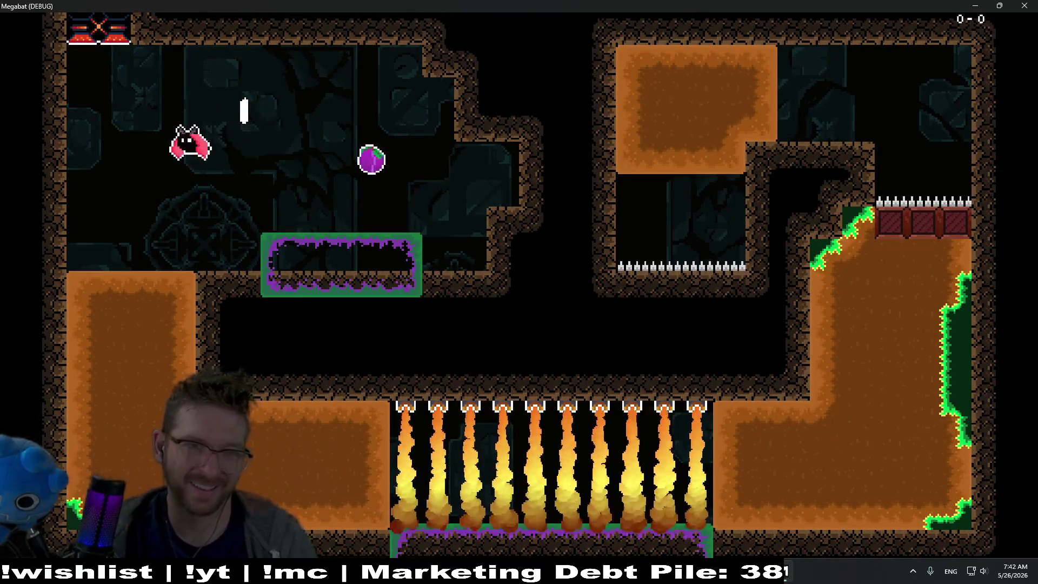
key(Right)
key(Left)
key(Down)
key(Right)
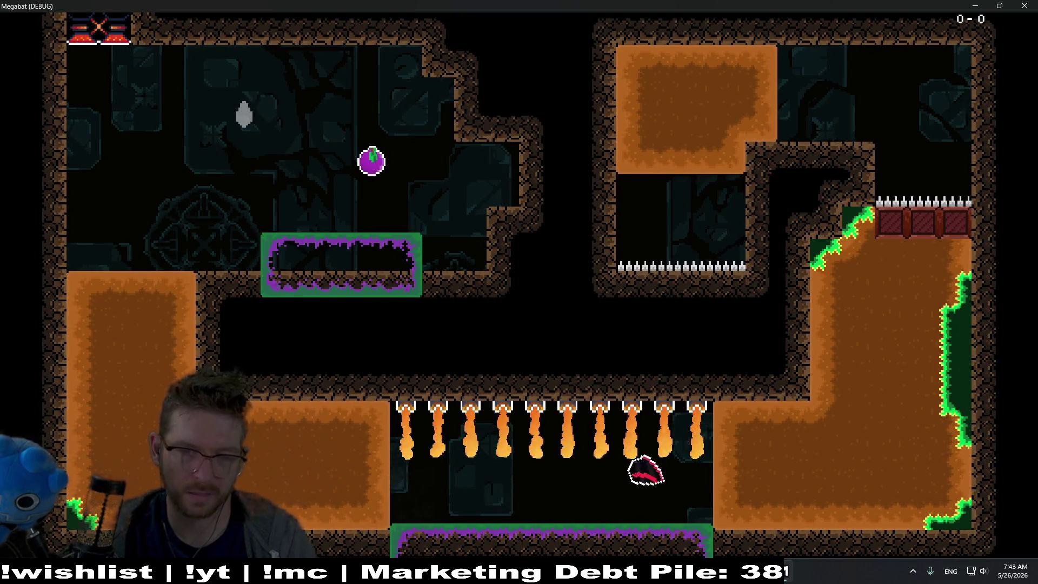
key(Right)
key(Up)
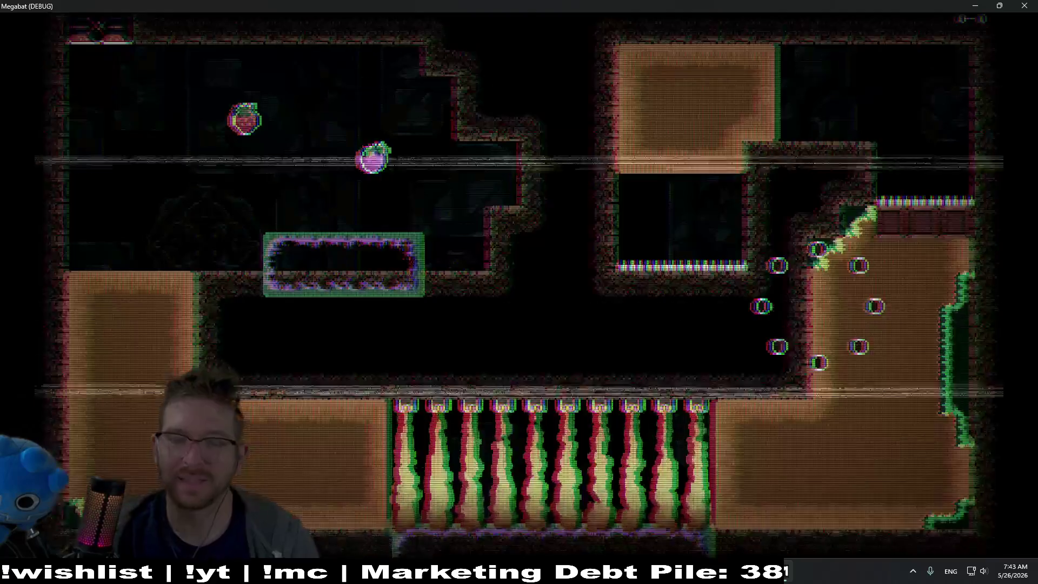
key(F8)
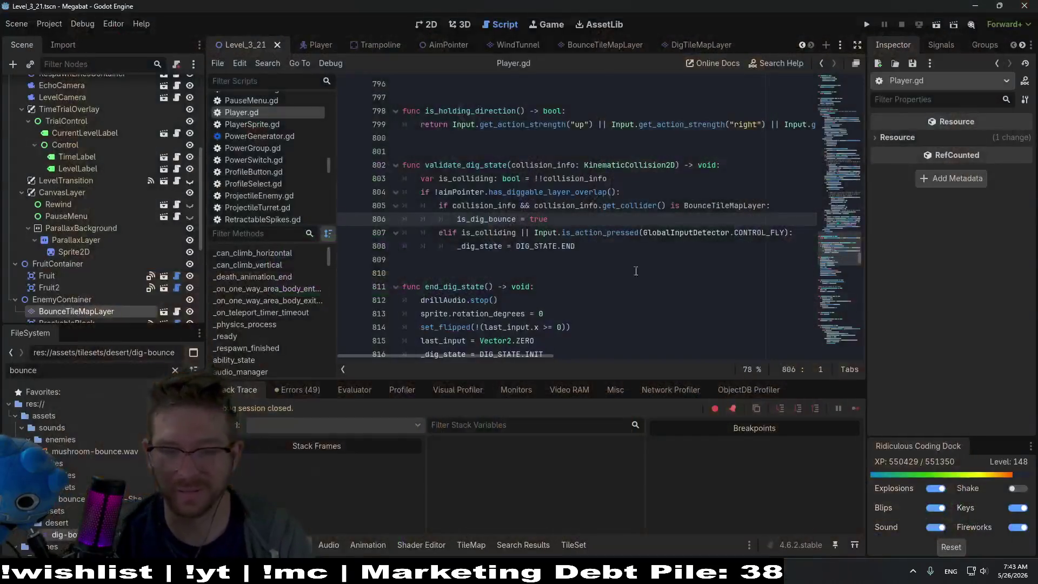
Select BounceTileMapLayer, nudge it down a few pixels, and run the current level.
click(427, 27)
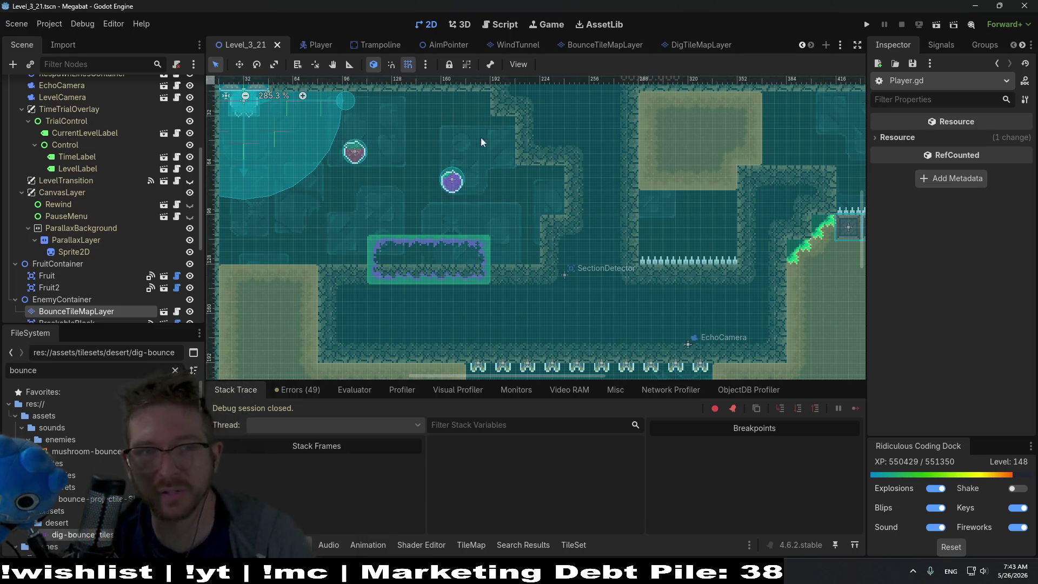
scroll(102, 267, down, 2)
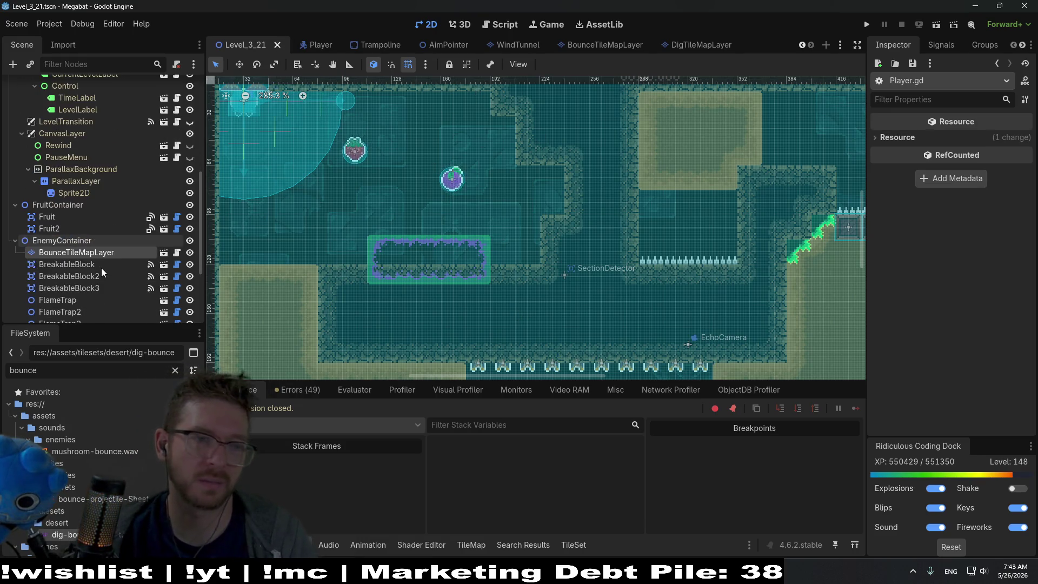
click(69, 262)
click(70, 251)
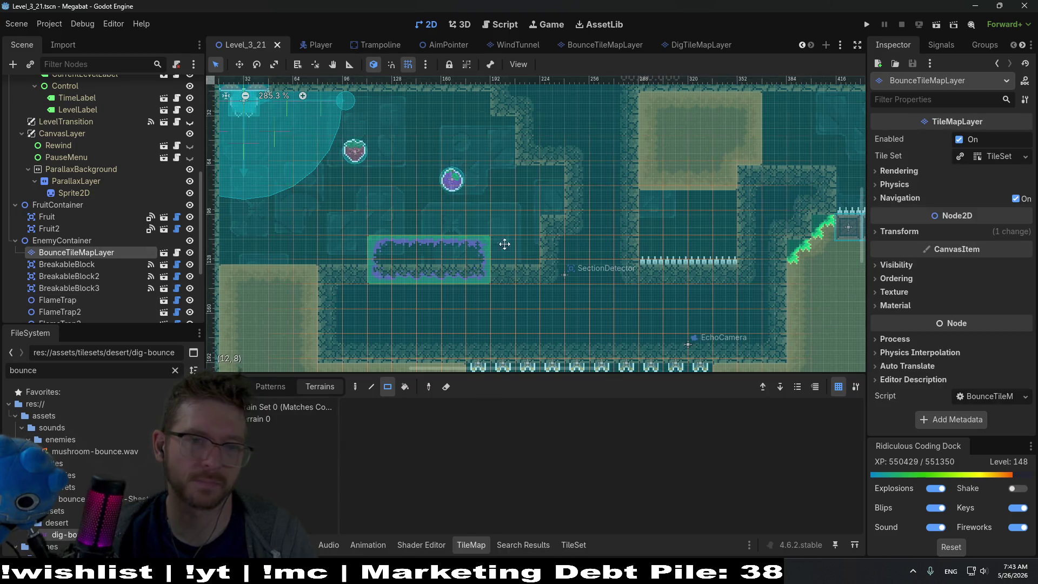
key(f)
key(Down)
key(Down)
key(Down)
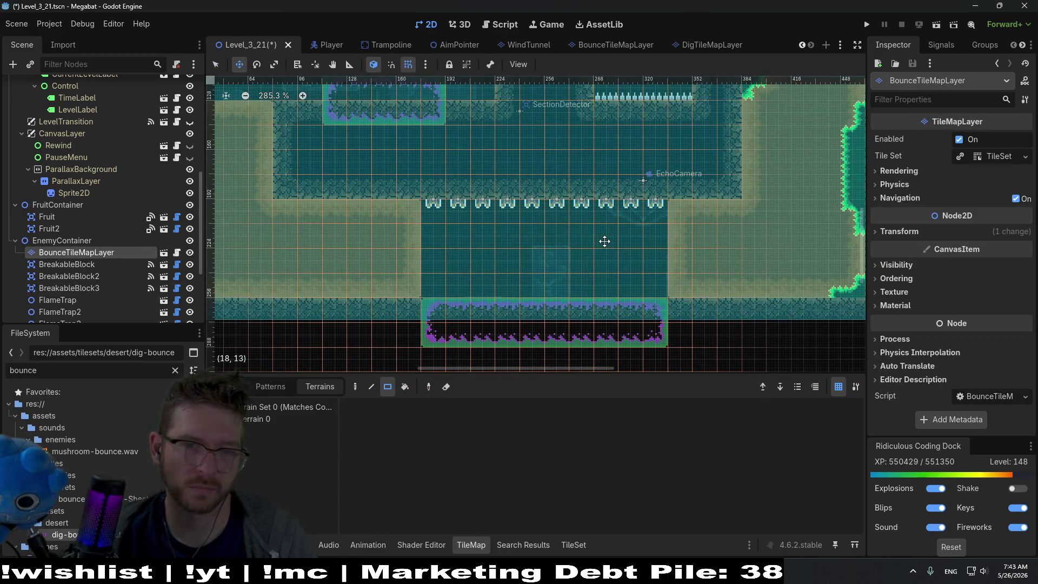
scroll(675, 337, up, 5)
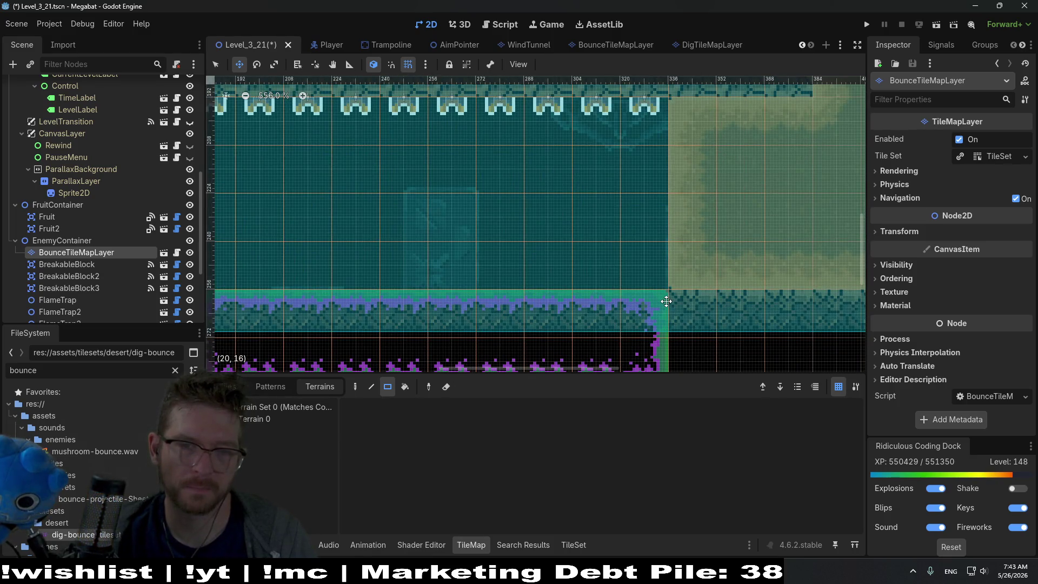
scroll(621, 305, down, 4)
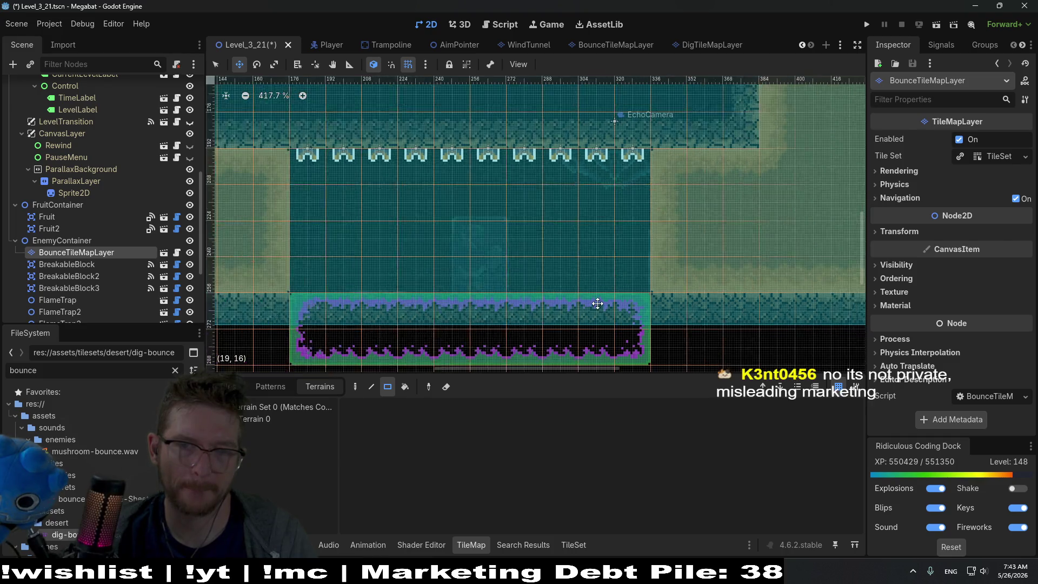
click(936, 31)
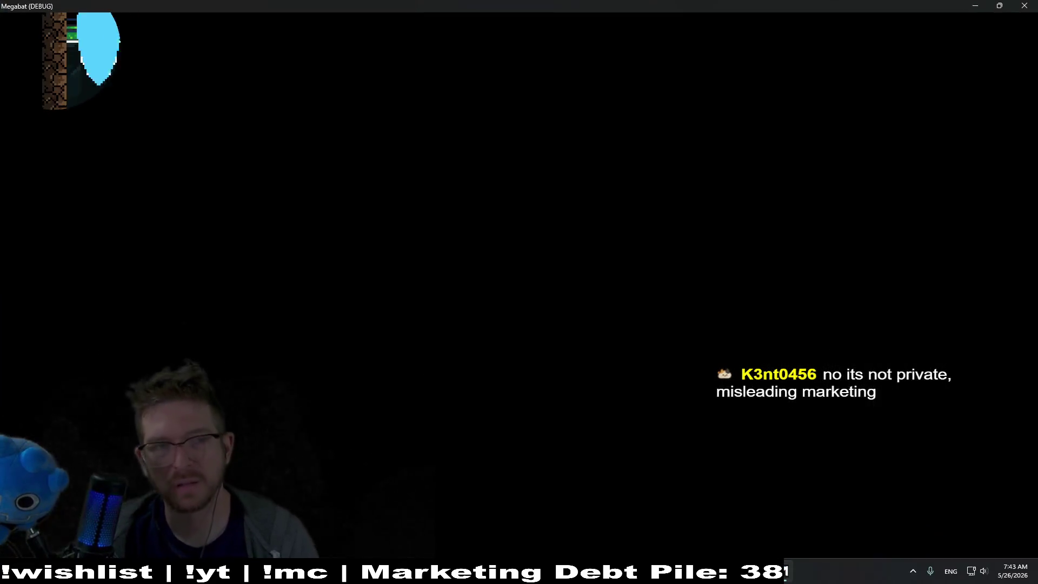
Fly the bat down the left shaft, then after respawning grab the strawberry and skim the bottom.
key(Left)
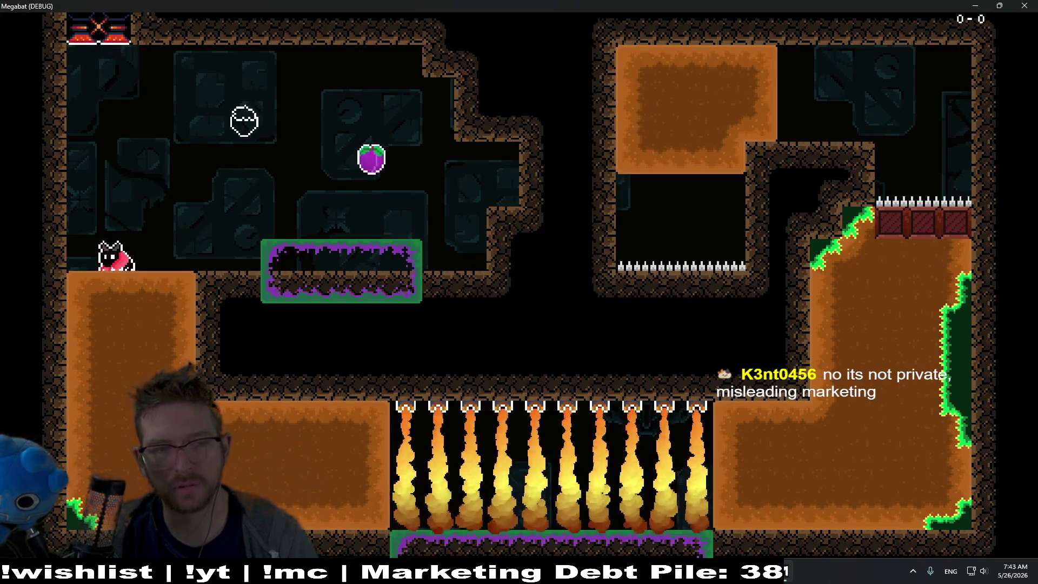
key(Right)
key(Right)
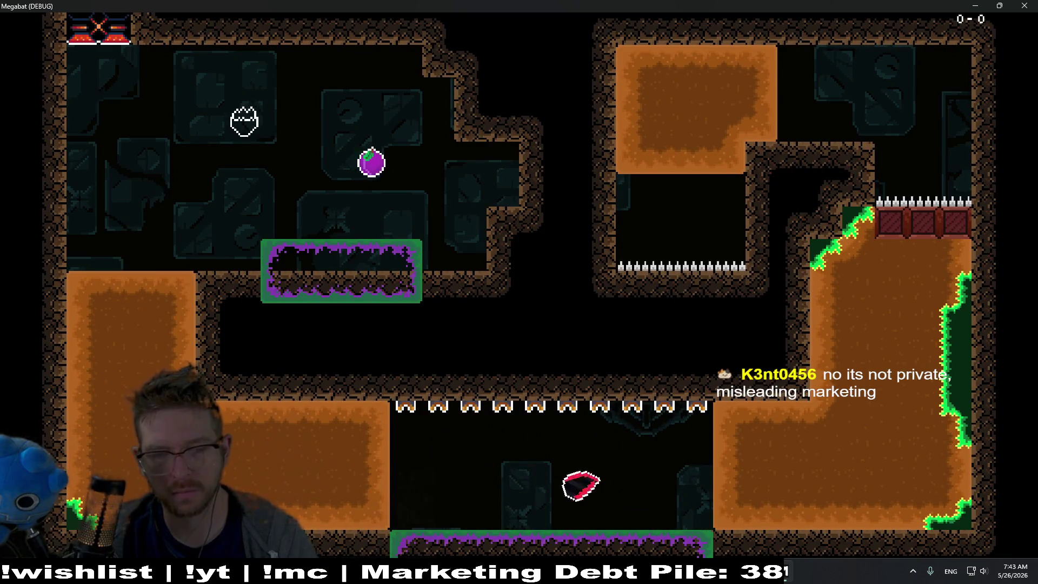
key(Up)
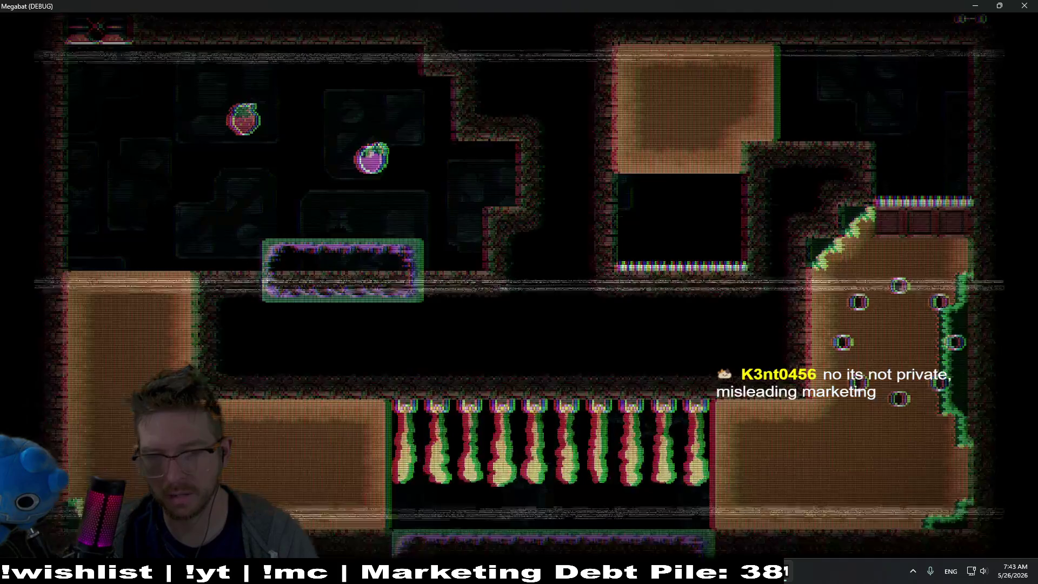
key(Right)
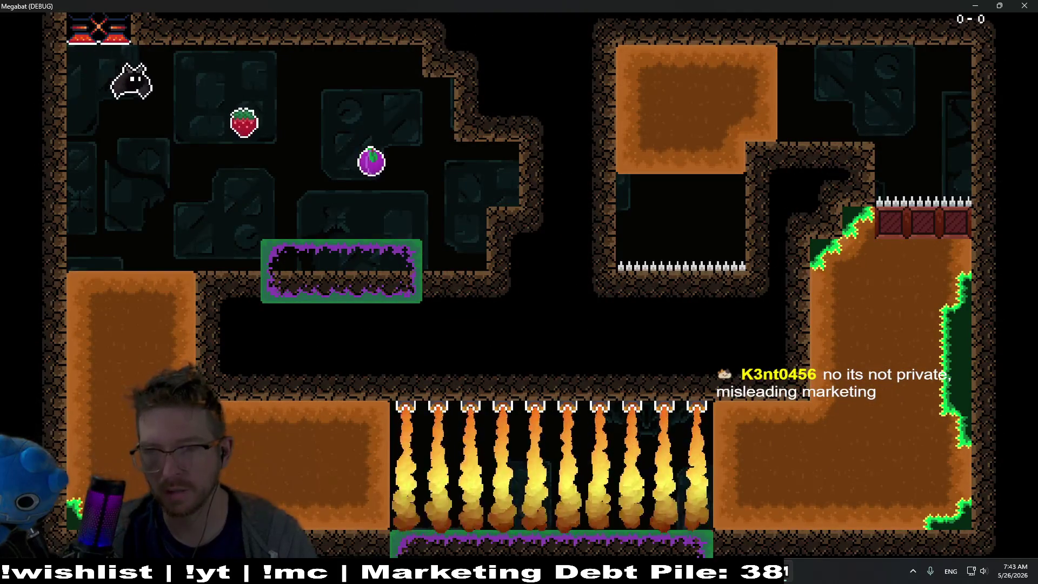
key(Left)
key(Down)
key(Right)
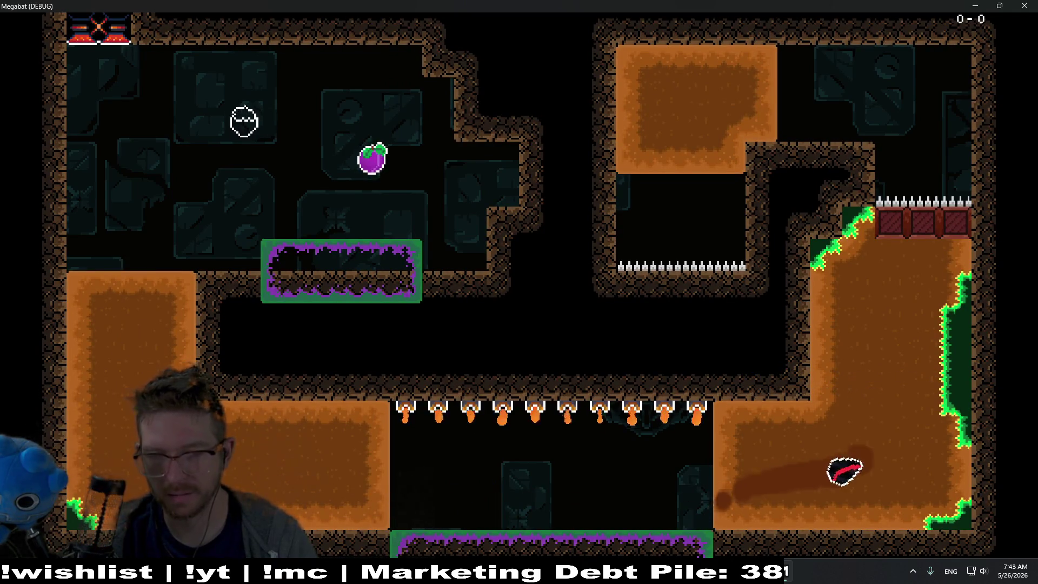
key(Up)
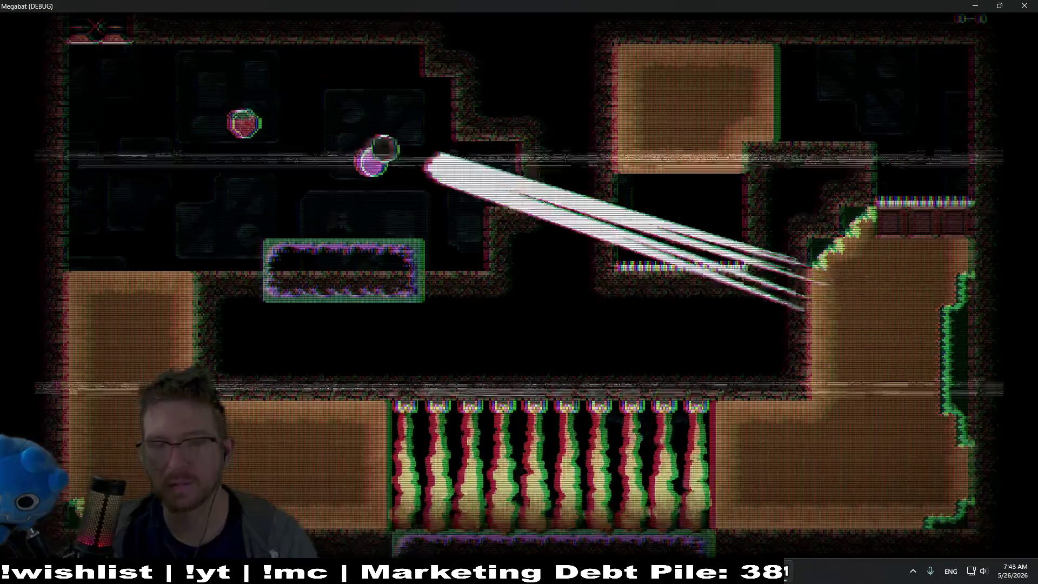
Fly the respawned bat past the plum onto the bounce platform, then quit the game.
key(Right)
key(Down)
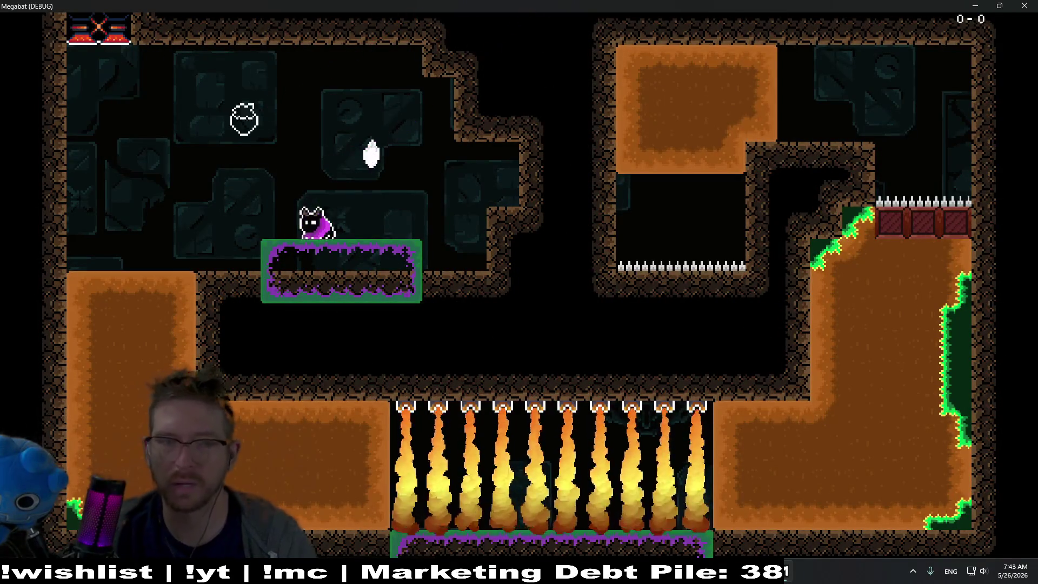
key(Left)
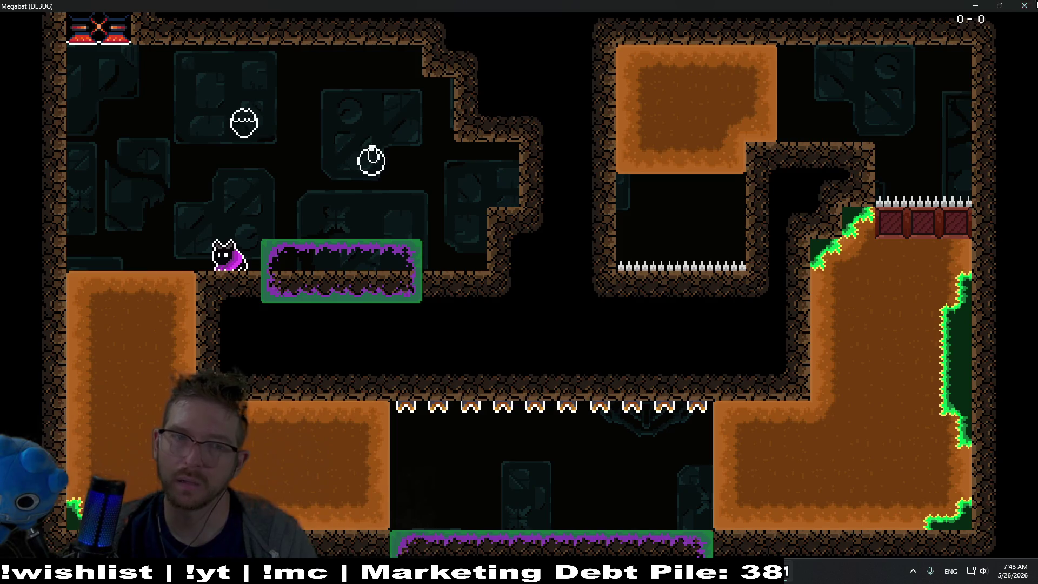
key(F8)
scroll(465, 249, down, 2)
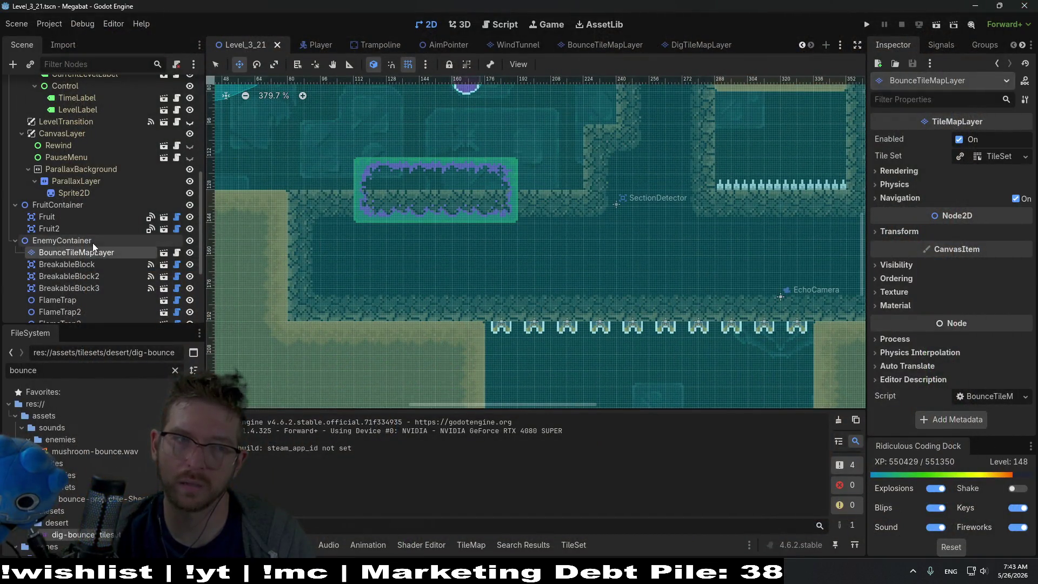
On BounceTileMapLayer, paint a 5x3 block of Terrain 0 bounce tiles.
click(88, 241)
click(86, 253)
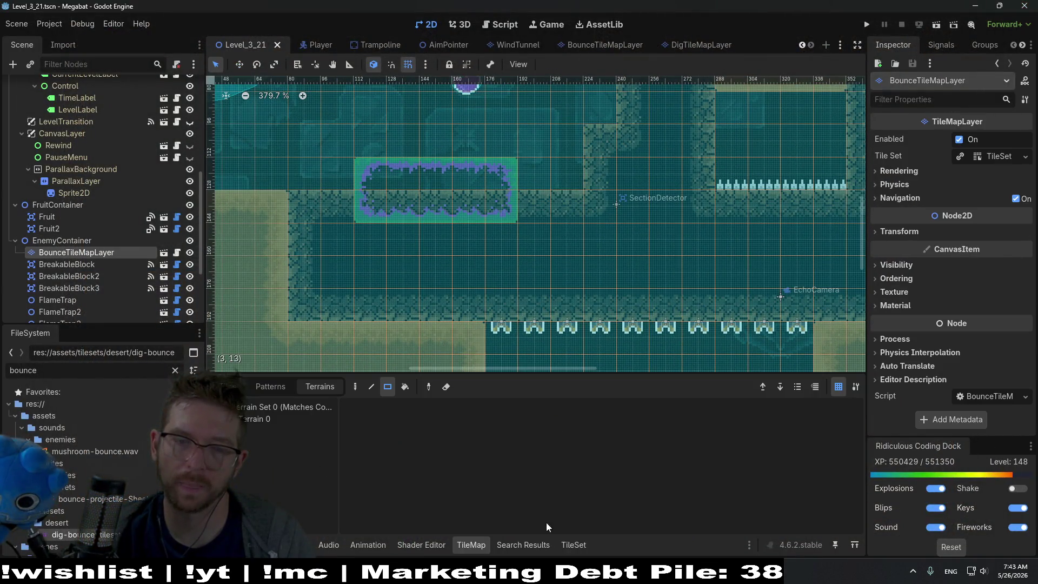
click(258, 420)
drag(371, 173, 504, 228)
Add a tall 2x5 bounce pad on the right wall.
scroll(568, 216, right, 10)
scroll(634, 193, up, 4)
drag(632, 181, 659, 316)
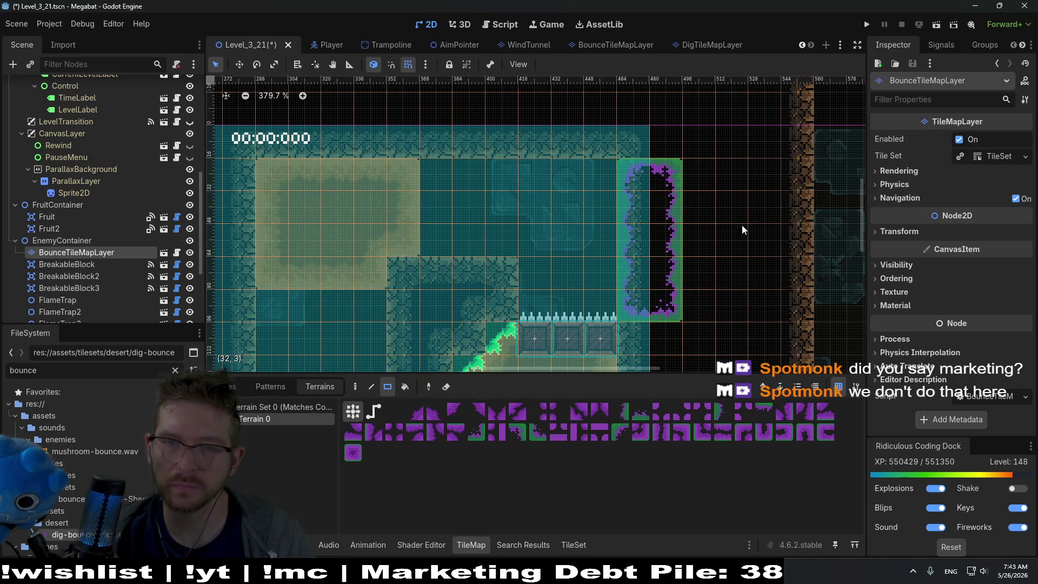
Paint a 10x2 bounce strip along the pit floor, then save and run the level with F6.
scroll(682, 176, left, 5)
scroll(621, 168, down, 4)
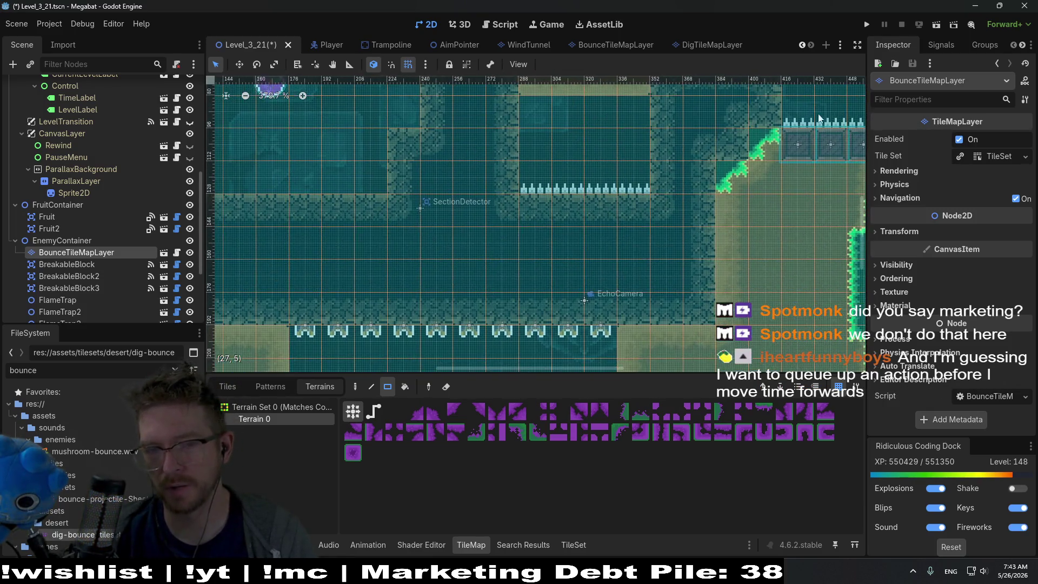
scroll(673, 216, down, 1)
scroll(673, 217, left, 1)
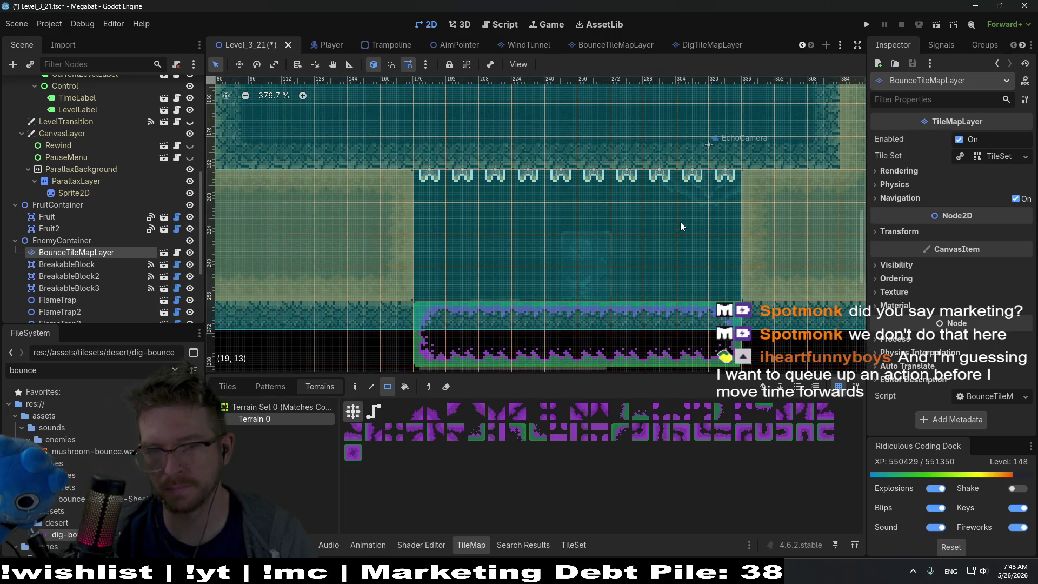
mouse_move(430, 359)
mouse_down()
mouse_move(736, 360)
mouse_move(527, 333)
mouse_up()
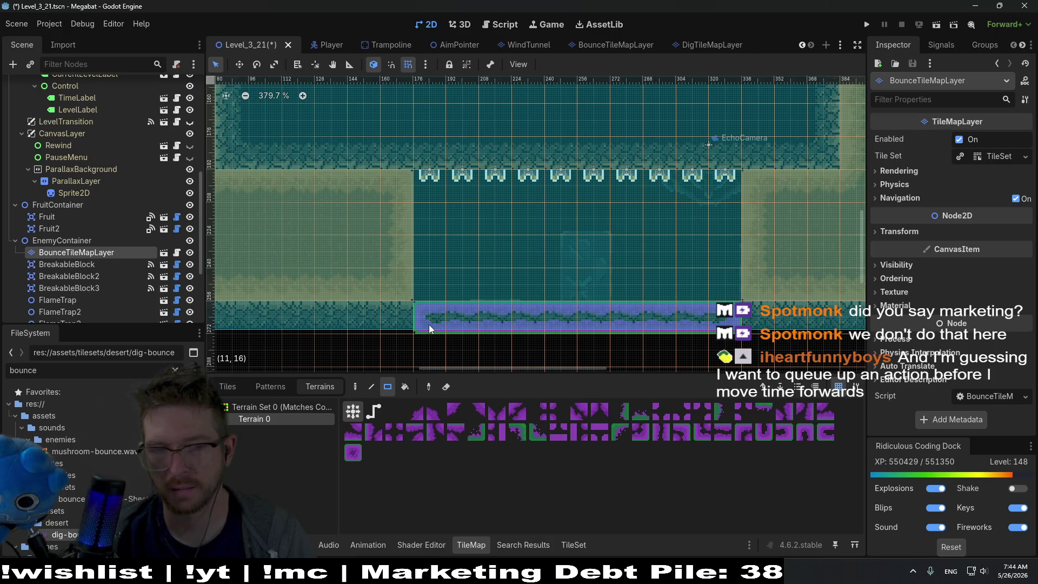
mouse_move(429, 327)
mouse_down()
mouse_move(424, 347)
mouse_move(721, 346)
mouse_up()
scroll(720, 347, down, 5)
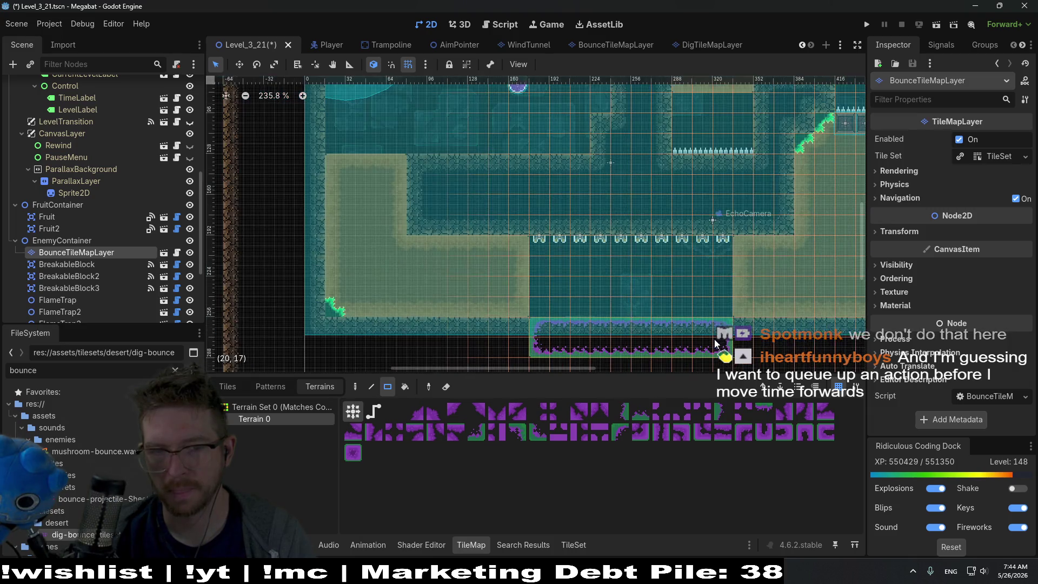
key(F6)
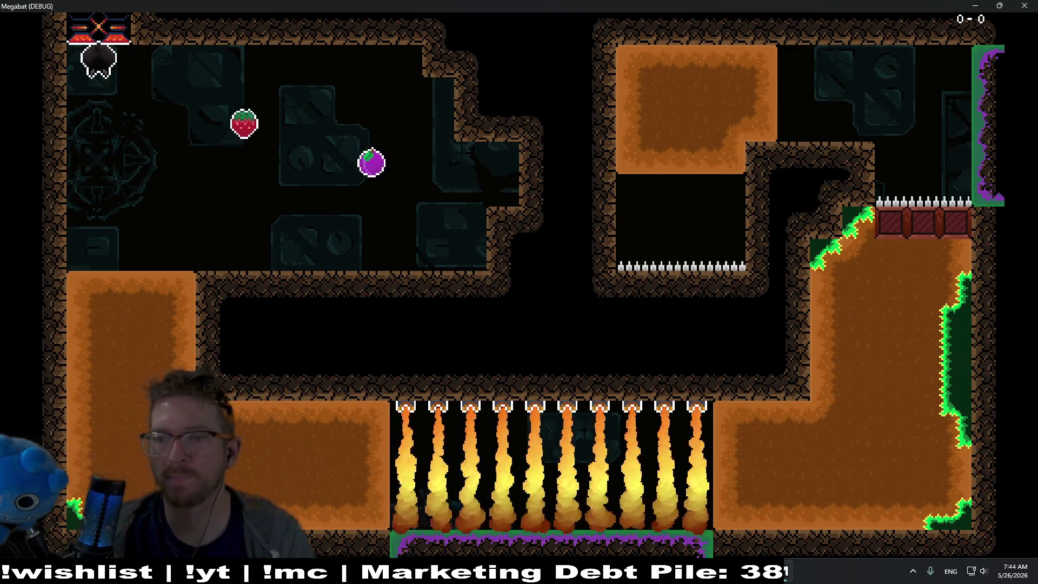
Dash the bat through the strawberry, move along the floor, then reset the room.
key(Right)
key(x)
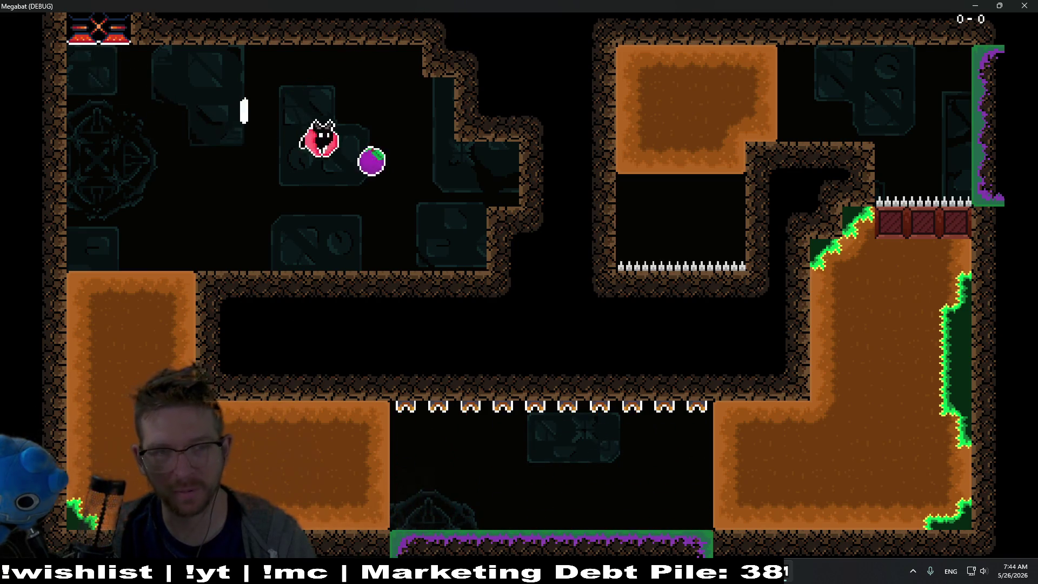
key(Left)
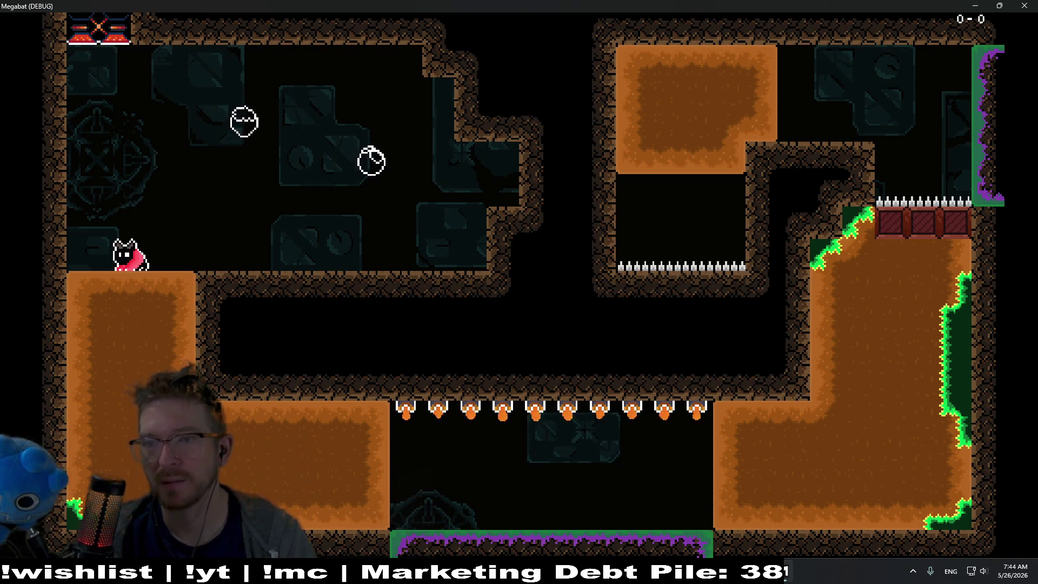
key(Right)
key(r)
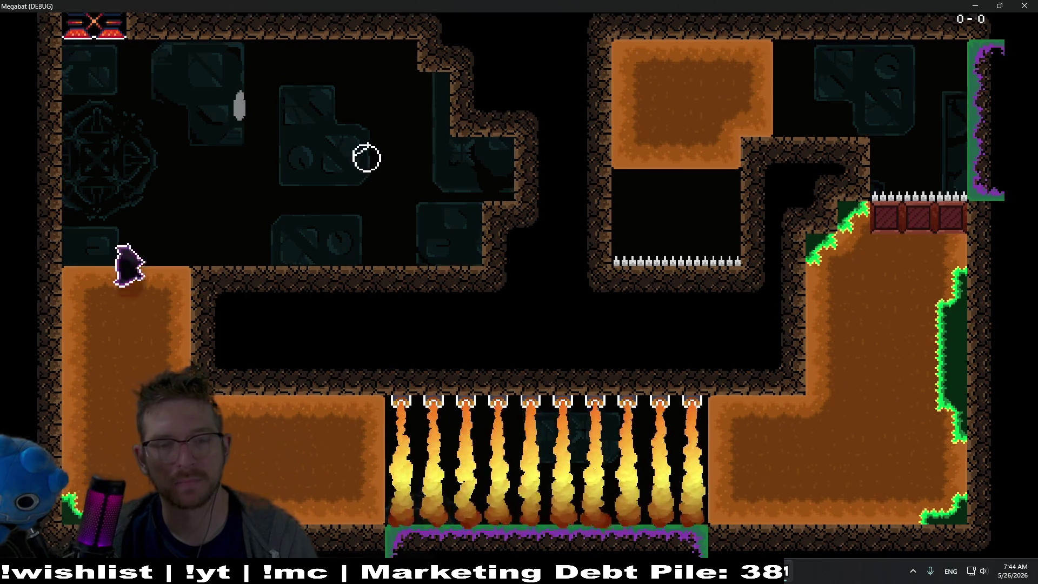
Fly up to break the crates, then dive bottom-left and along the corridor toward the plum.
key(Up)
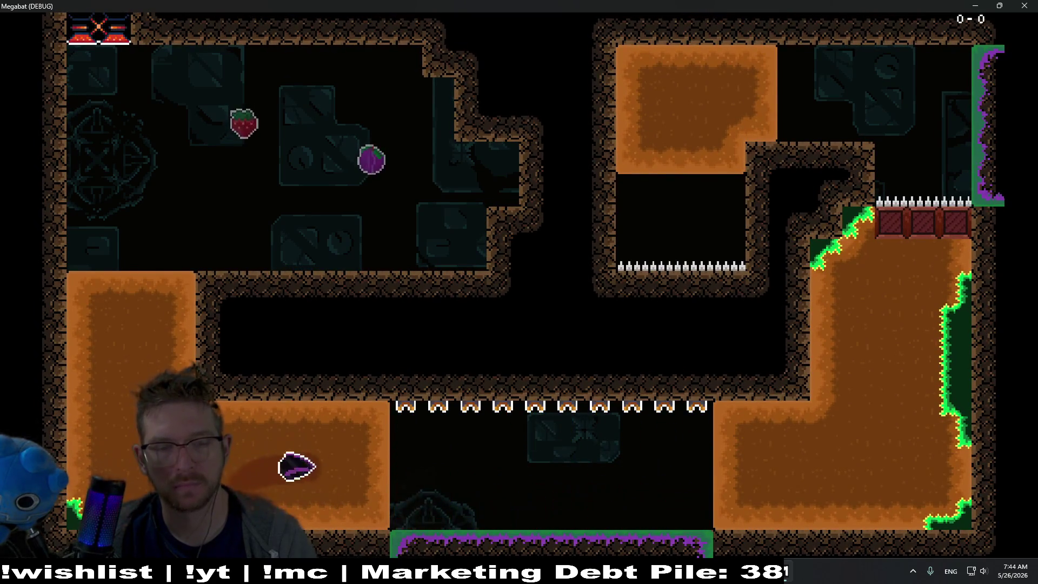
key(Up)
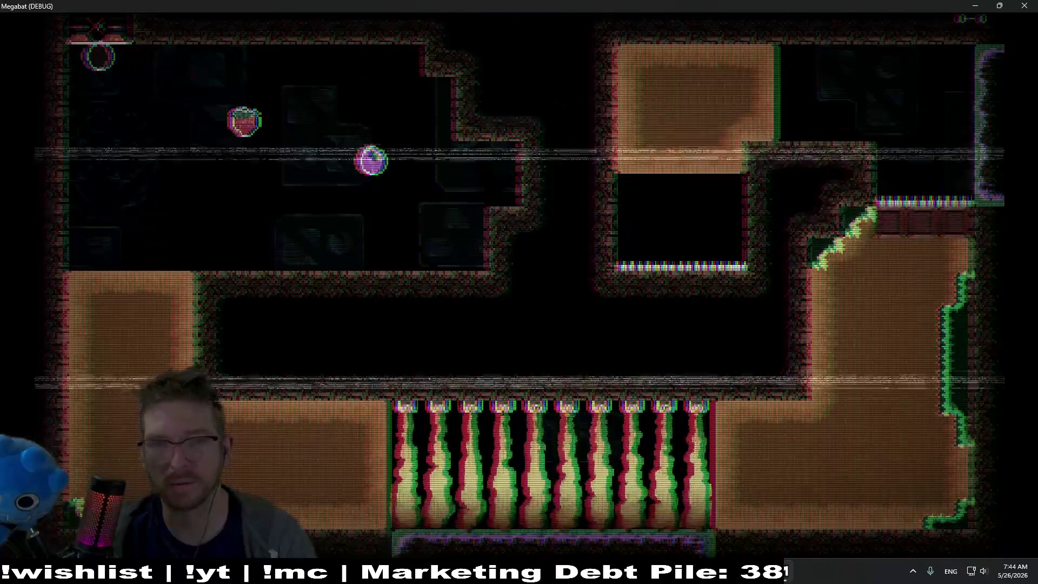
key(Left)
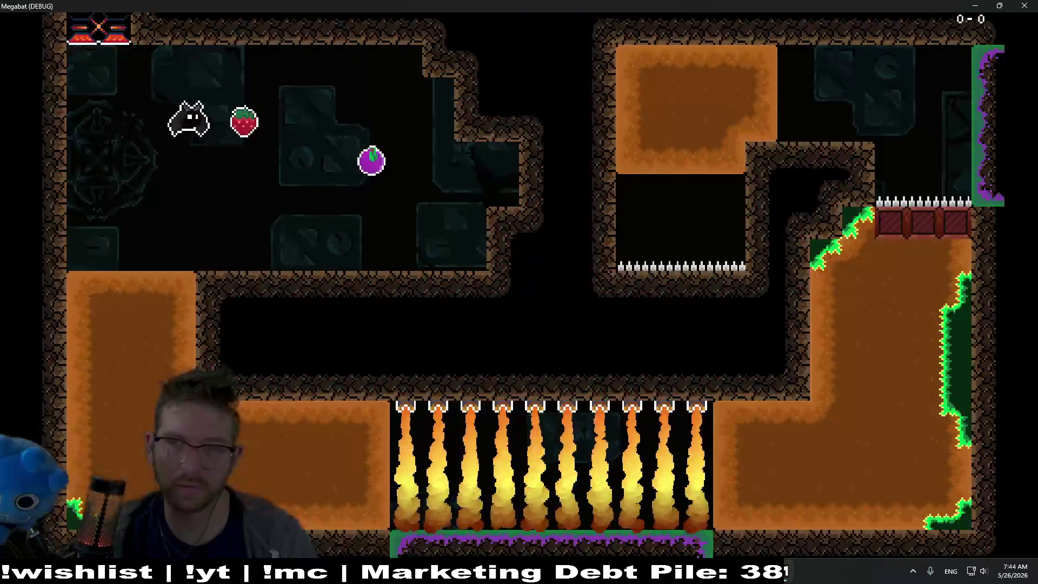
key(Left)
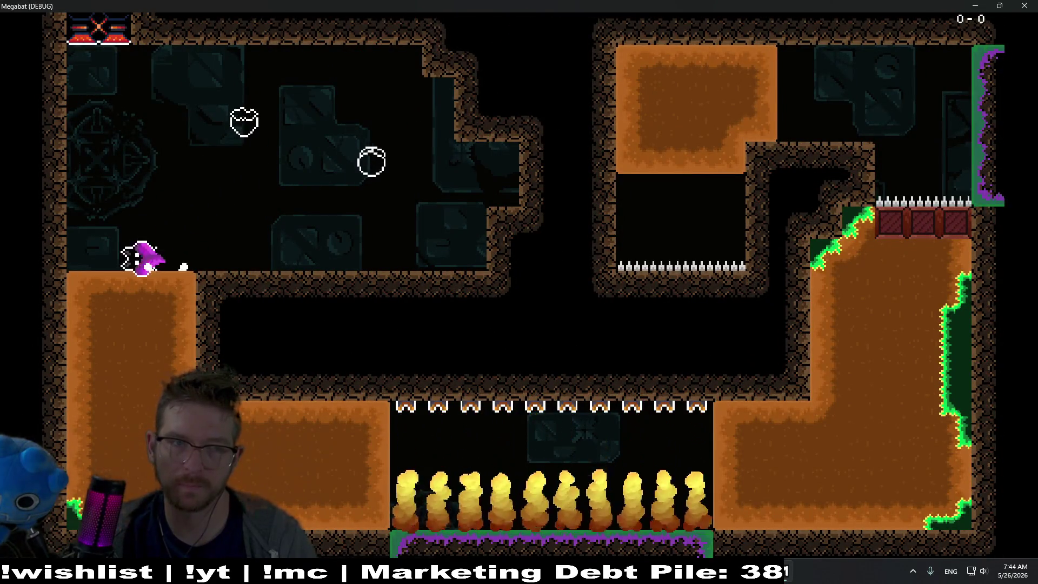
key(Right)
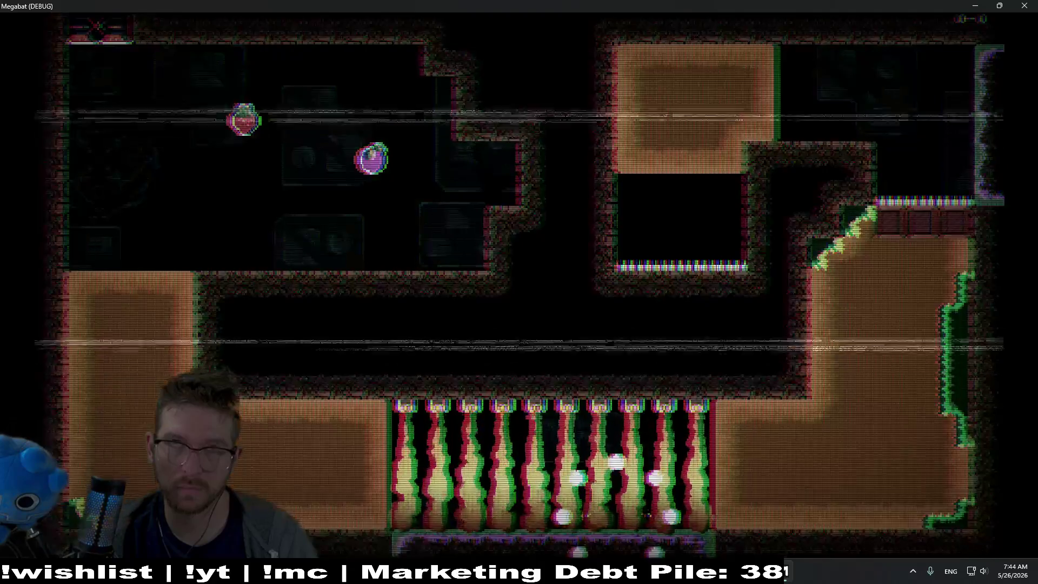
key(Right)
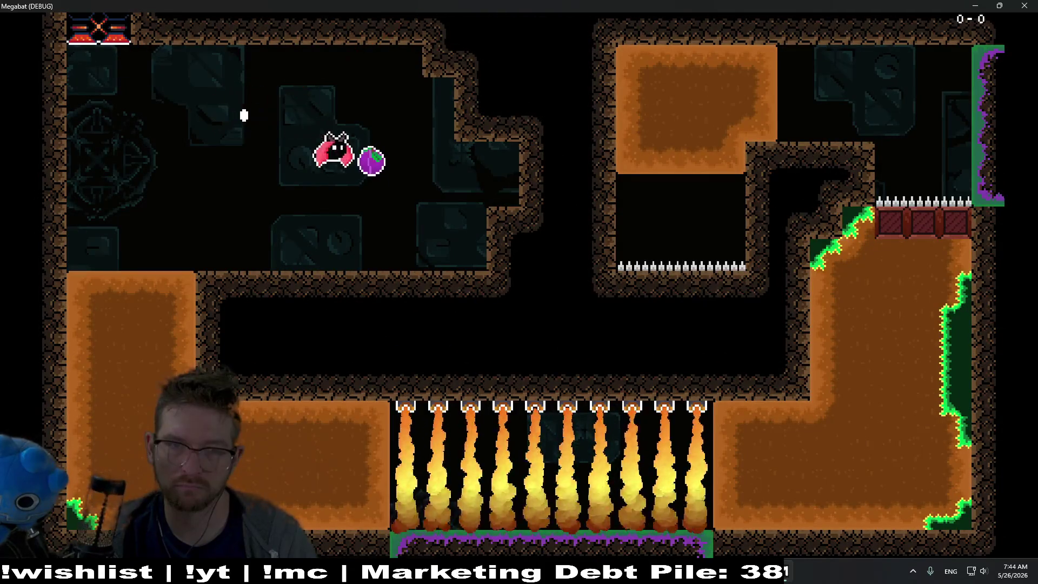
Burrow the bat through the lower dirt blocks, then quit the test run with F8.
key(Down)
key(Right)
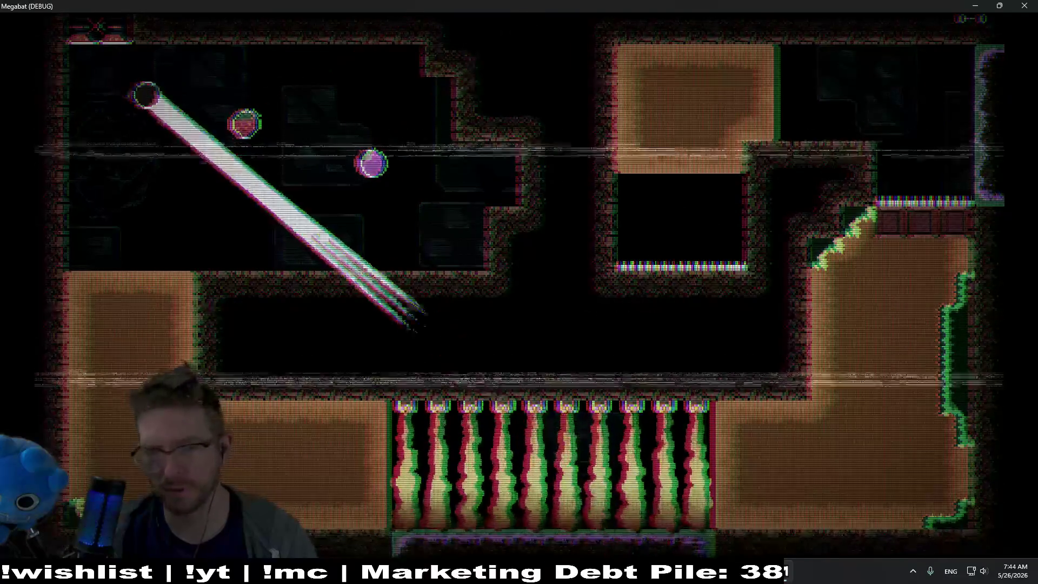
key(Right)
key(Down)
key(Right)
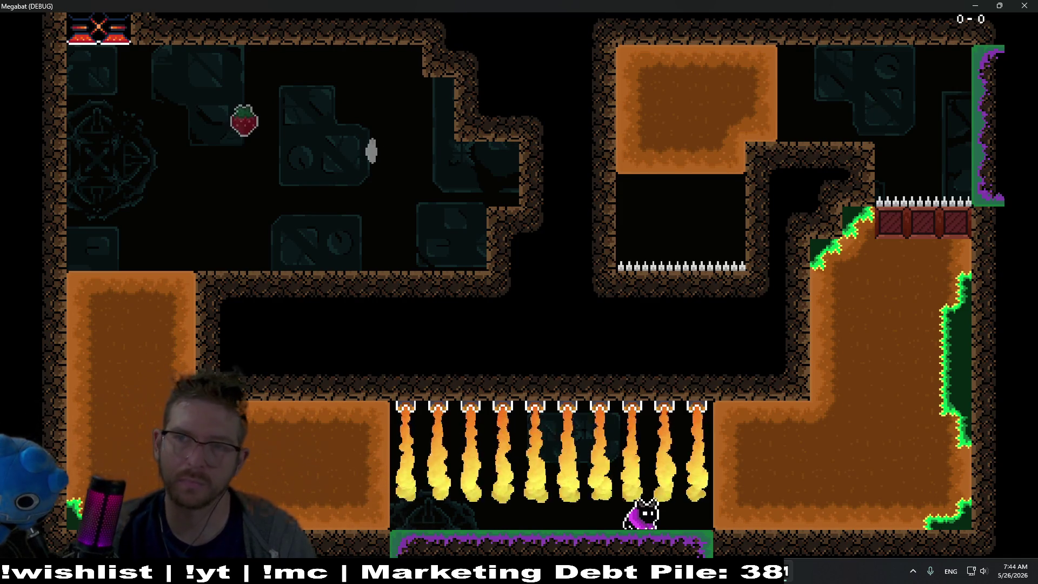
key(F8)
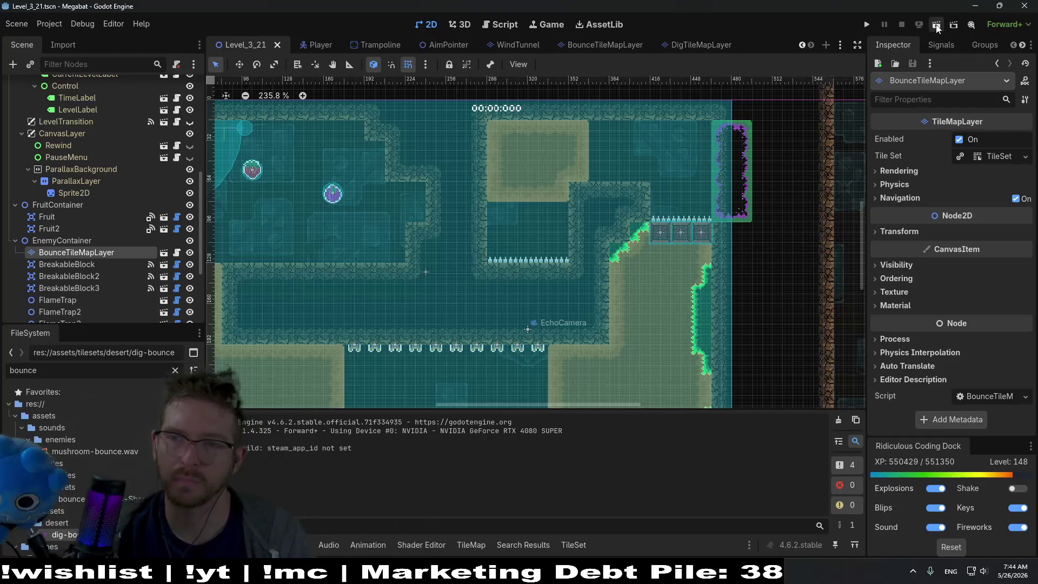
click(937, 28)
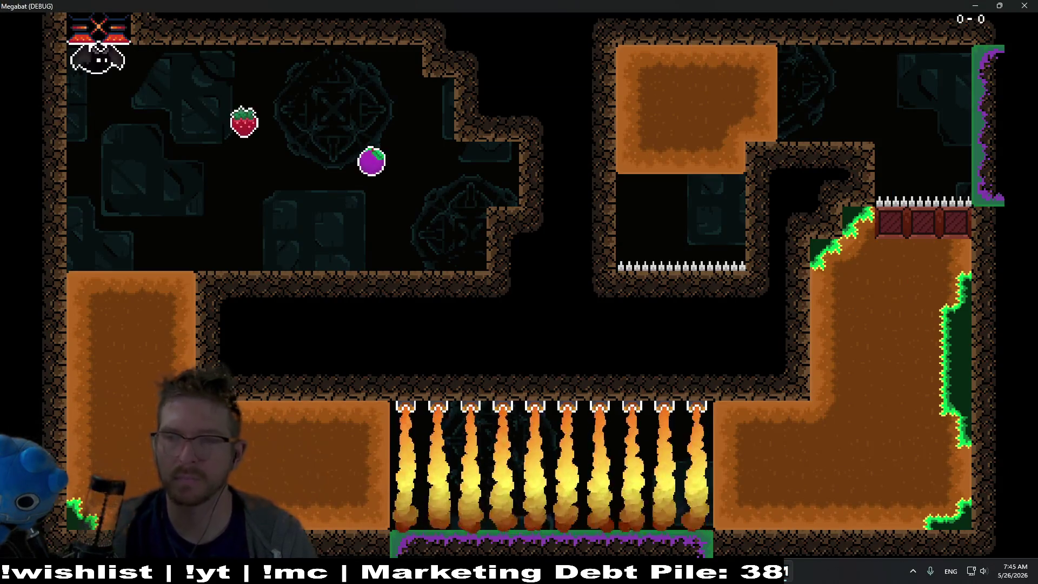
key(Right)
key(Left)
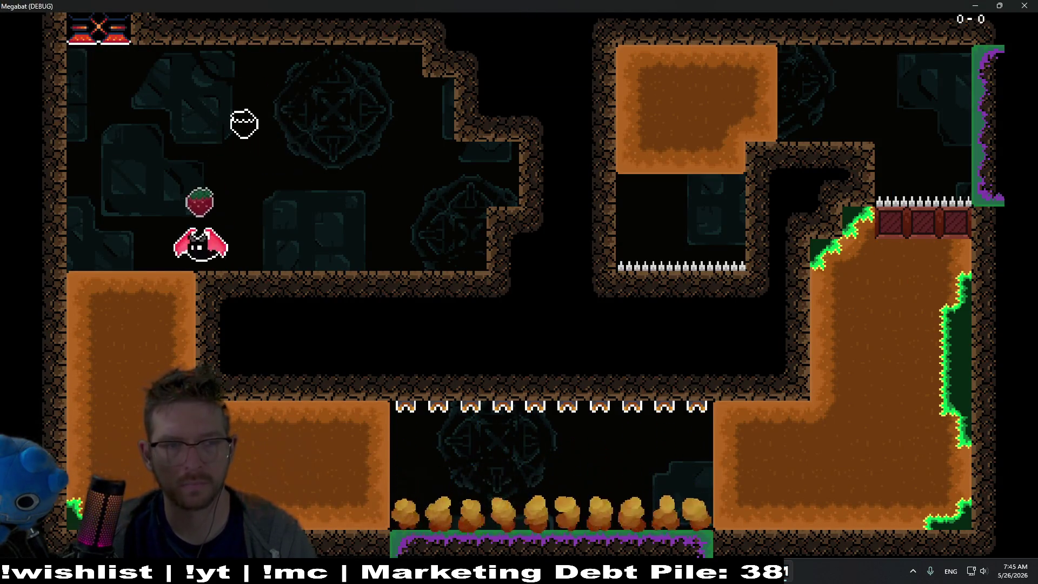
key(Right)
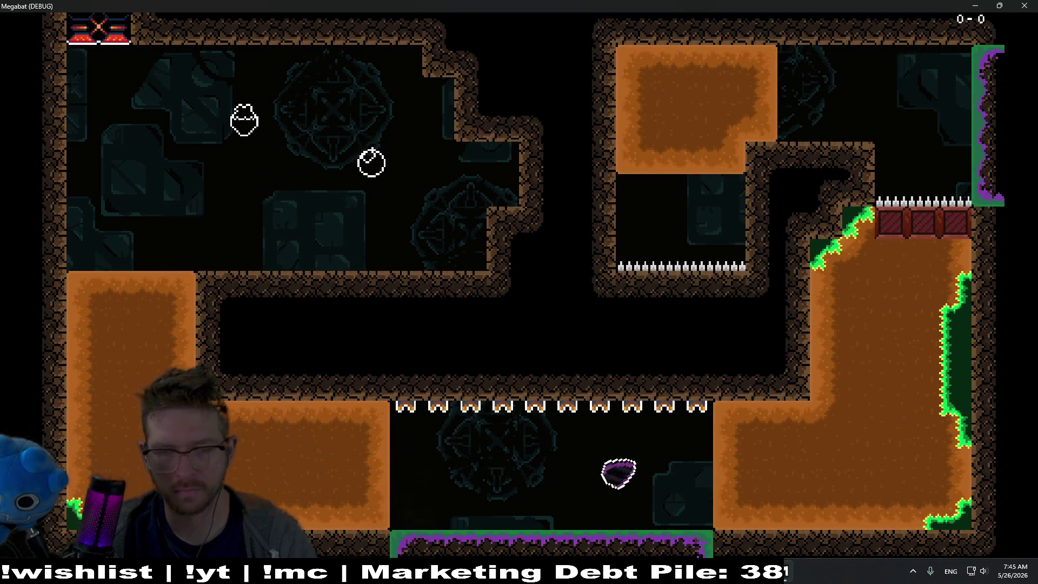
key(Up)
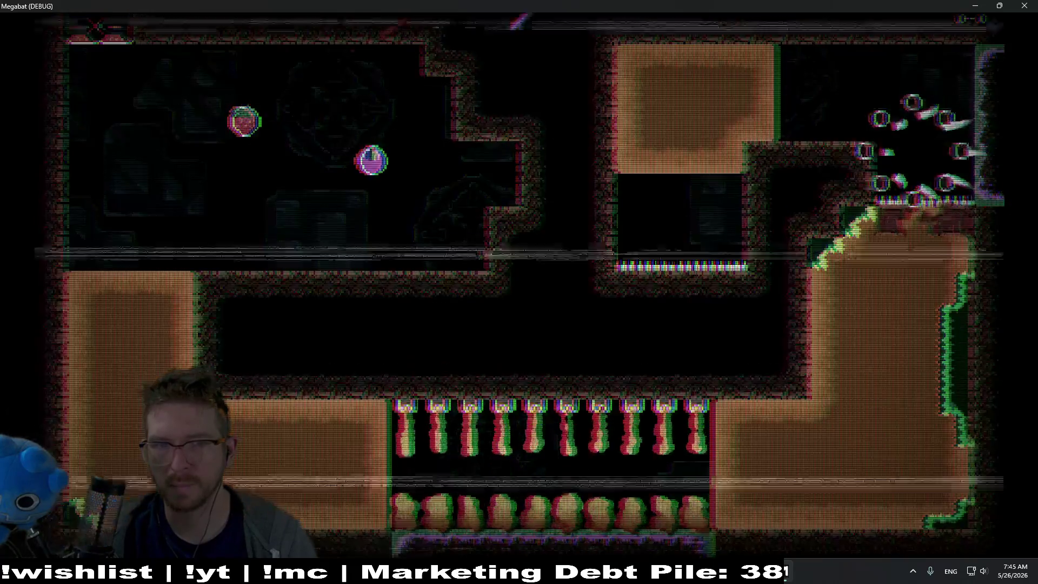
key(Right)
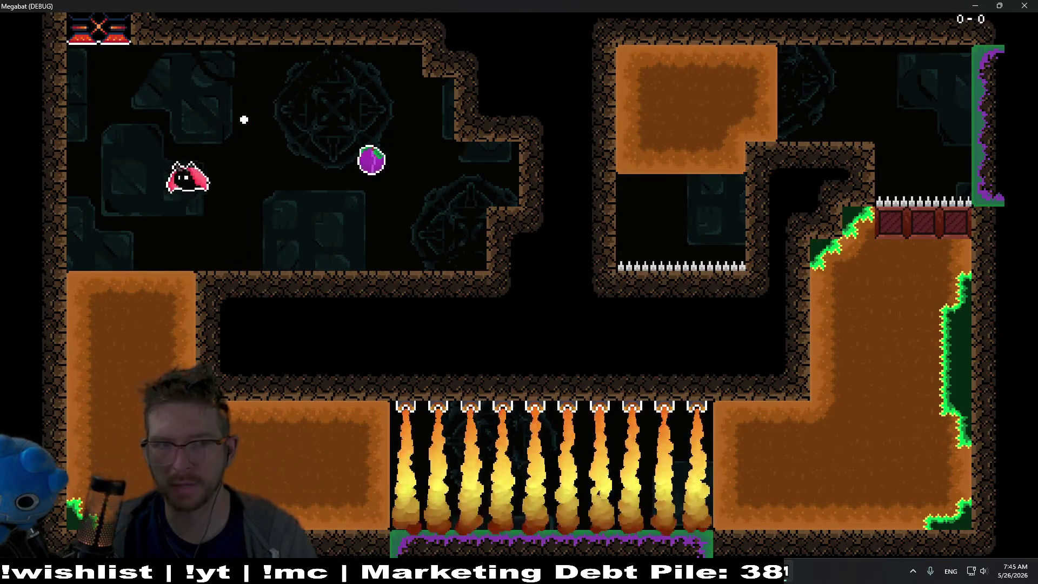
key(Right)
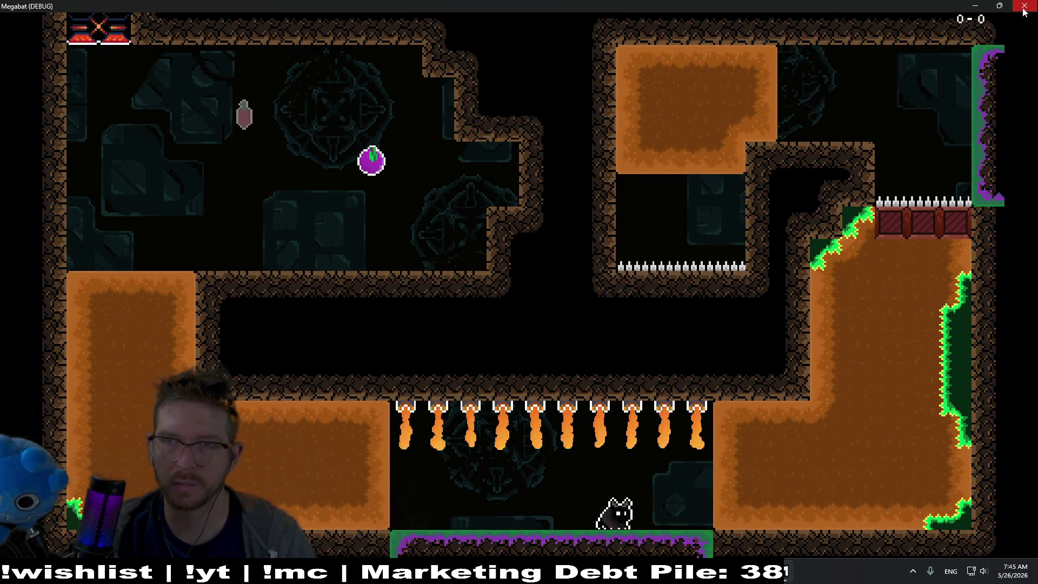
click(1023, 6)
click(939, 23)
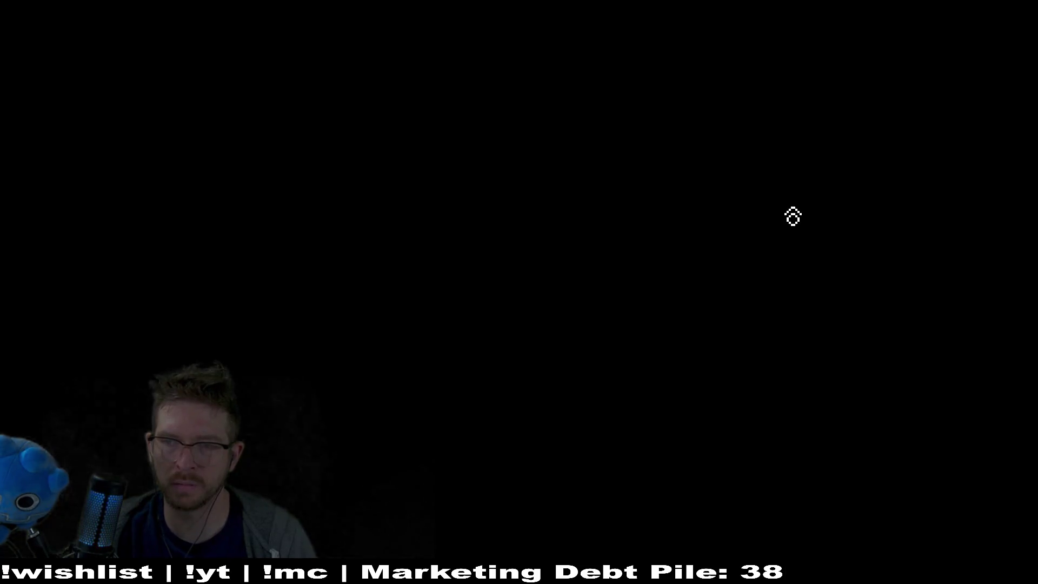
key(Right)
key(Left)
key(Left)
key(Down)
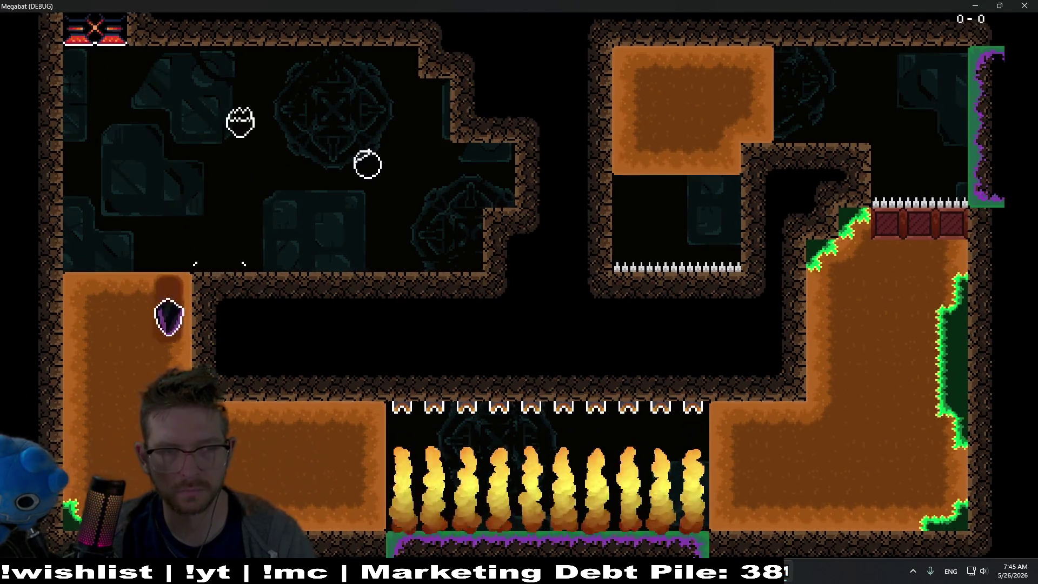
key(Down)
key(Right)
key(Right)
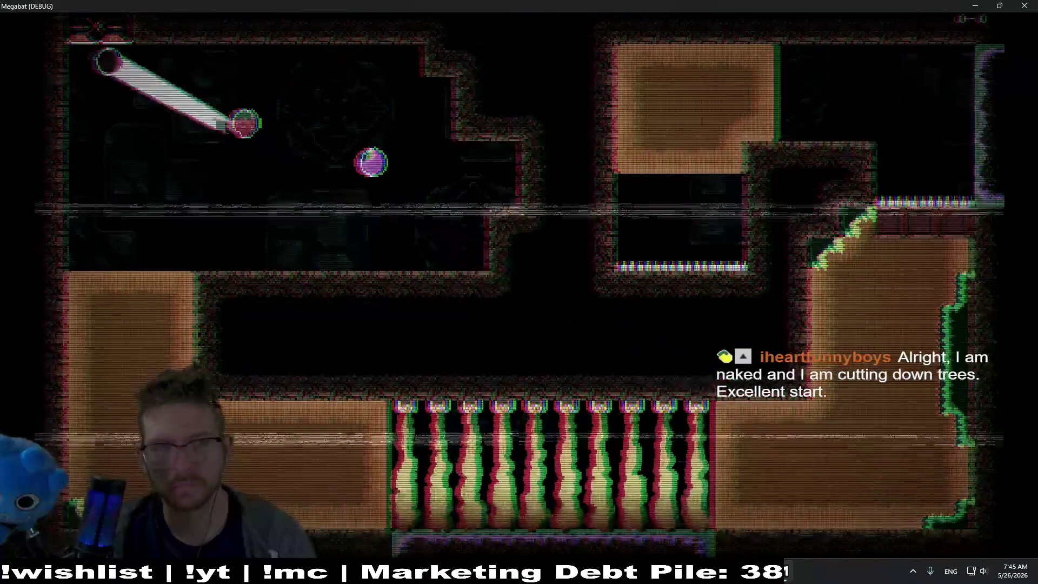
key(Right)
key(Left)
key(Down)
key(Right)
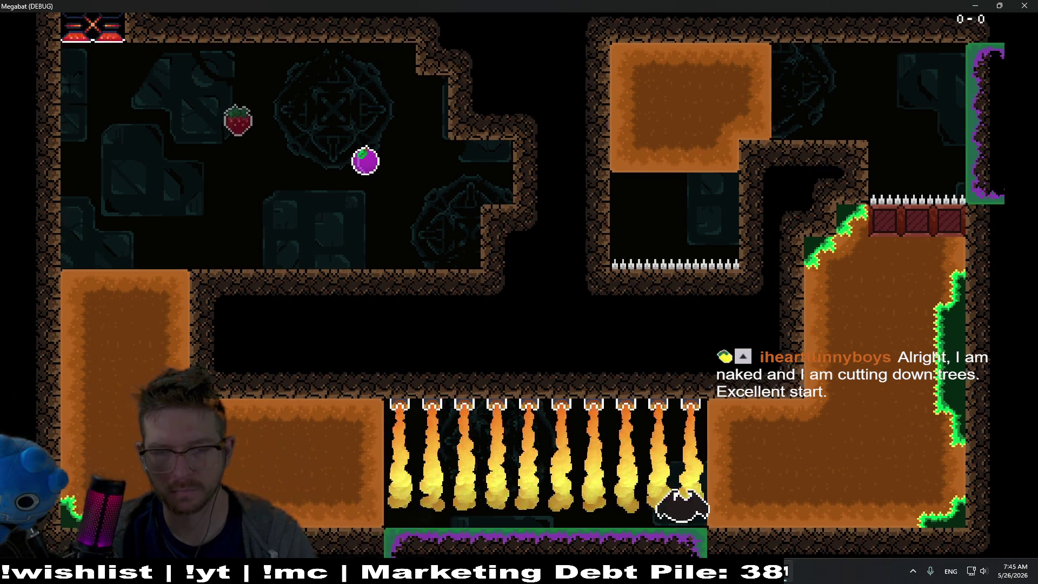
key(Right)
key(Left)
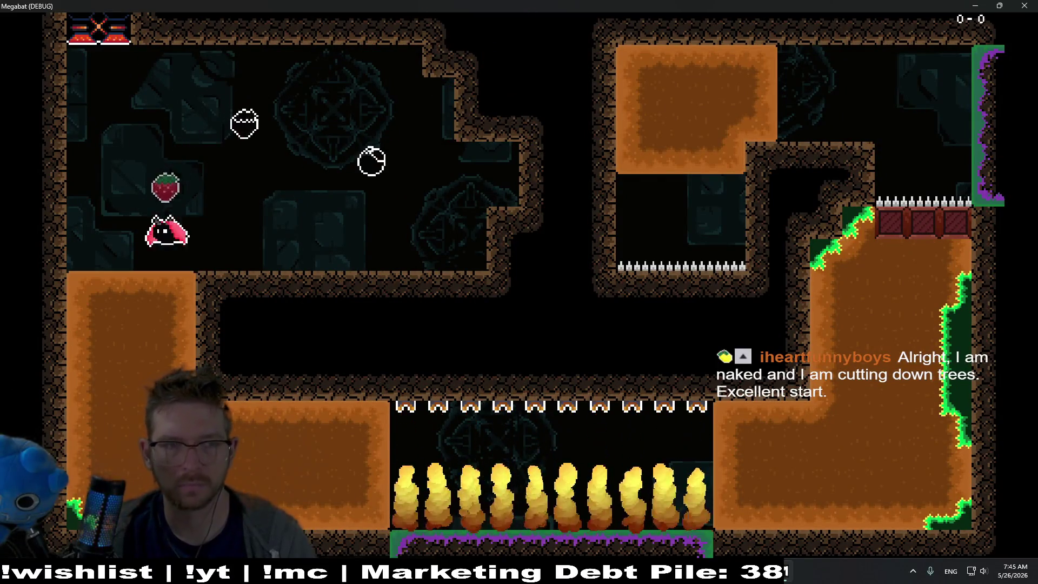
key(Right)
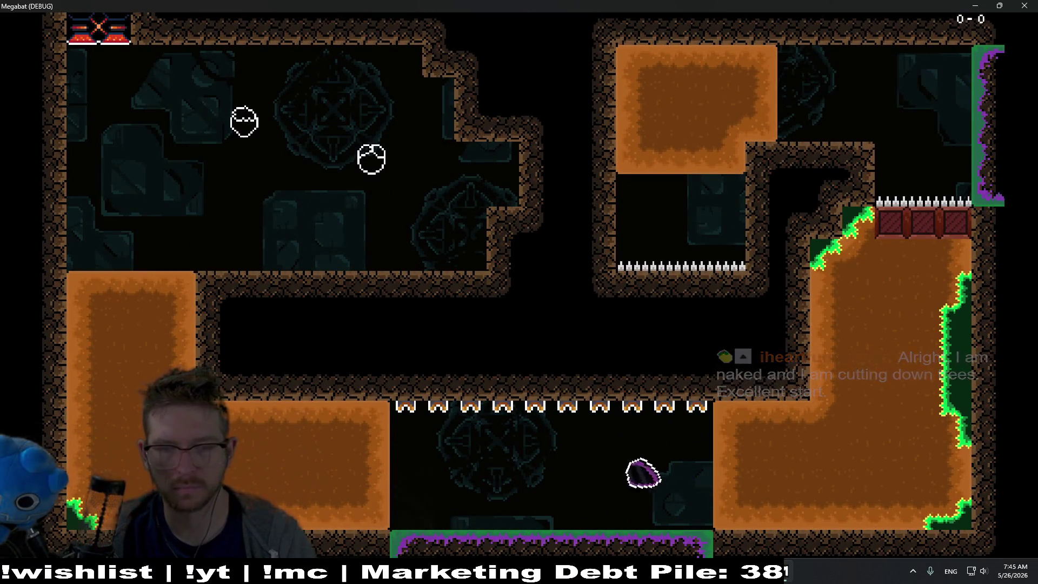
key(Up)
key(Down)
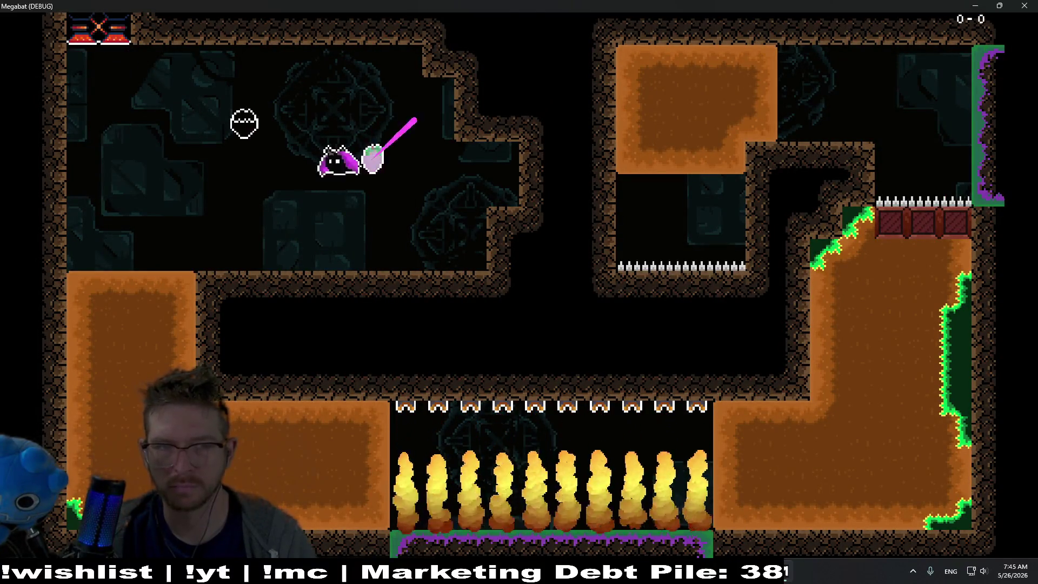
key(Left)
key(Down)
key(Right)
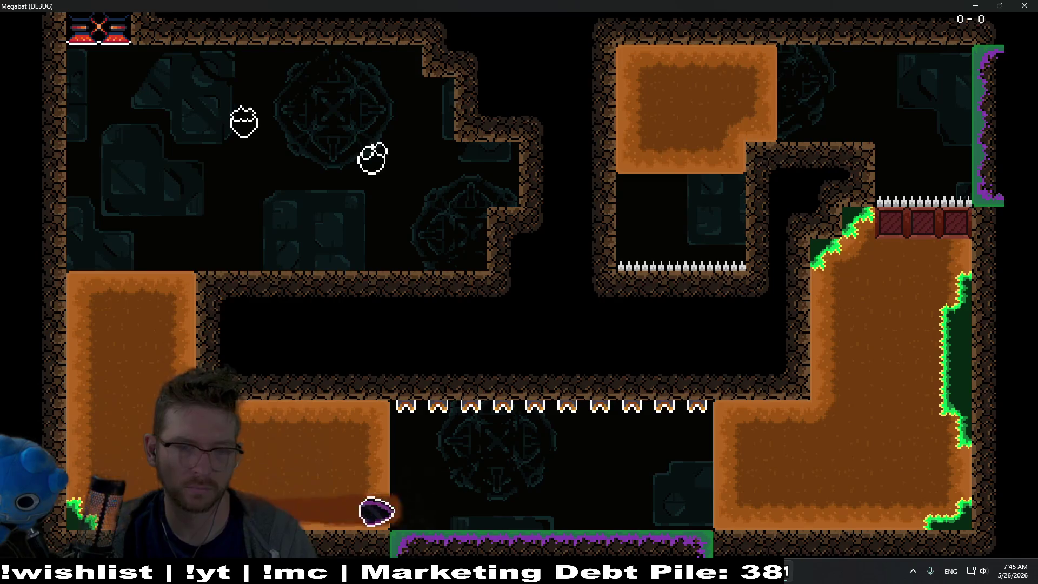
key(Up)
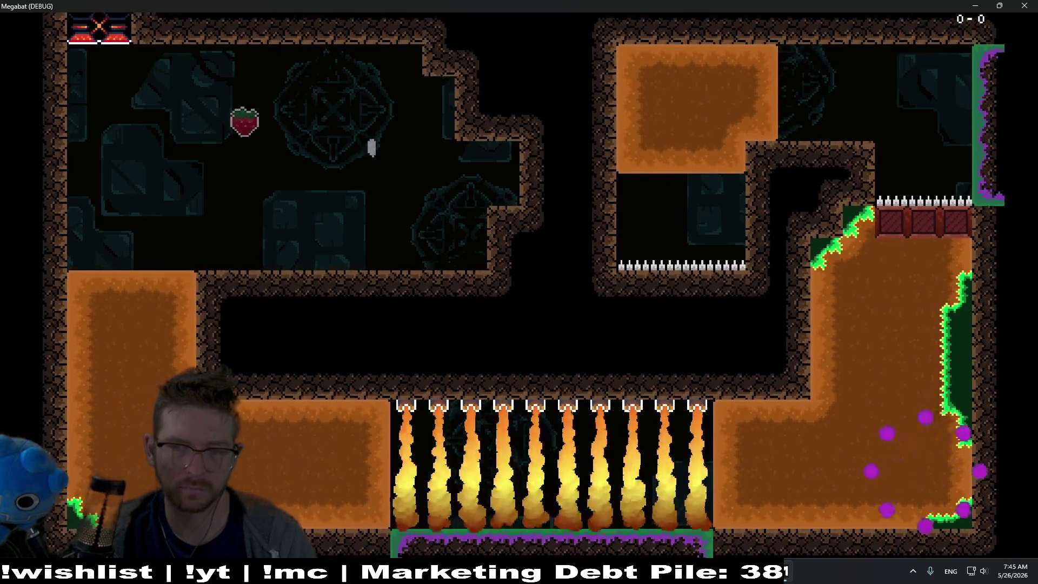
key(Right)
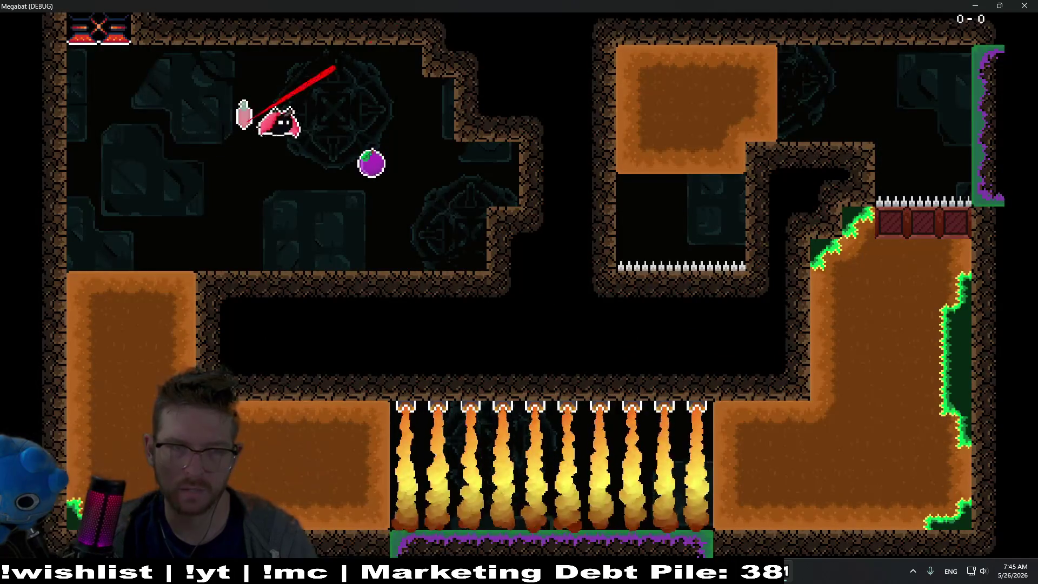
key(Left)
key(Right)
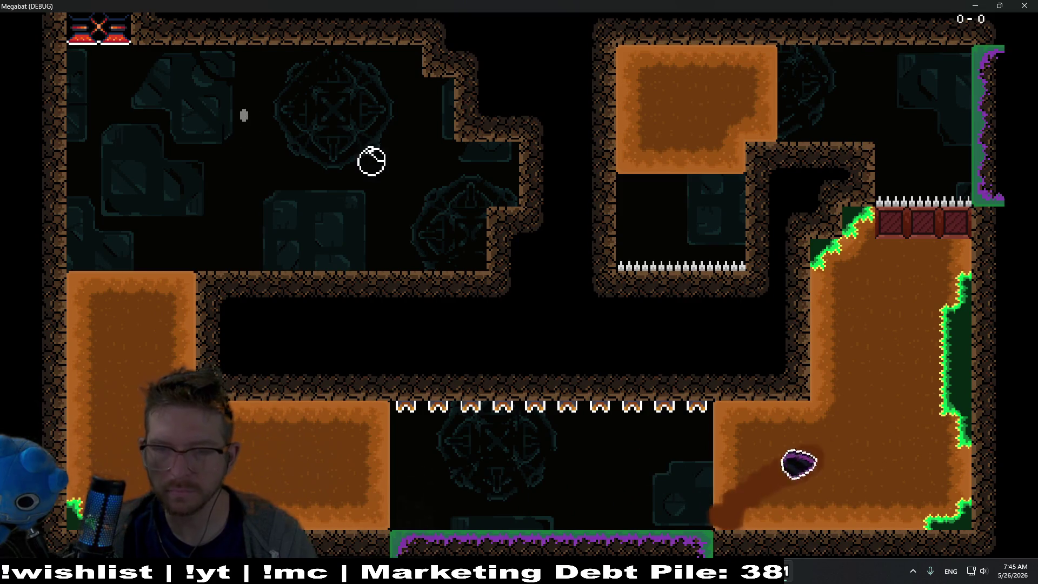
key(Up)
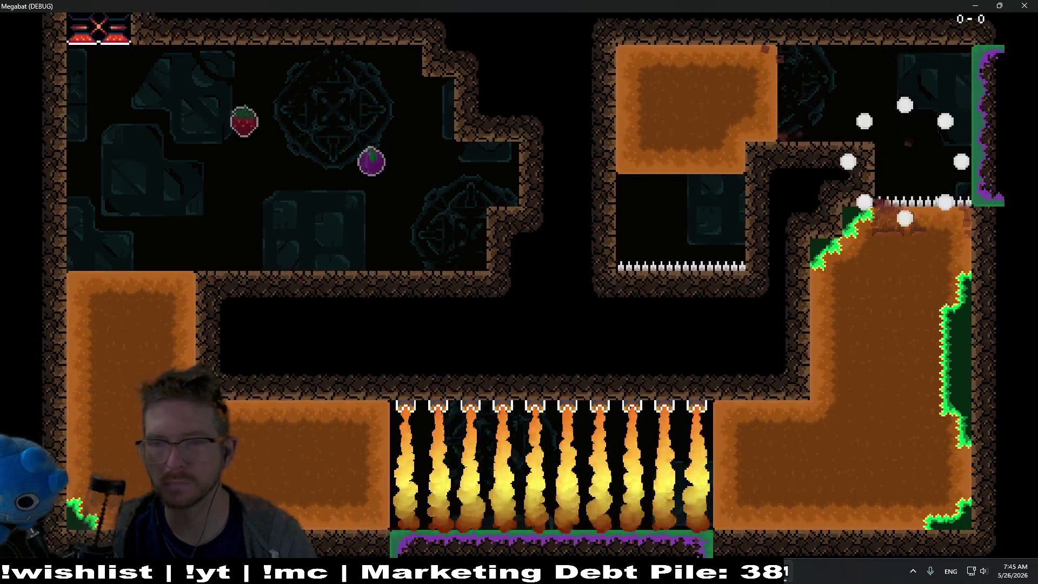
key(Right)
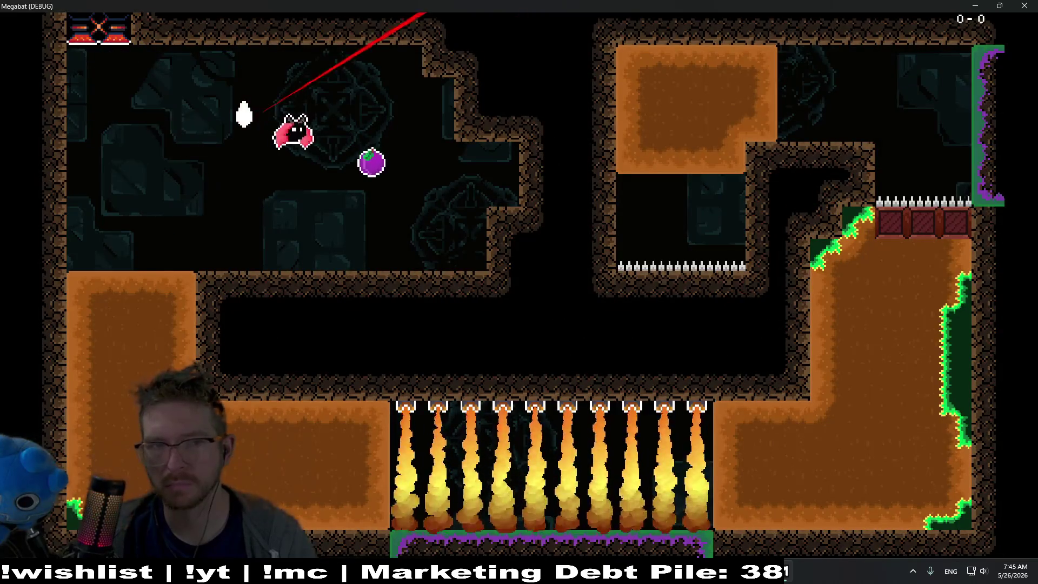
key(Left)
key(Right)
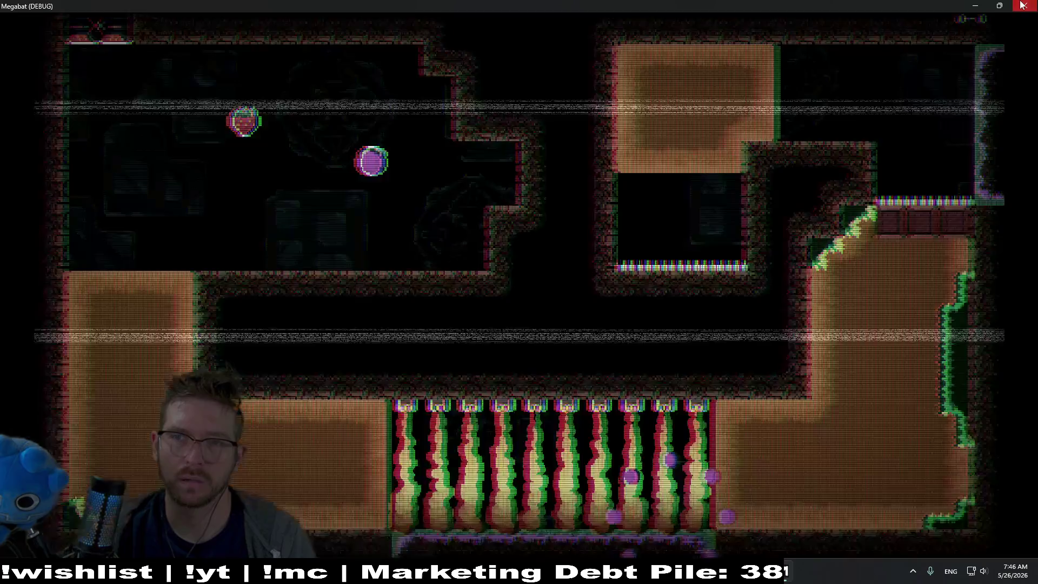
click(1022, 5)
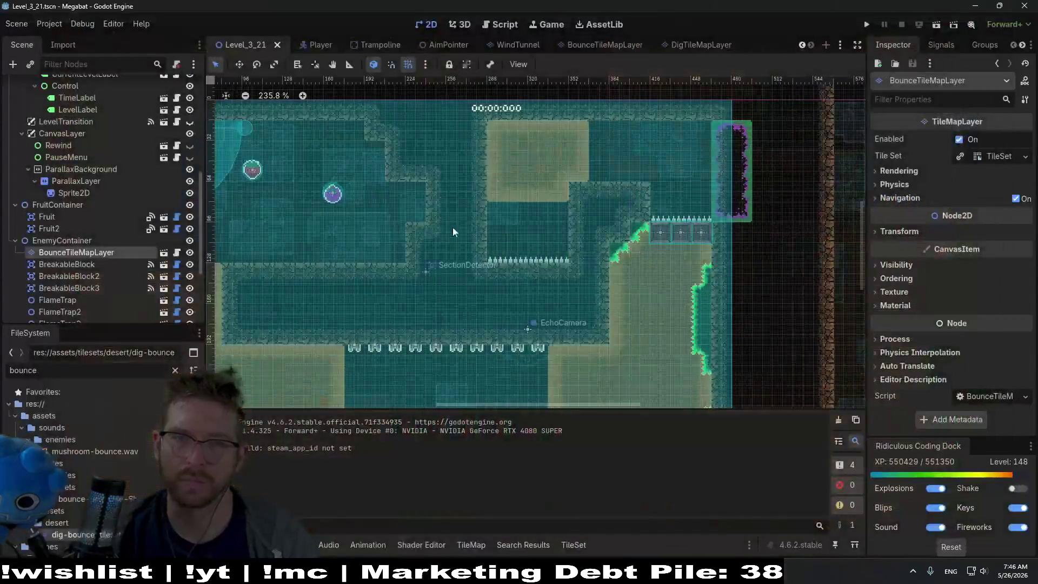
click(500, 25)
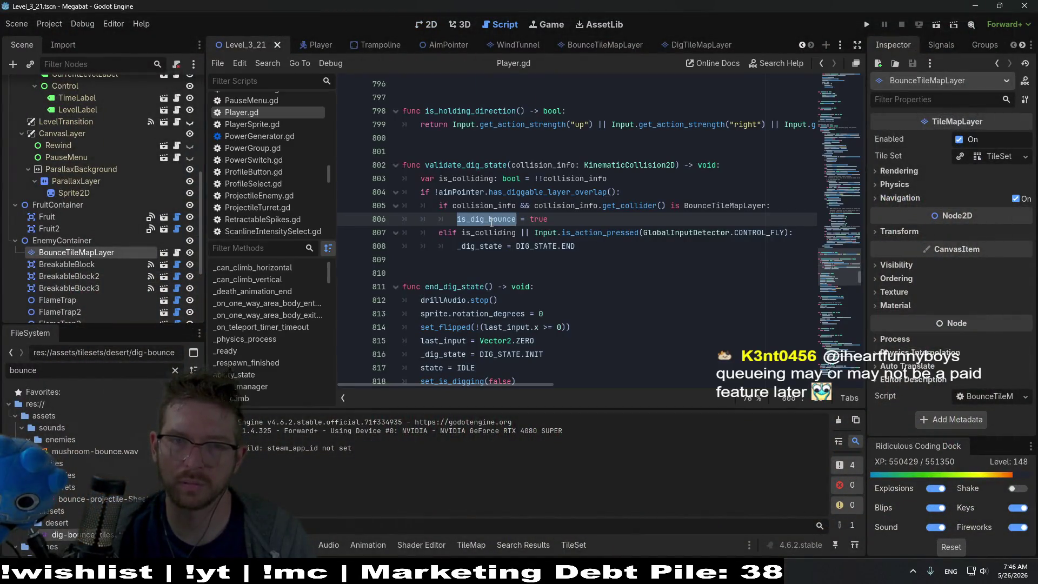
key(ctrl+f)
key(Return)
key(Return)
key(Return)
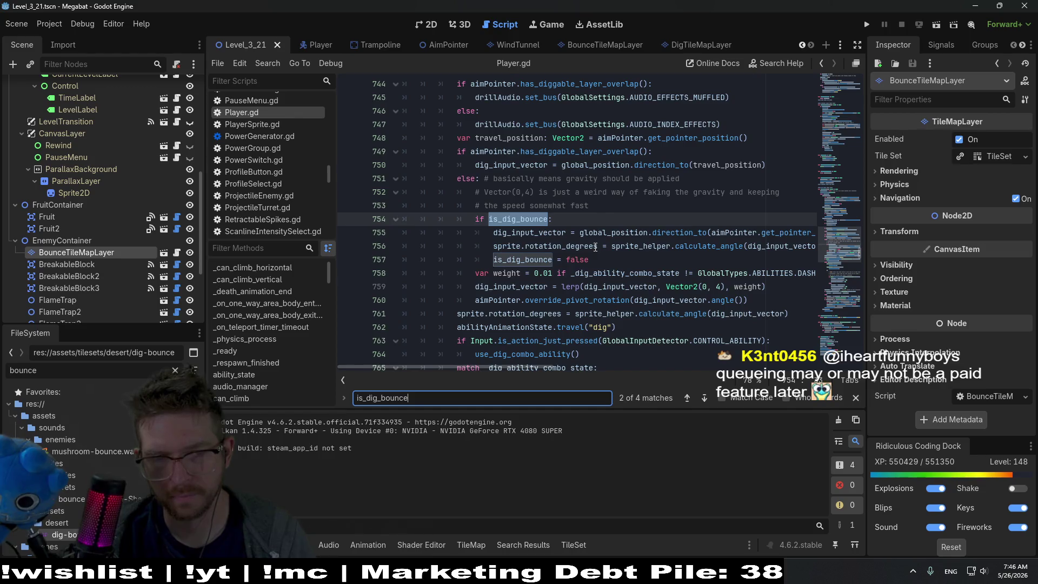
key(Return)
key(Return)
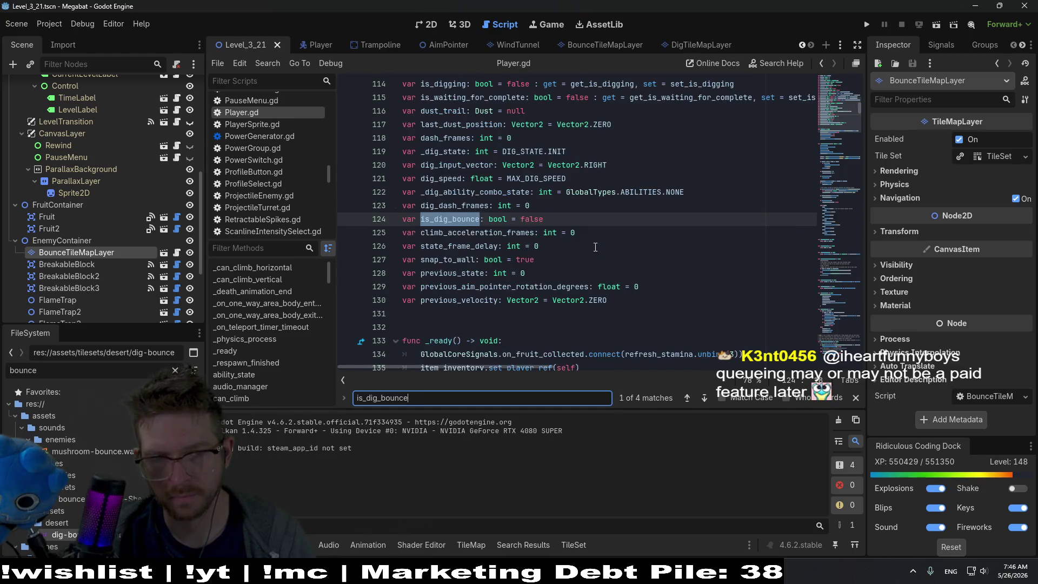
key(ctrl+a)
text(death)
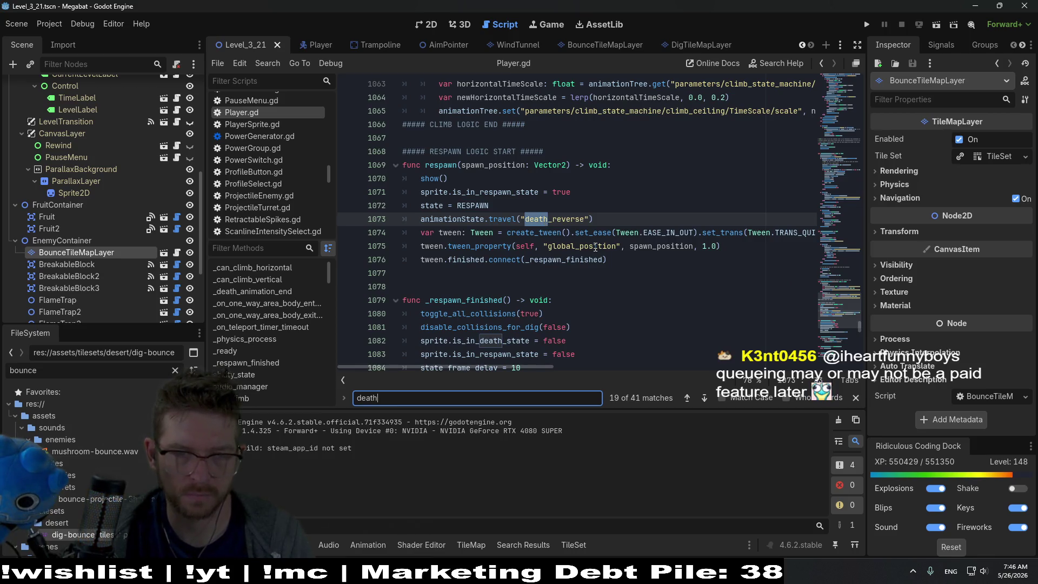
text(()
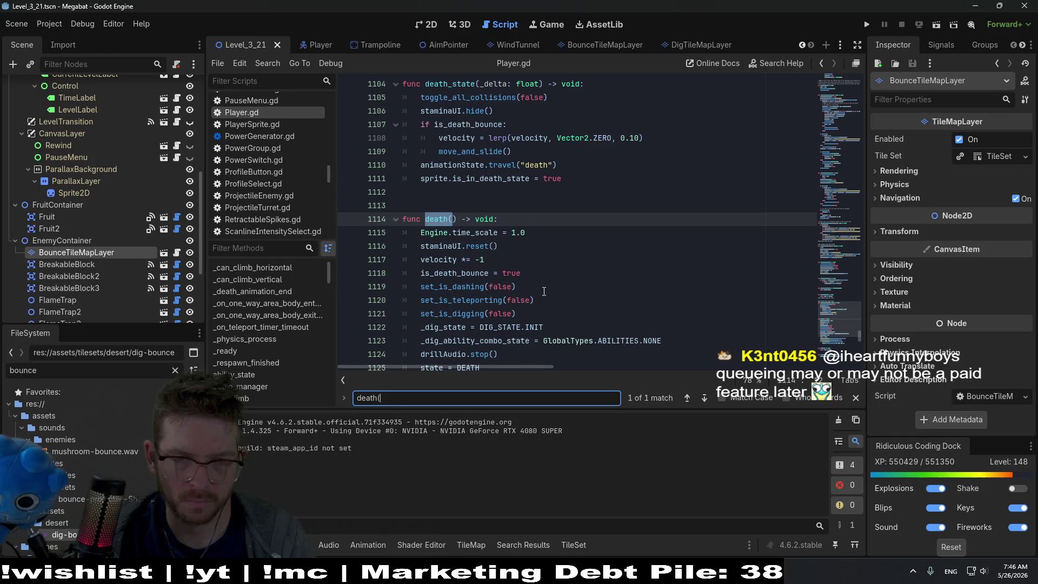
click(556, 275)
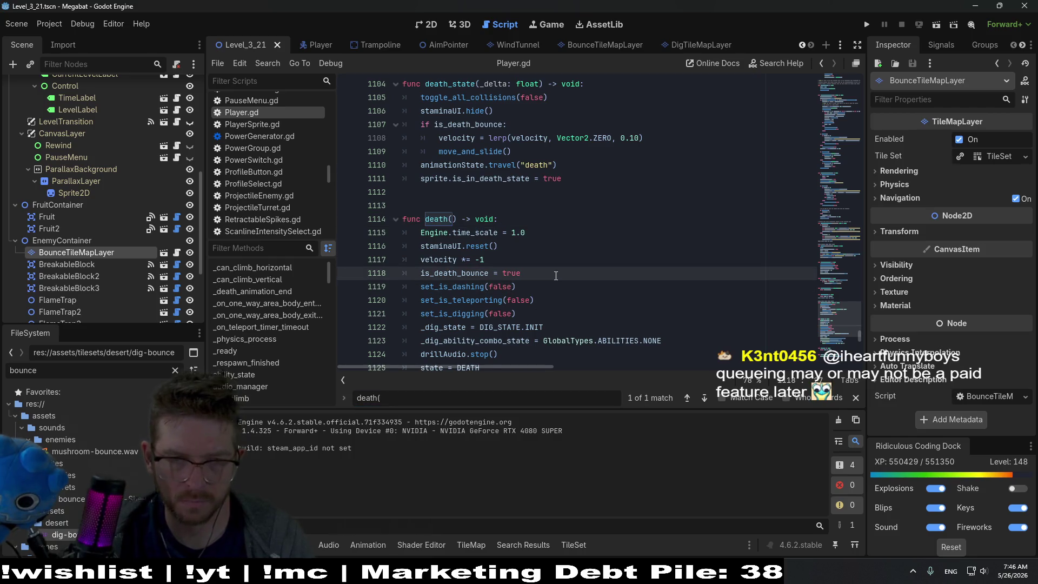
key(Return)
text(is_dig_bounce )
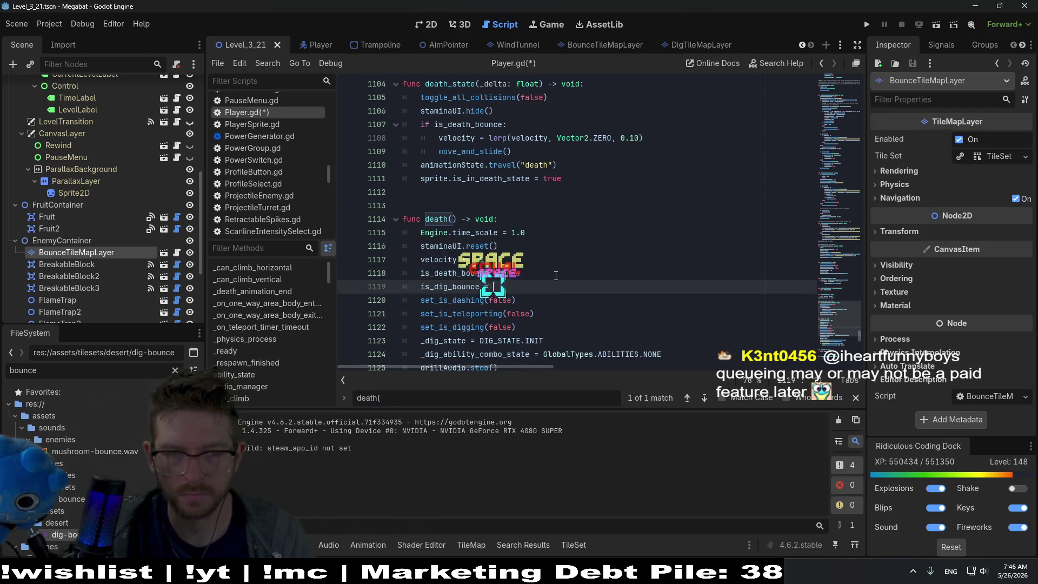
text(= false)
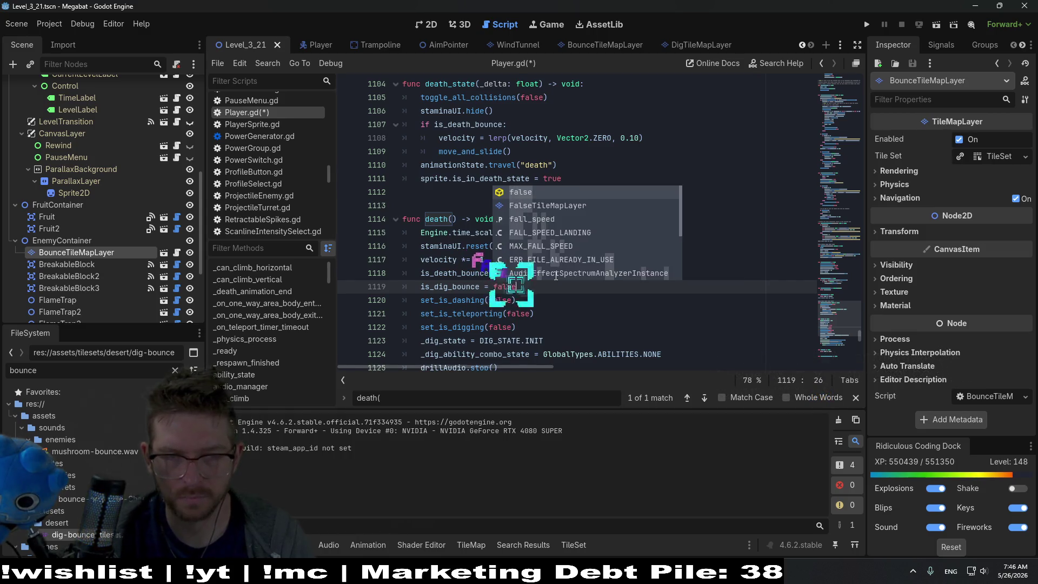
key(ctrl+s)
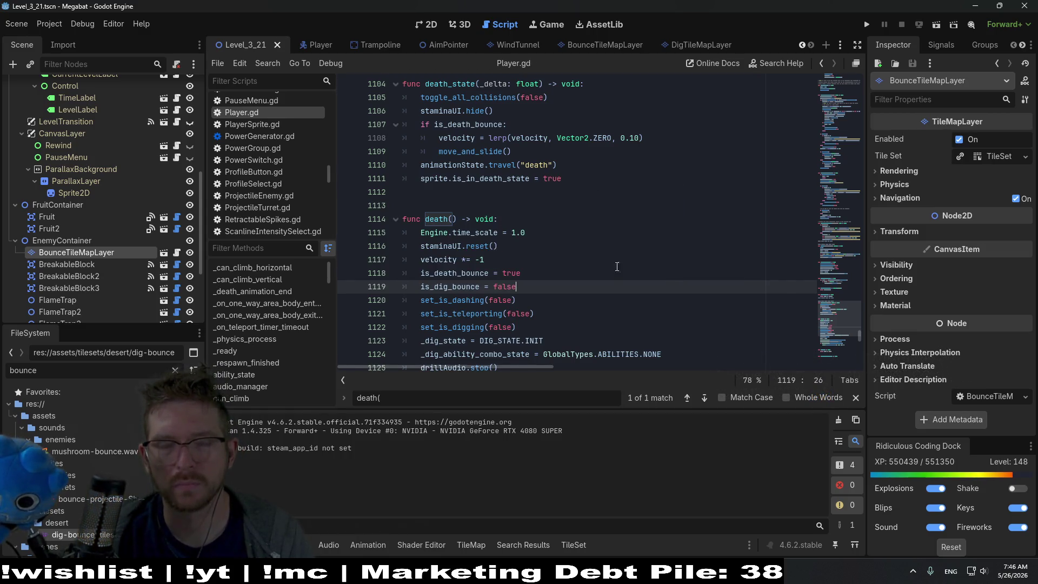
scroll(618, 257, down, 3)
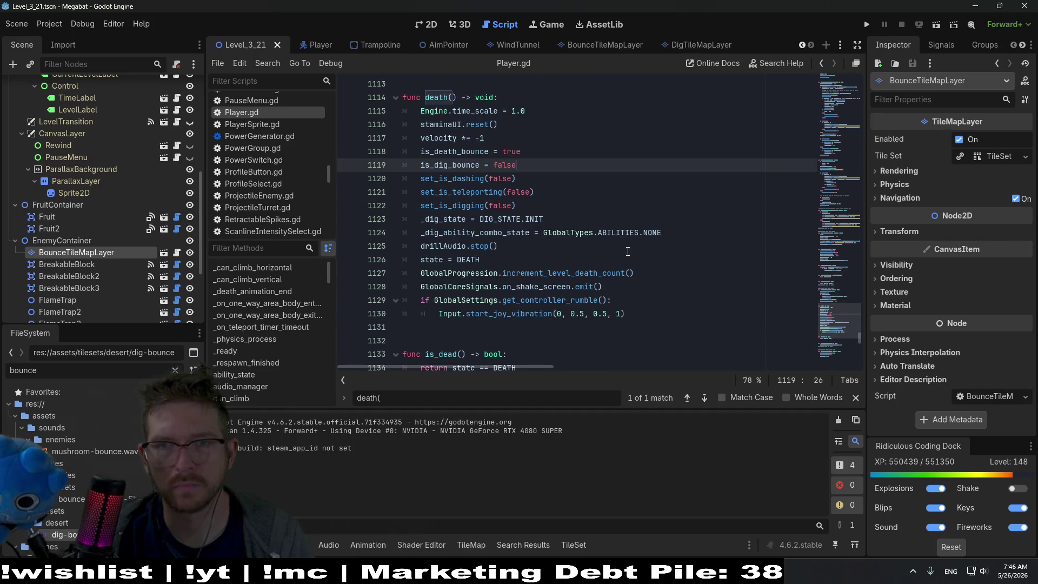
click(938, 25)
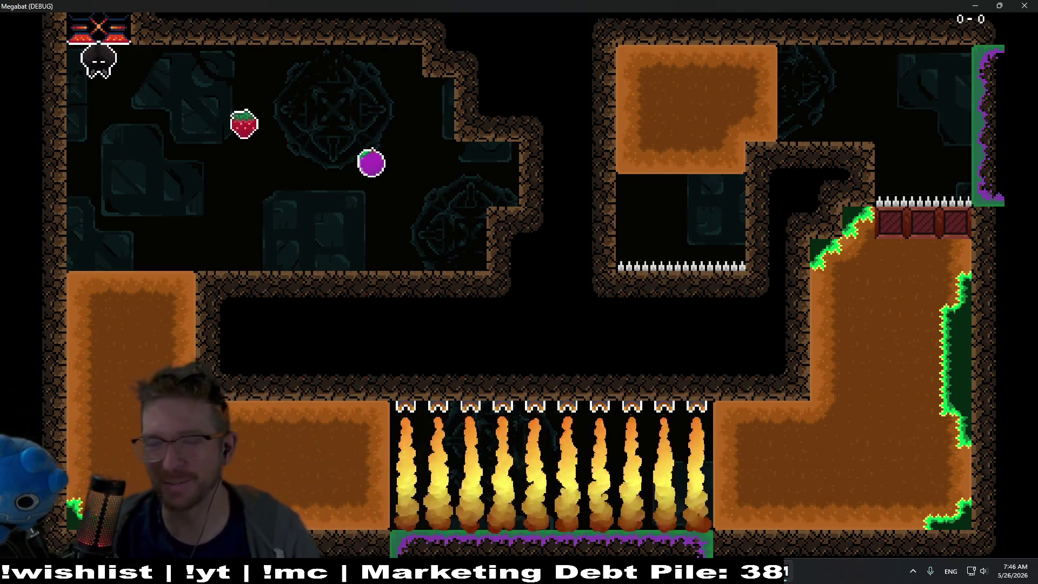
key(Right)
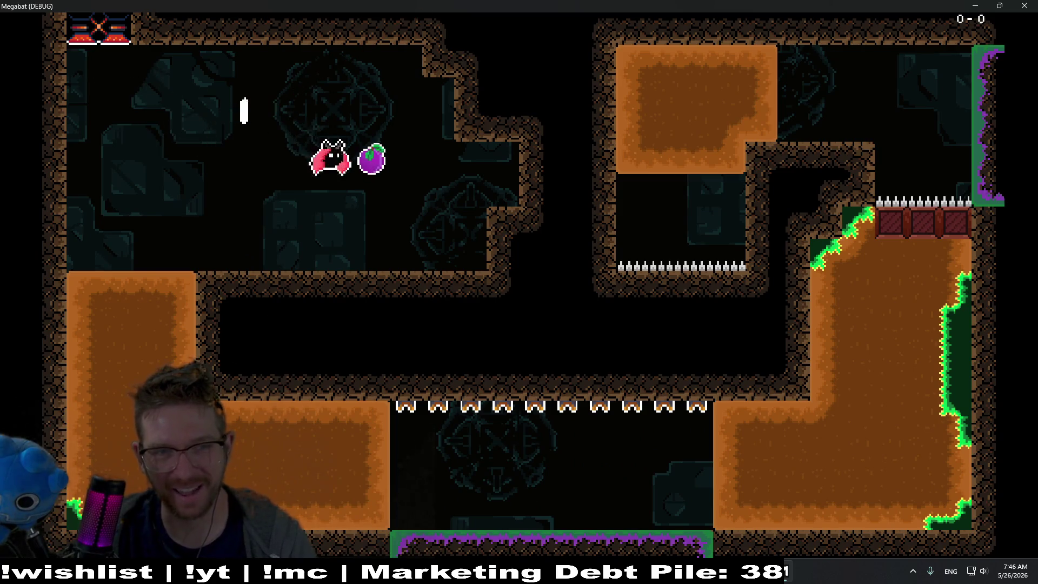
key(Left)
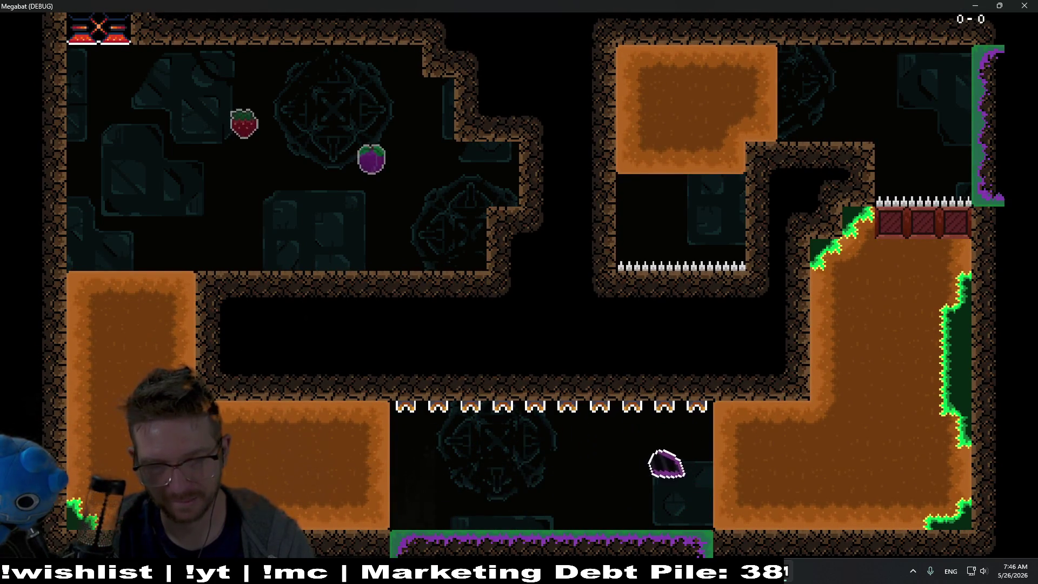
key(Up)
key(Left)
key(Right)
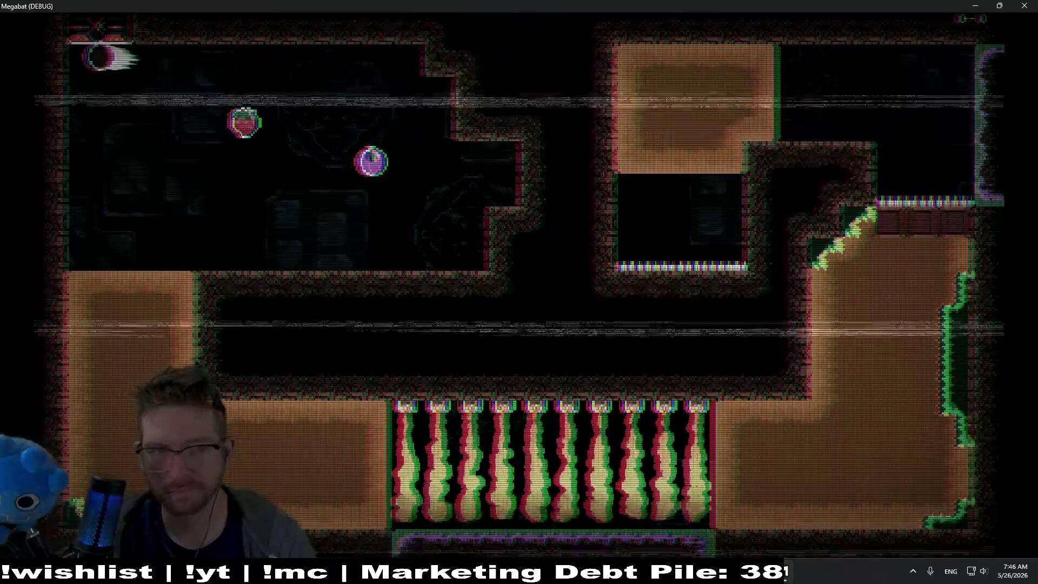
key(Left)
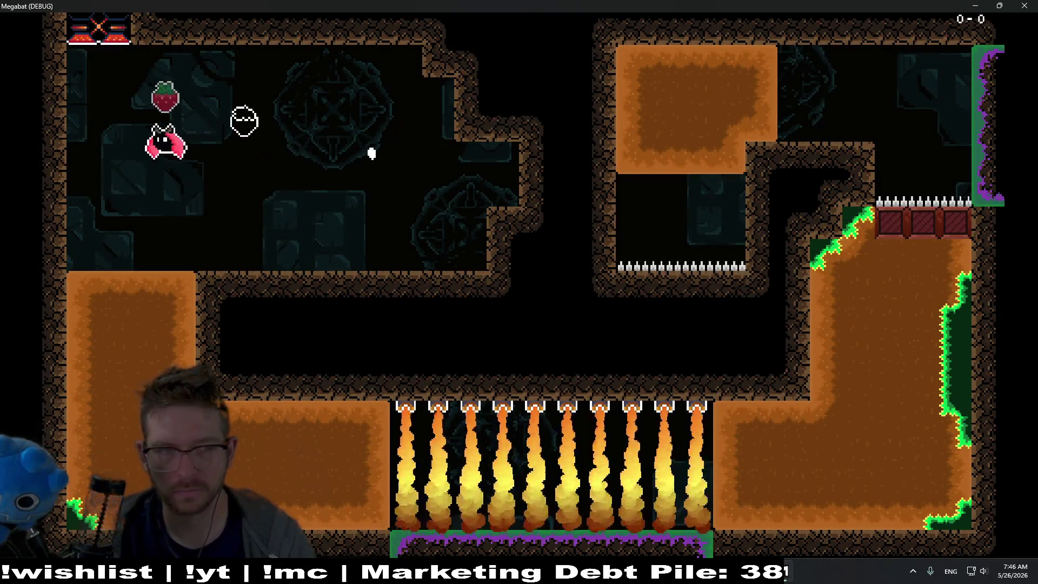
key(Right)
key(Right)
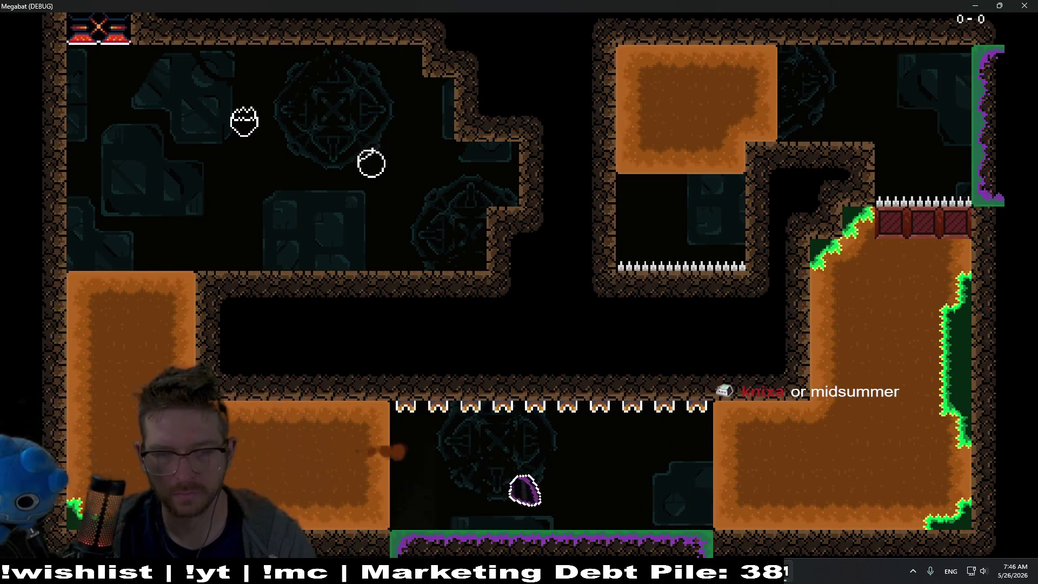
key(Left)
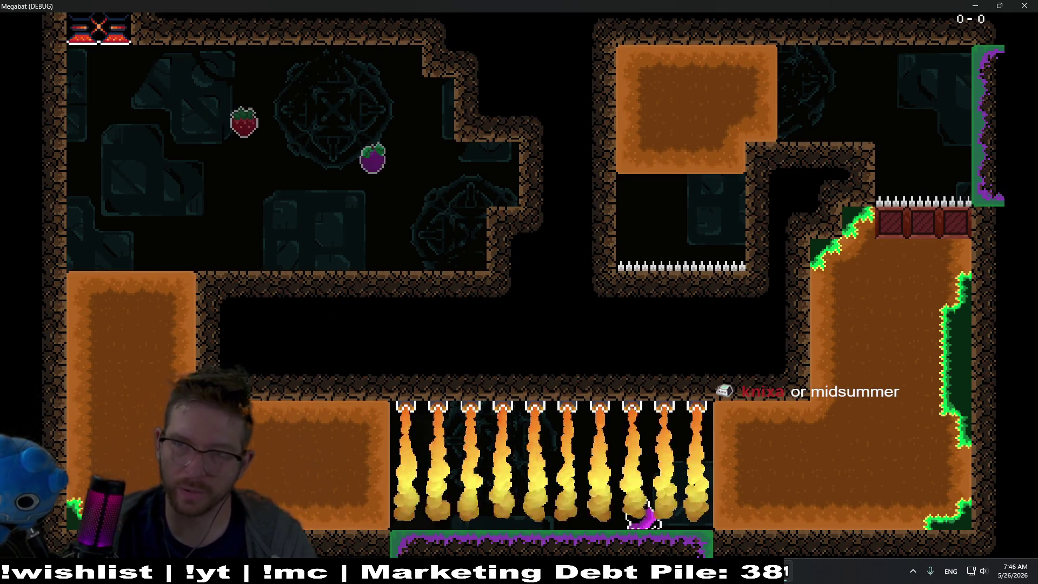
key(F8)
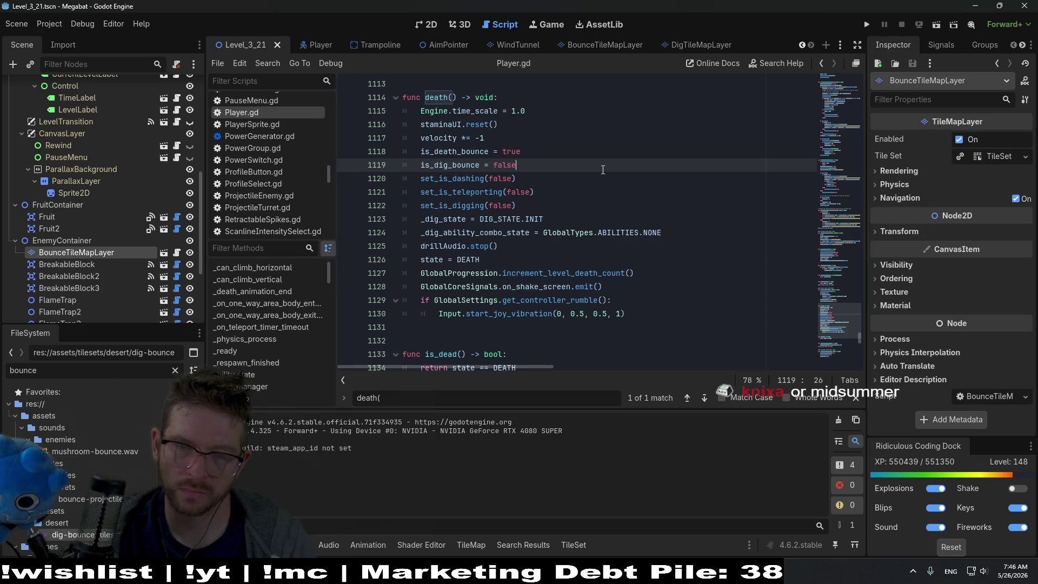
Search Player.gd for is_dig_bounce and step to its validate_dig_state use on line 806.
scroll(602, 170, down, 8)
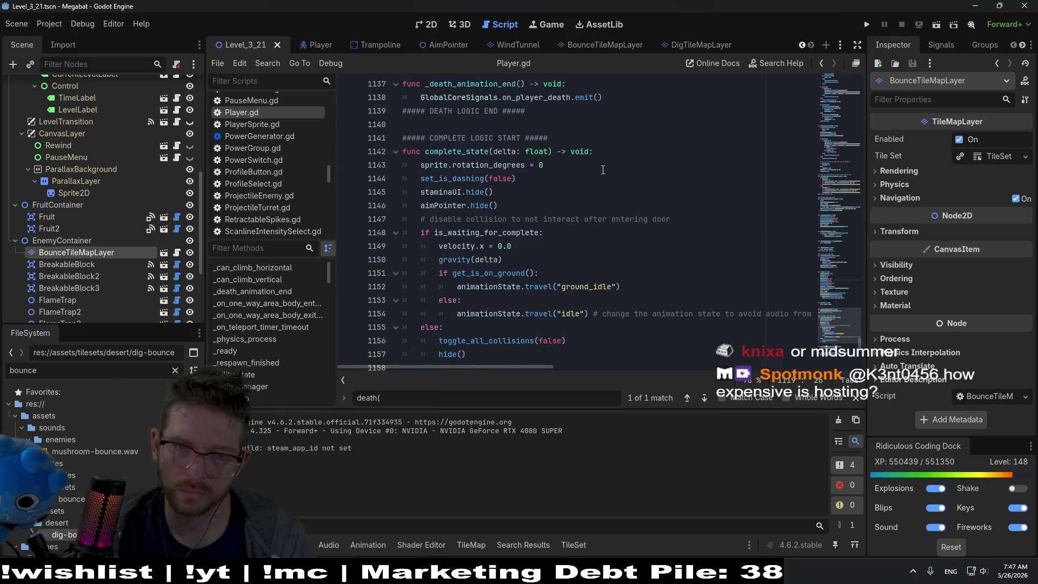
scroll(603, 170, down, 6)
scroll(595, 170, up, 12)
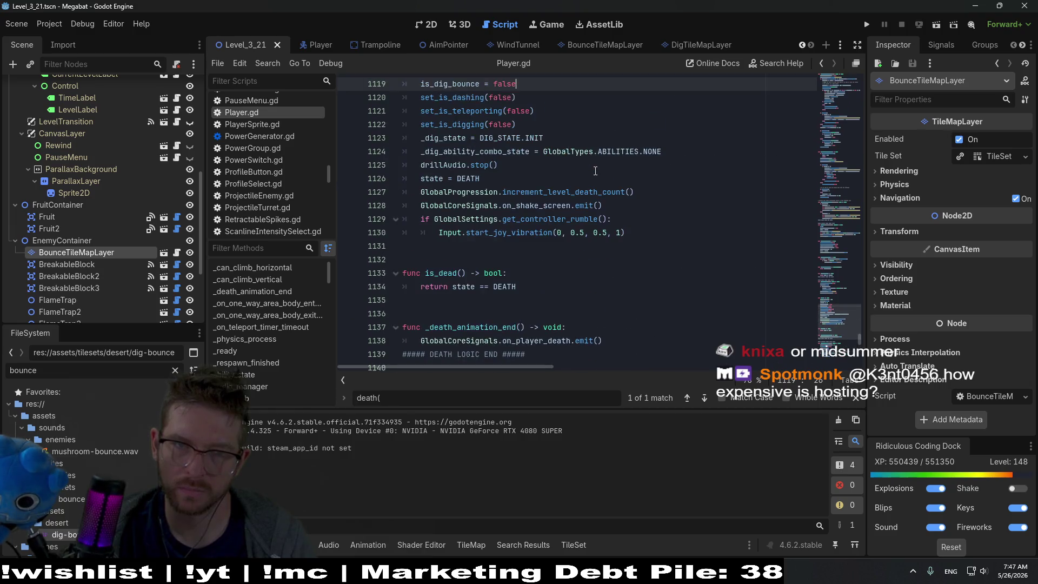
scroll(471, 174, up, 2)
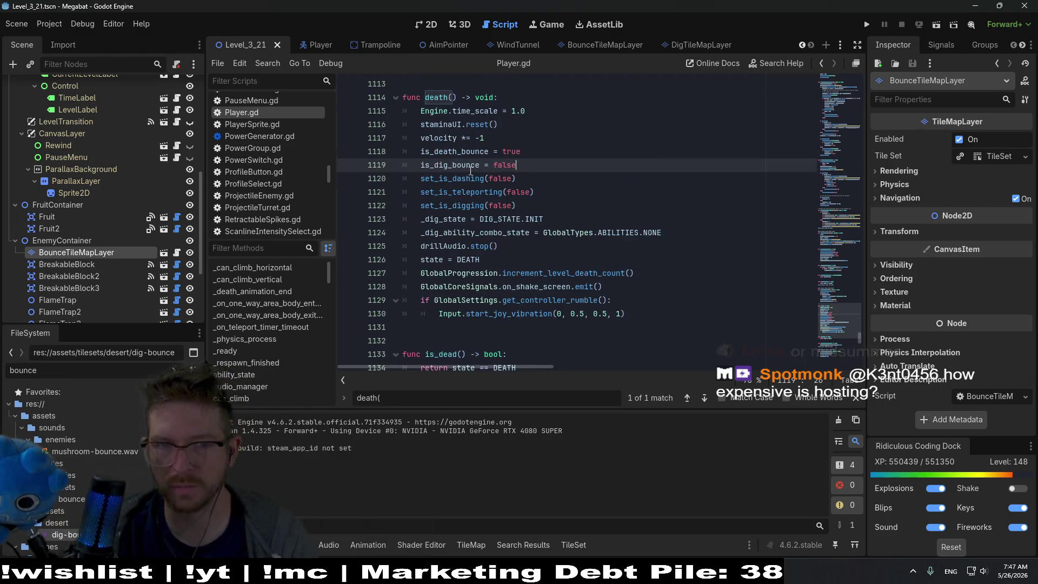
key(ctrl+f)
text(is_dig_bounce)
key(Return)
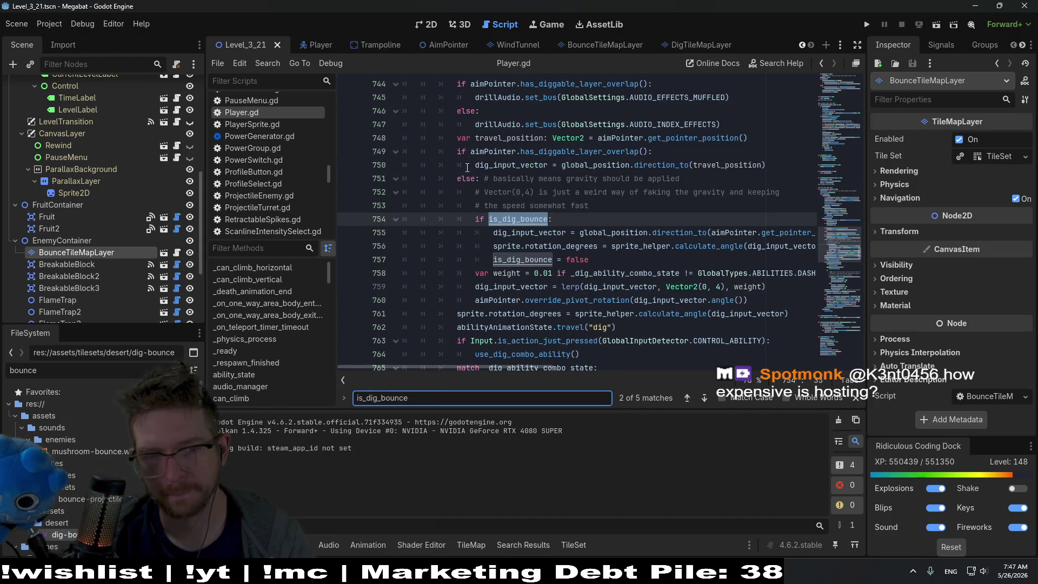
key(Return)
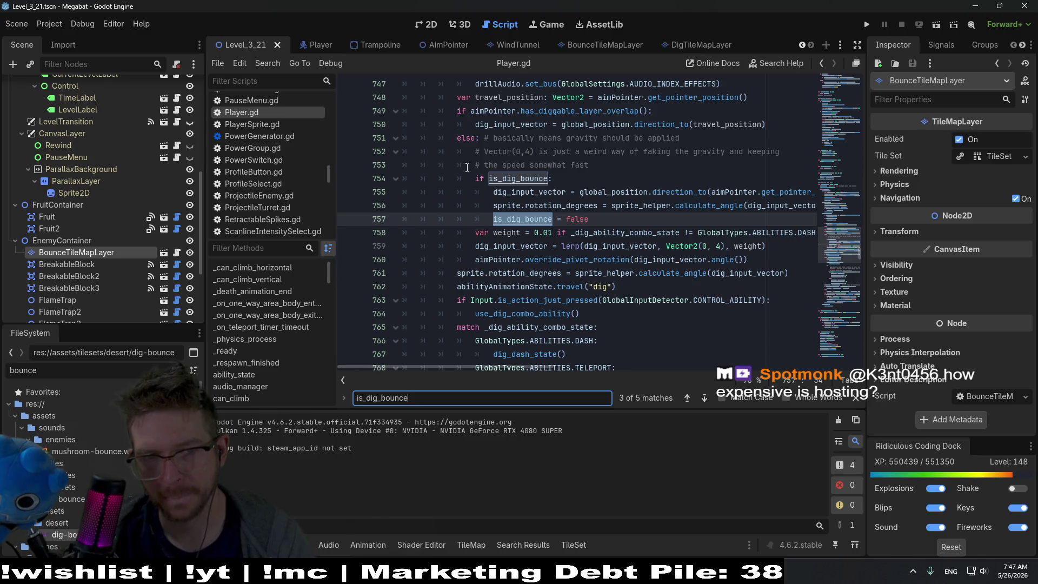
key(Return)
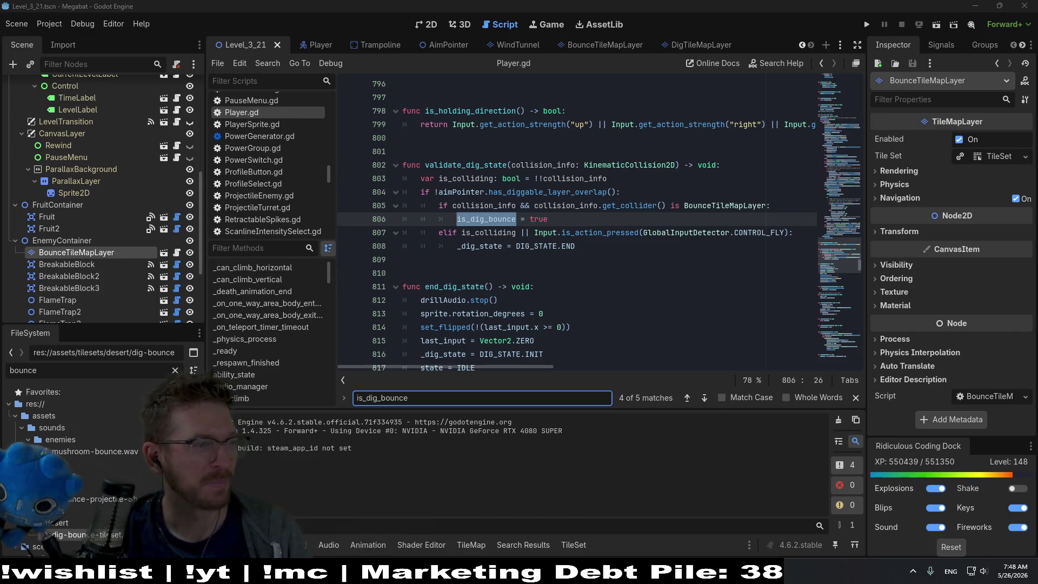
Empty the is_dig_bounce find field, place the caret on line 809, then open the Trampoline scene.
click(483, 414)
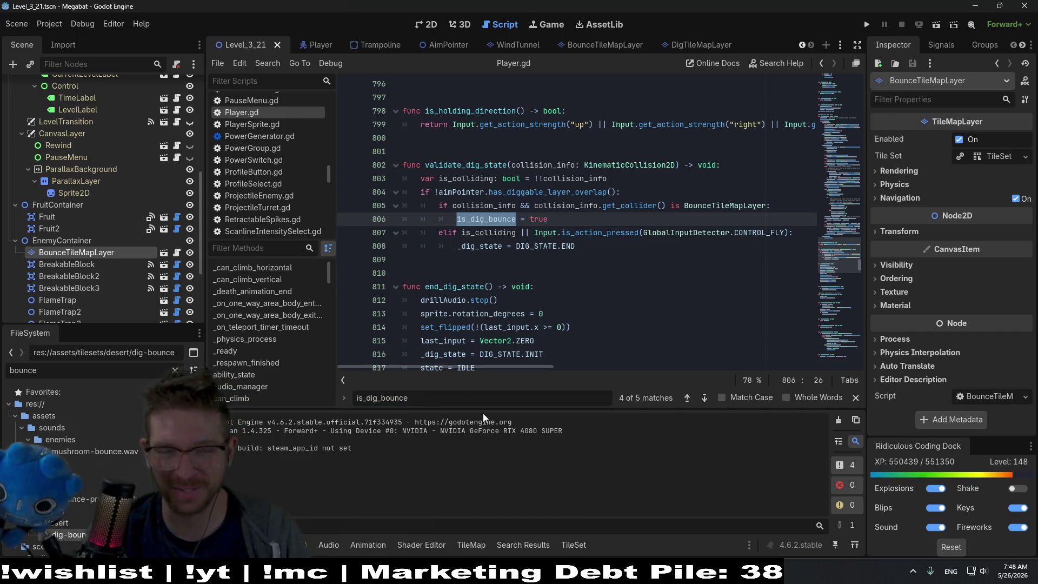
double_click(404, 401)
key(BackSpace)
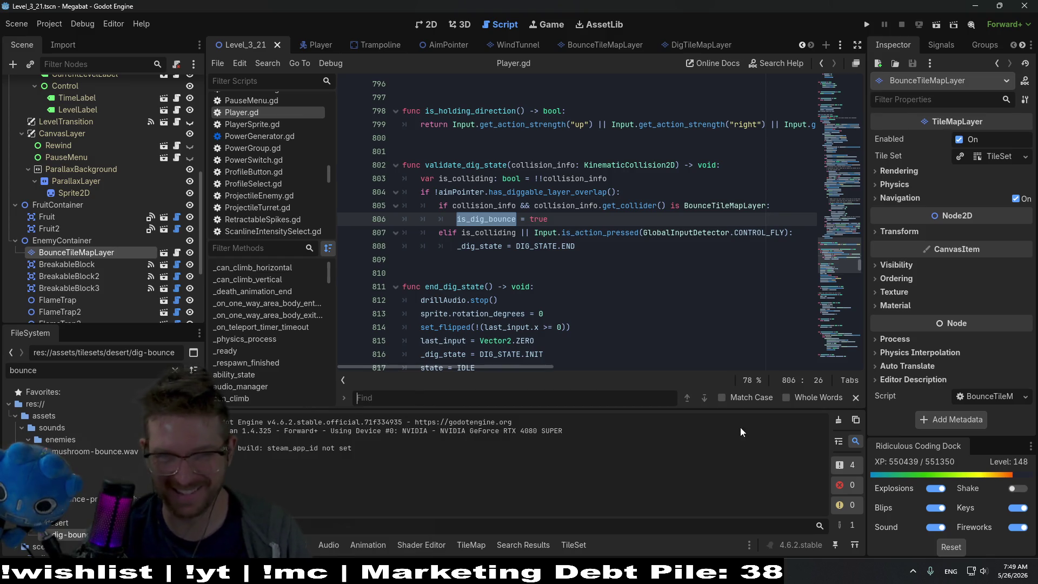
click(627, 260)
click(637, 276)
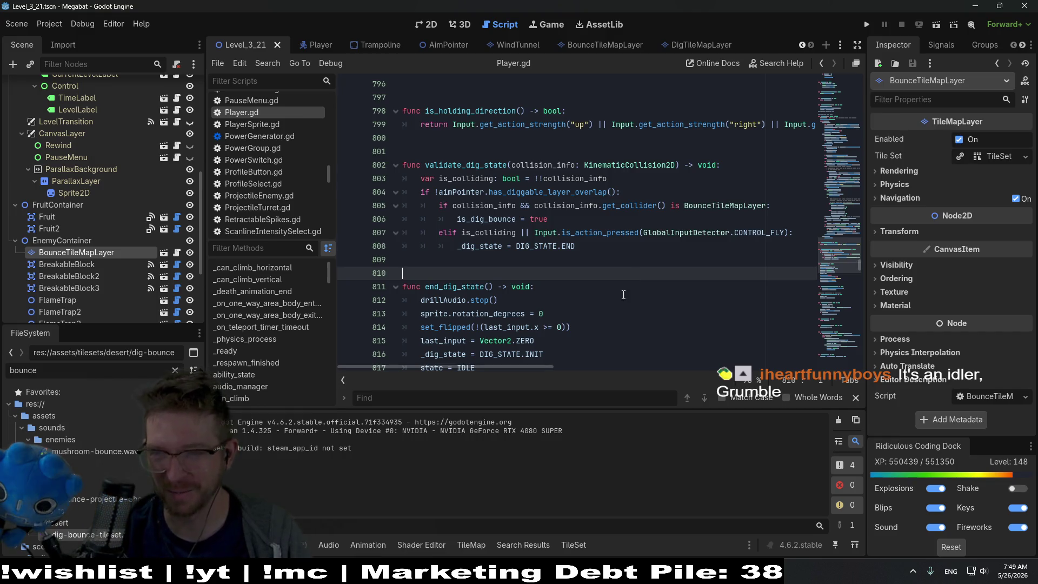
click(604, 256)
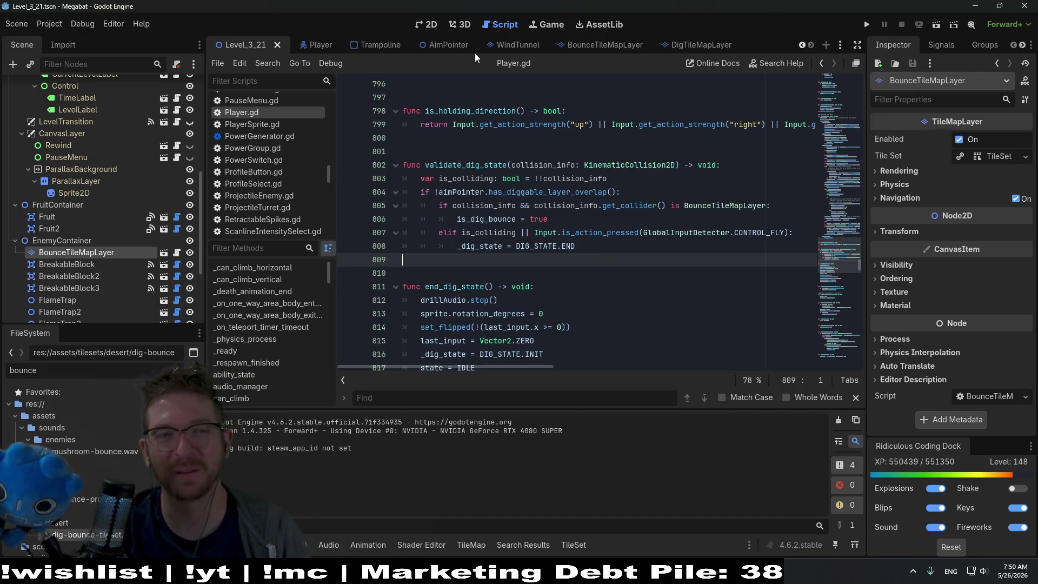
click(365, 48)
Filter FileSystem for 'trampol' and delete Trampoline.tscn and Trampoline.gd from the project.
click(175, 370)
text(trampol)
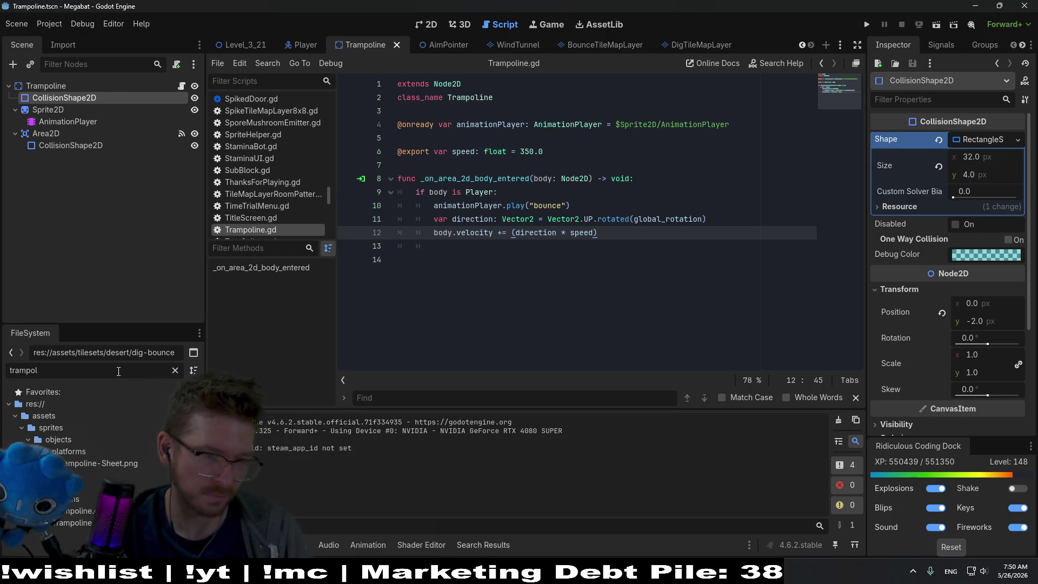
click(75, 512)
ctrl+click(70, 523)
key(Delete)
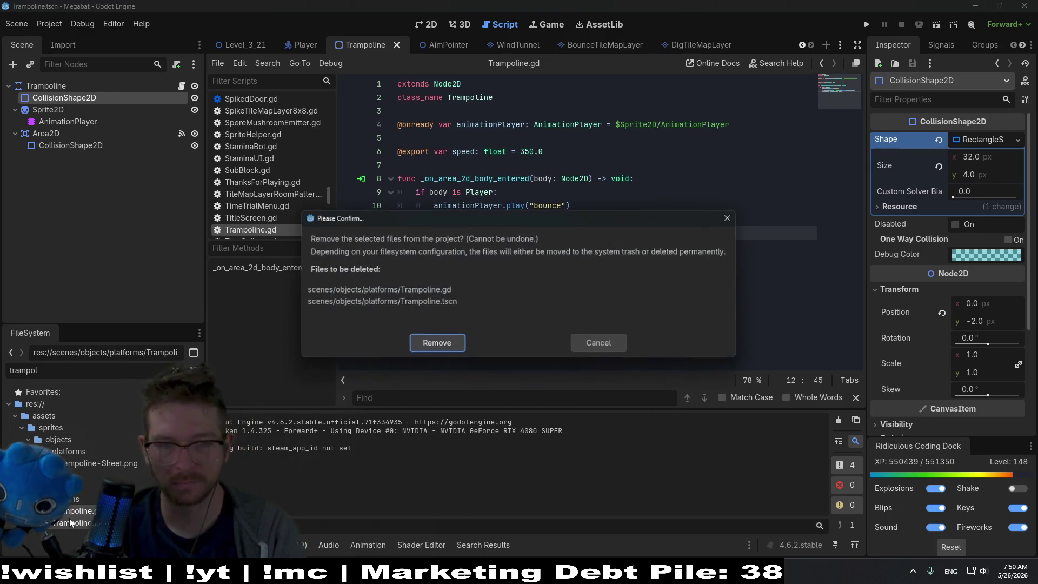
click(428, 343)
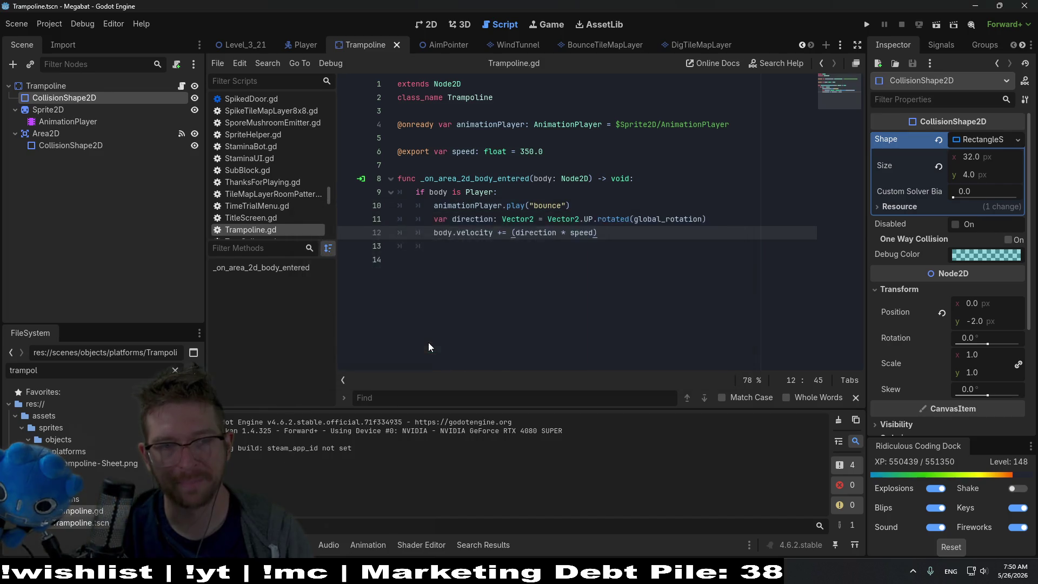
Close the Trampoline scene tab without saving.
middle_click(348, 47)
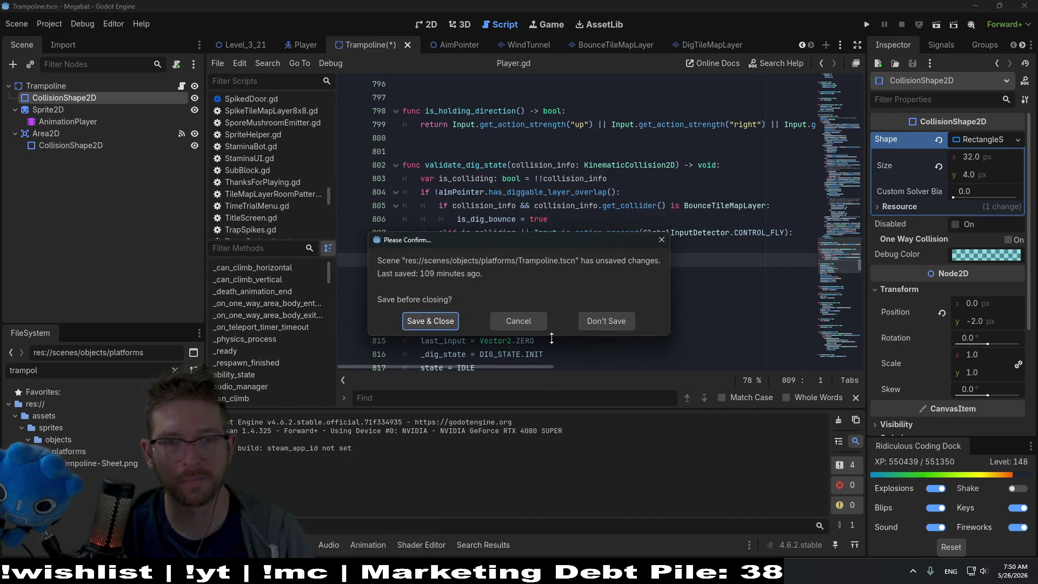
click(604, 323)
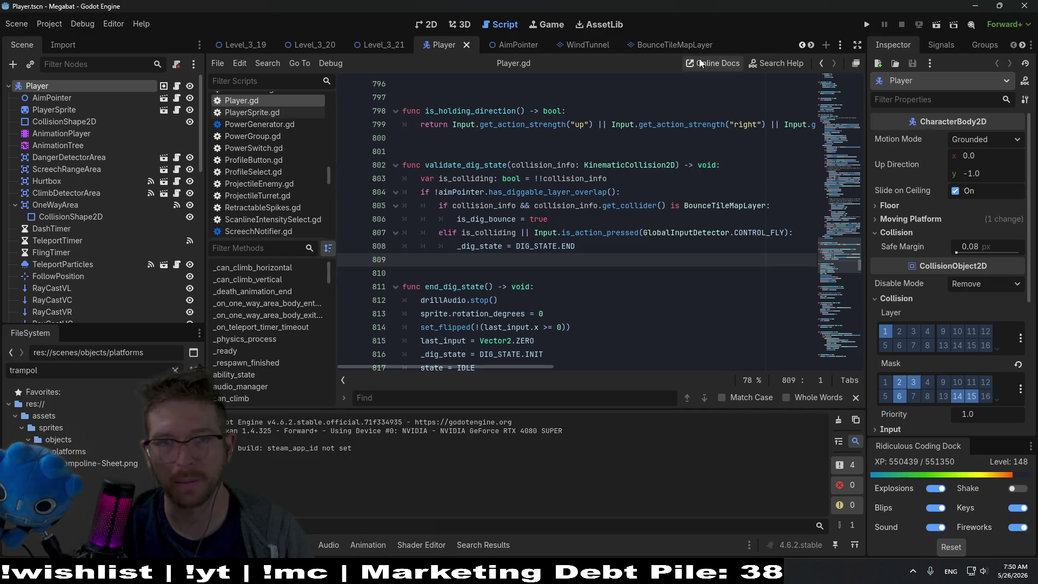
mouse_move(679, 46)
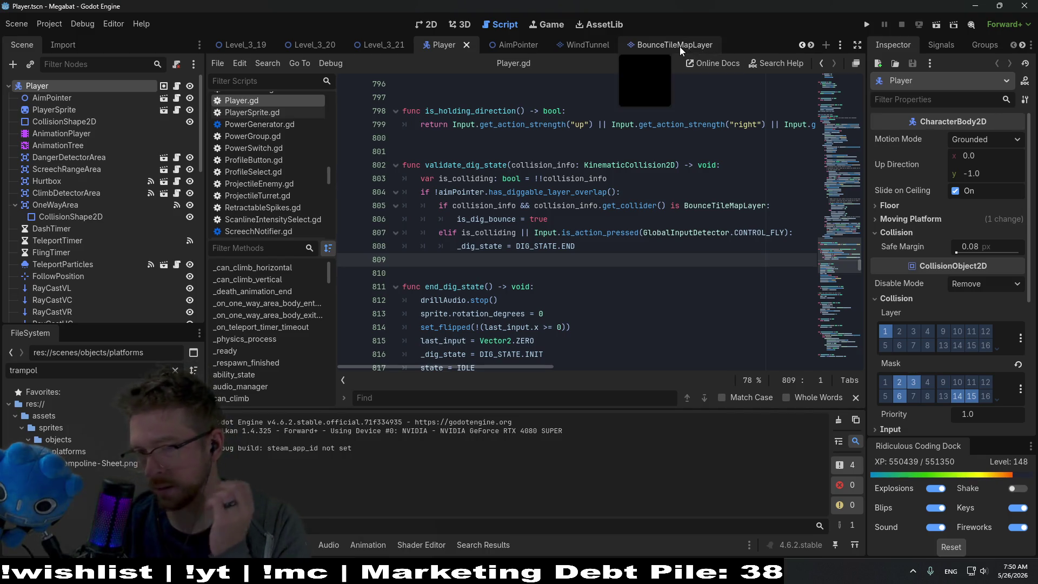
Show the BounceTileMapLayer scene's TileSet panel with the bounce atlas, then switch to Aseprite.
click(680, 46)
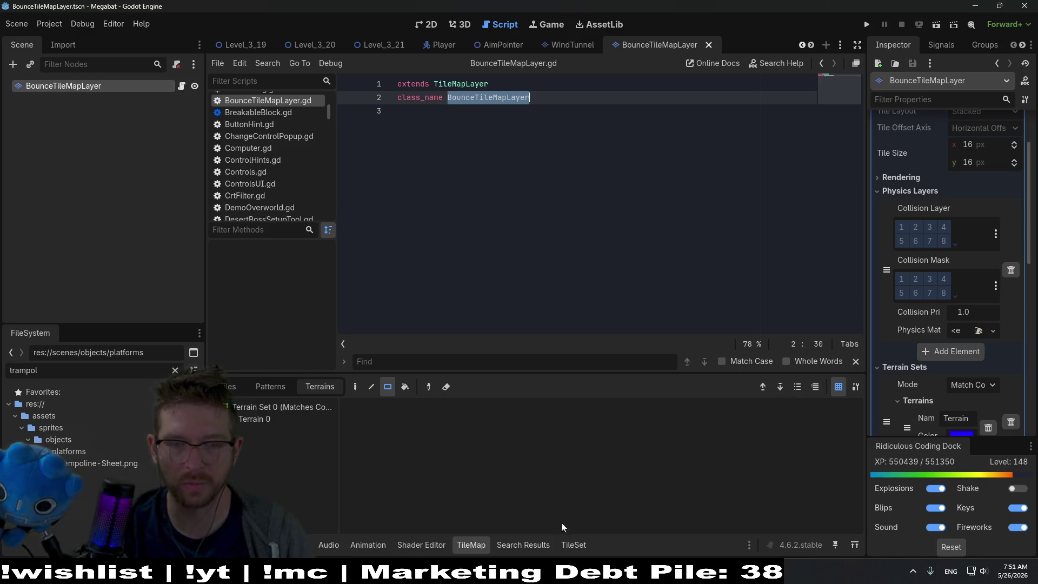
click(568, 542)
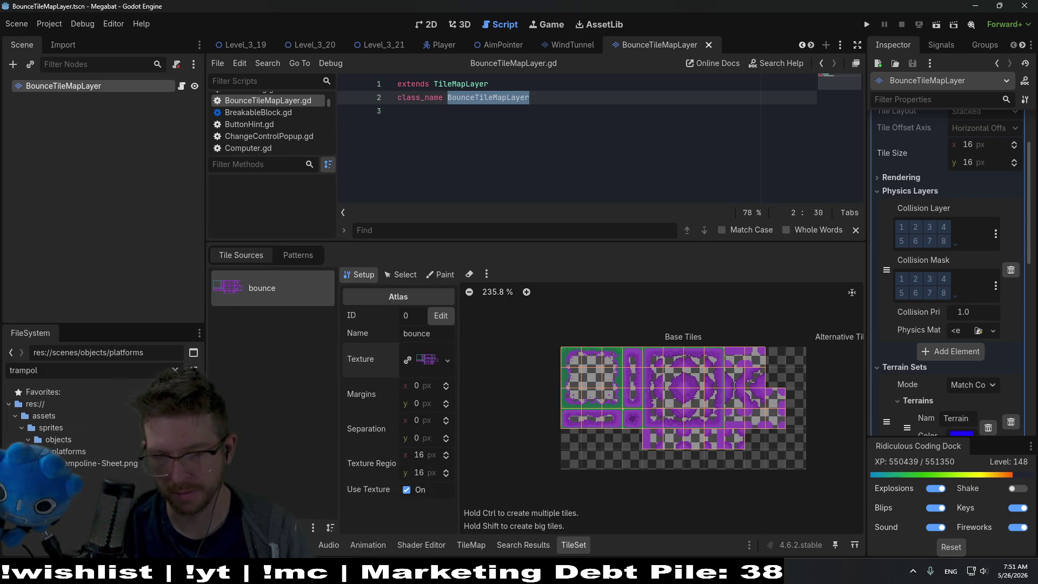
key(alt+Tab)
scroll(512, 218, down, 3)
scroll(543, 198, up, 2)
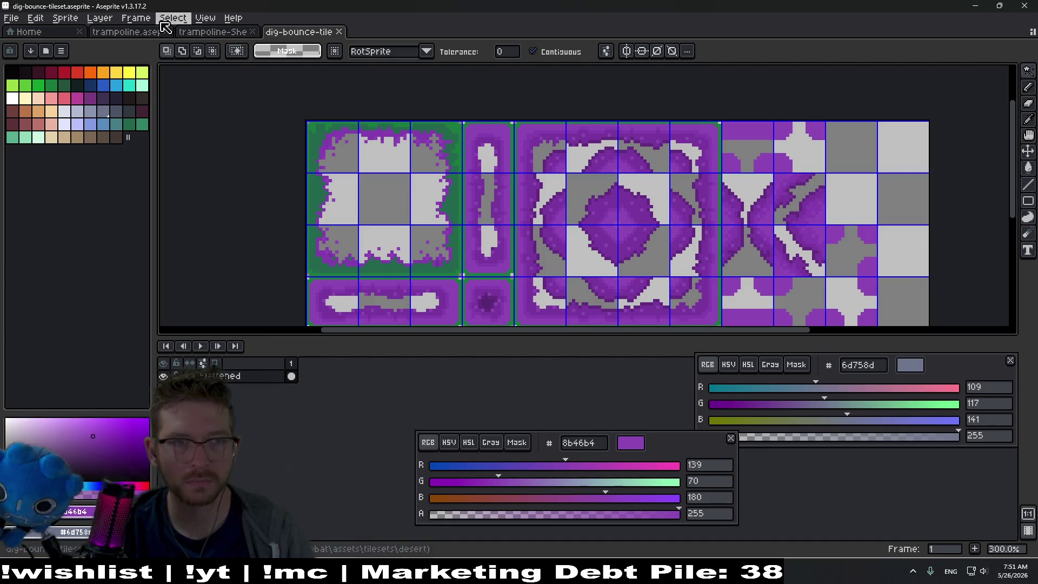
Close the dig-bounce tileset and trampoline documents and create a new 64x64 sprite.
middle_click(302, 34)
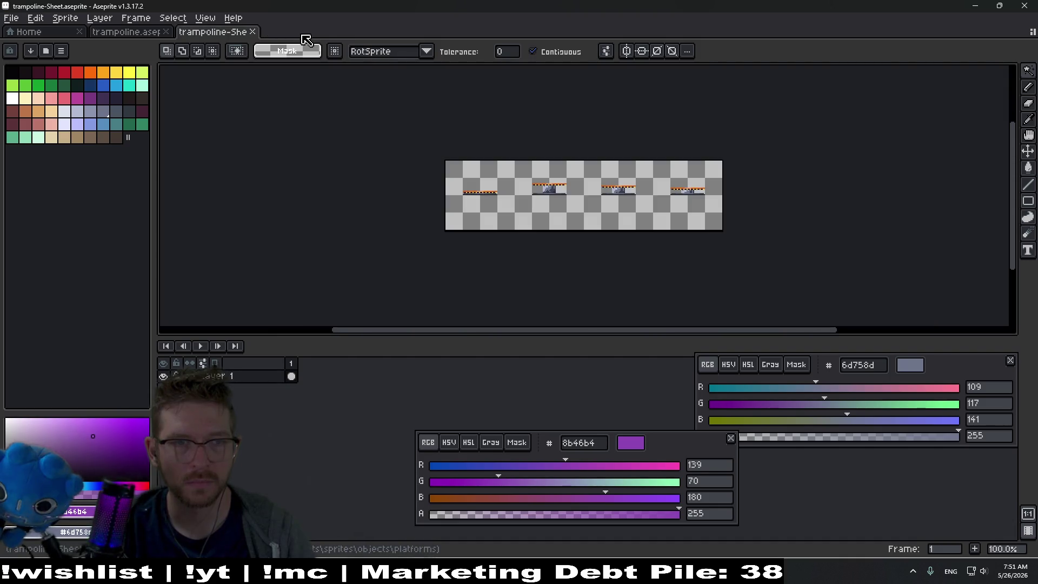
middle_click(232, 37)
middle_click(147, 34)
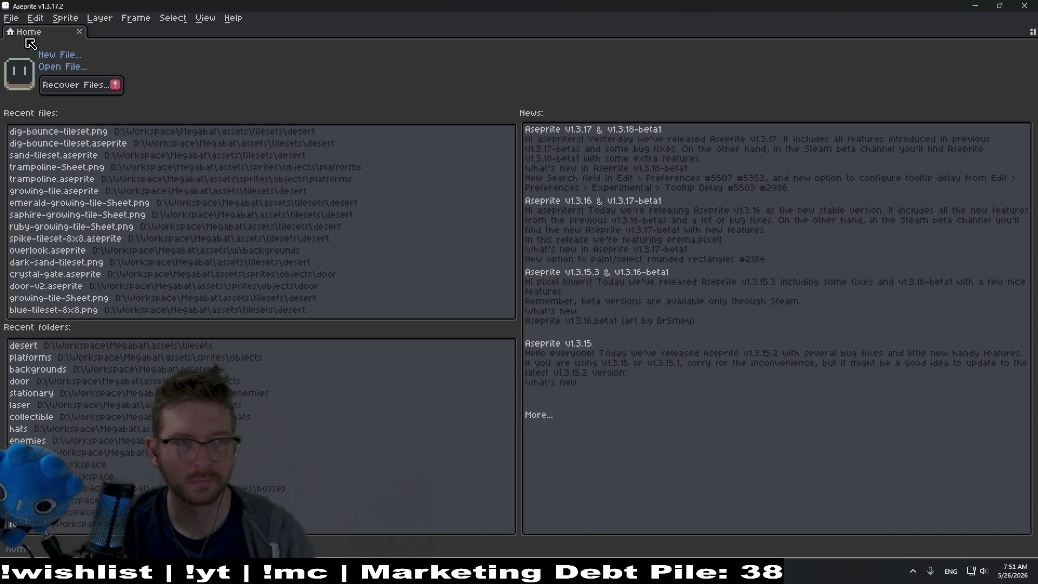
click(60, 54)
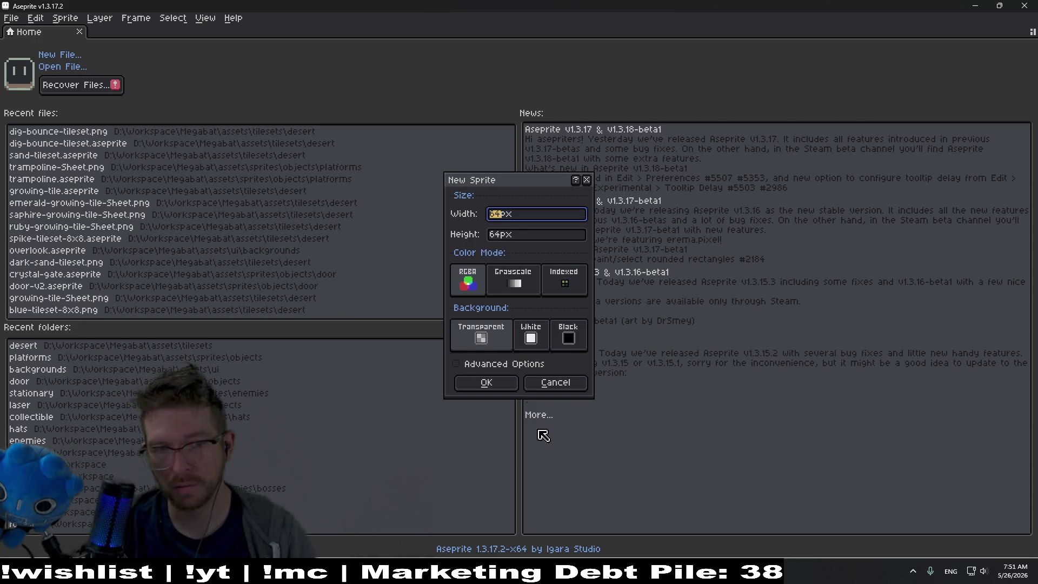
click(486, 383)
Pick green with the Pencil and place a first pixel in the top-left tile.
scroll(593, 166, up, 3)
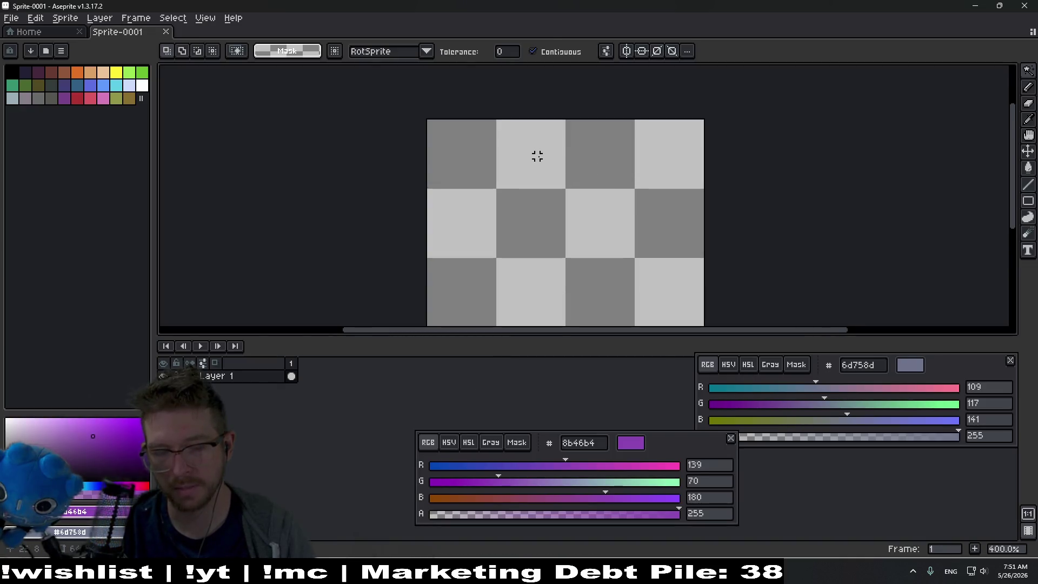
click(142, 72)
key(b)
scroll(473, 152, up, 2)
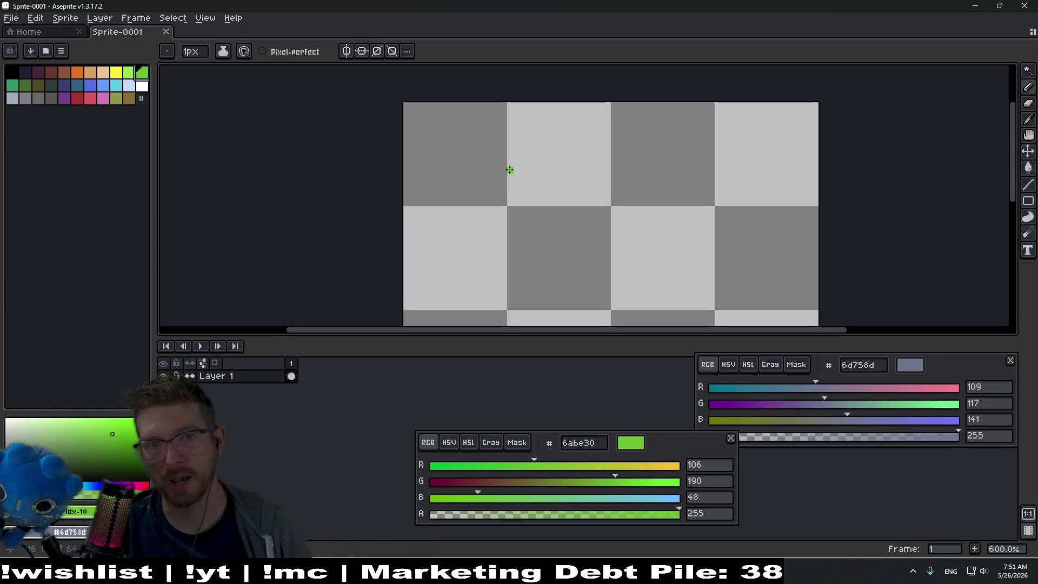
drag(489, 125, 580, 148)
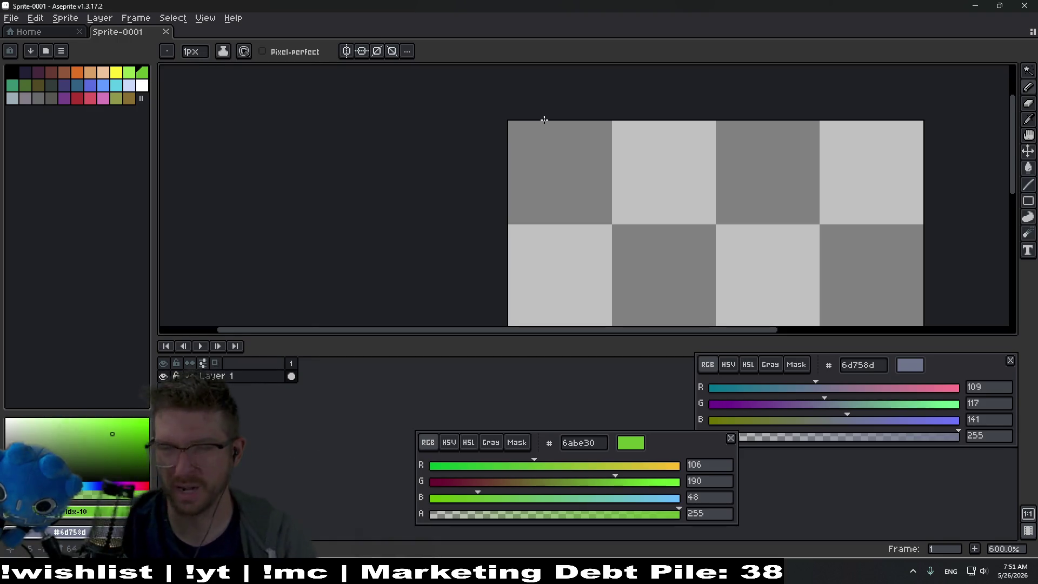
click(596, 138)
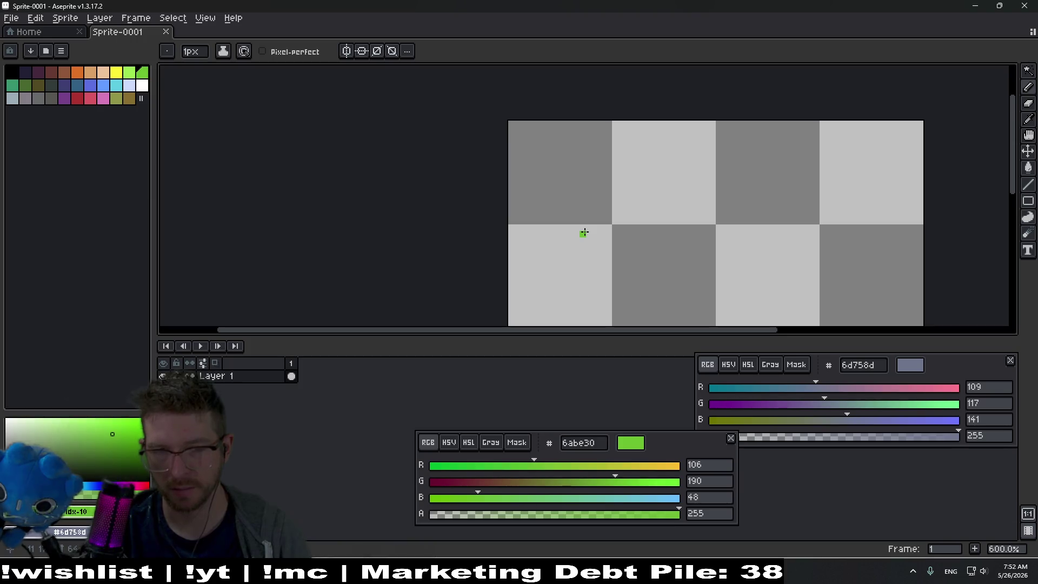
Draw a raised green row, erasing a stray bump and filling its gap.
scroll(546, 218, up, 6)
scroll(535, 216, down, 7)
mouse_move(539, 218)
mouse_down()
mouse_move(471, 153)
mouse_move(457, 176)
mouse_move(479, 193)
mouse_move(618, 191)
mouse_up()
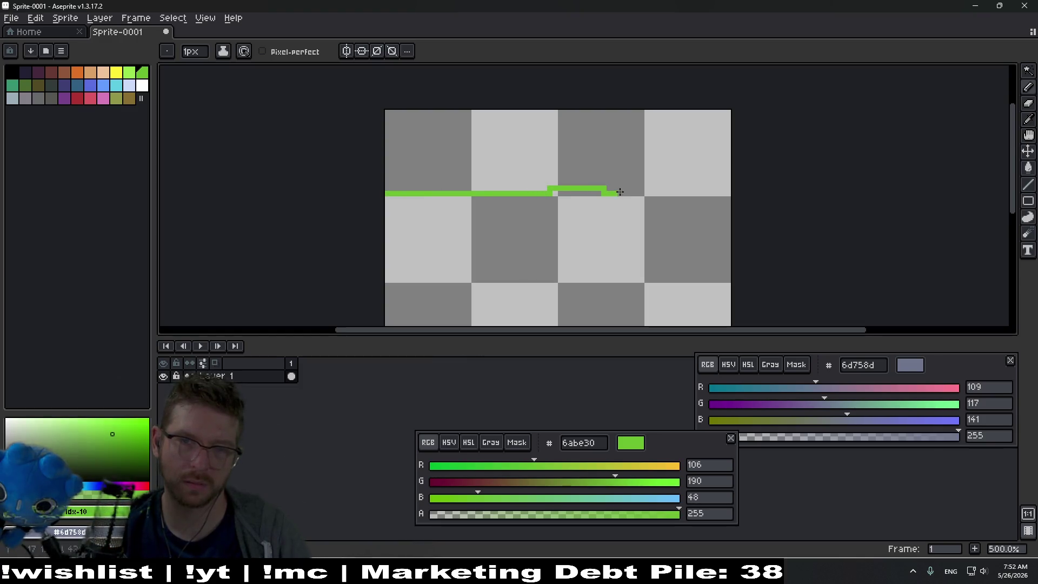
scroll(616, 195, up, 1)
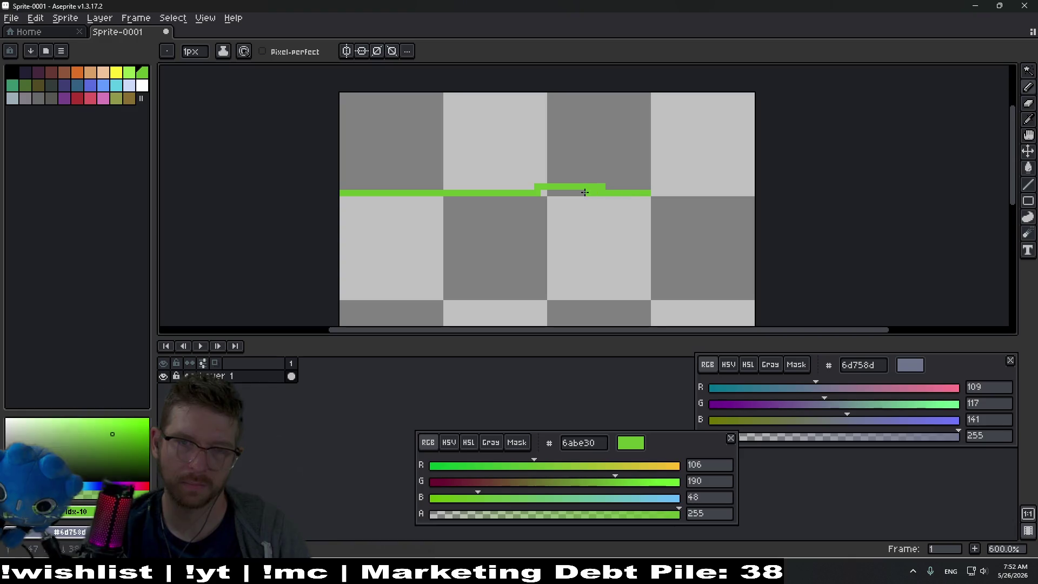
mouse_move(521, 185)
mouse_down()
mouse_move(411, 180)
mouse_move(421, 183)
mouse_up()
key(e)
drag(485, 177, 412, 164)
key(b)
scroll(347, 202, up, 3)
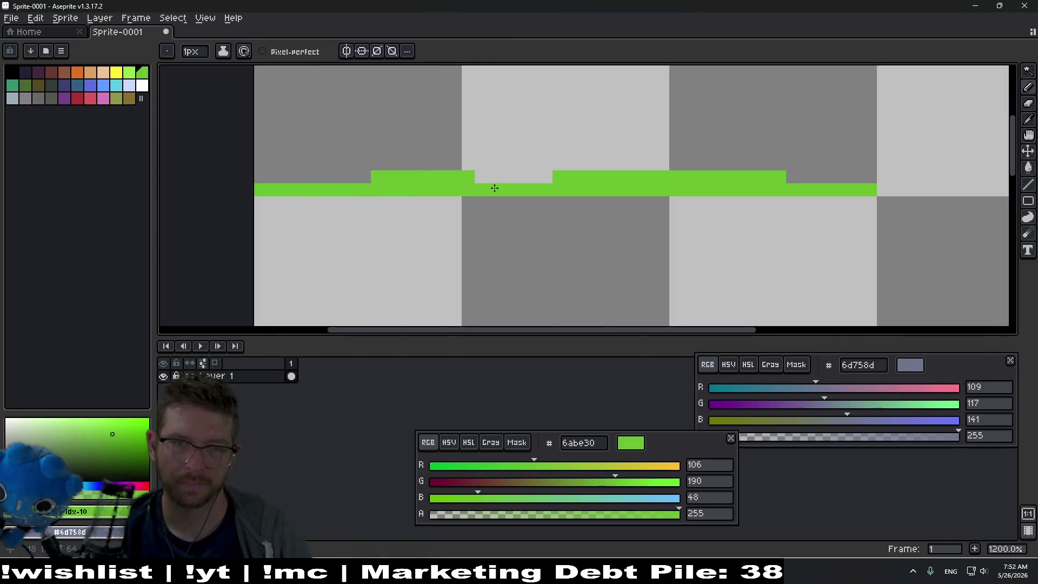
drag(494, 176, 545, 177)
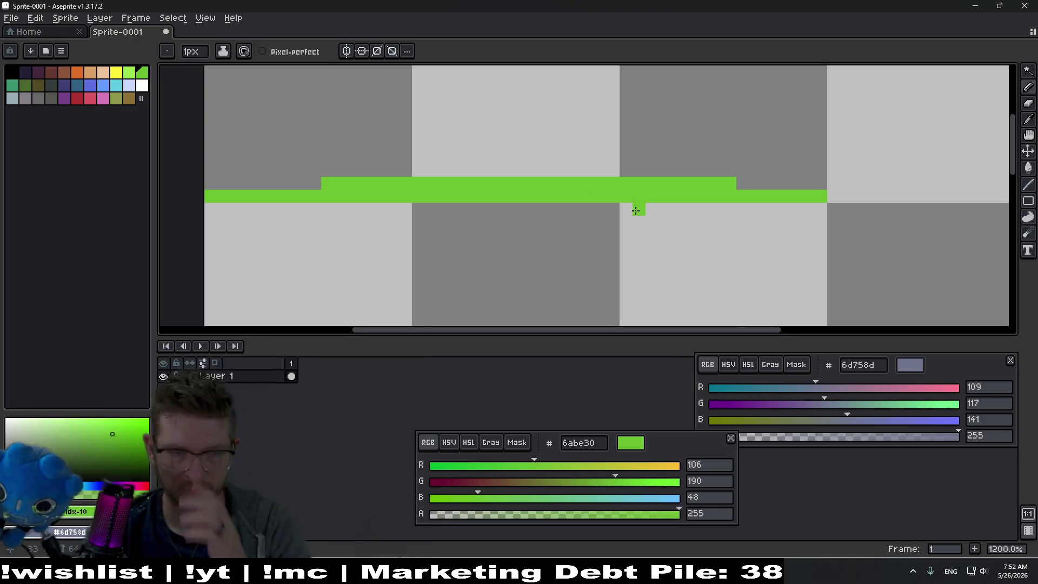
Extend the green bar to the left and slightly to the right.
scroll(429, 203, down, 1)
scroll(382, 212, up, 1)
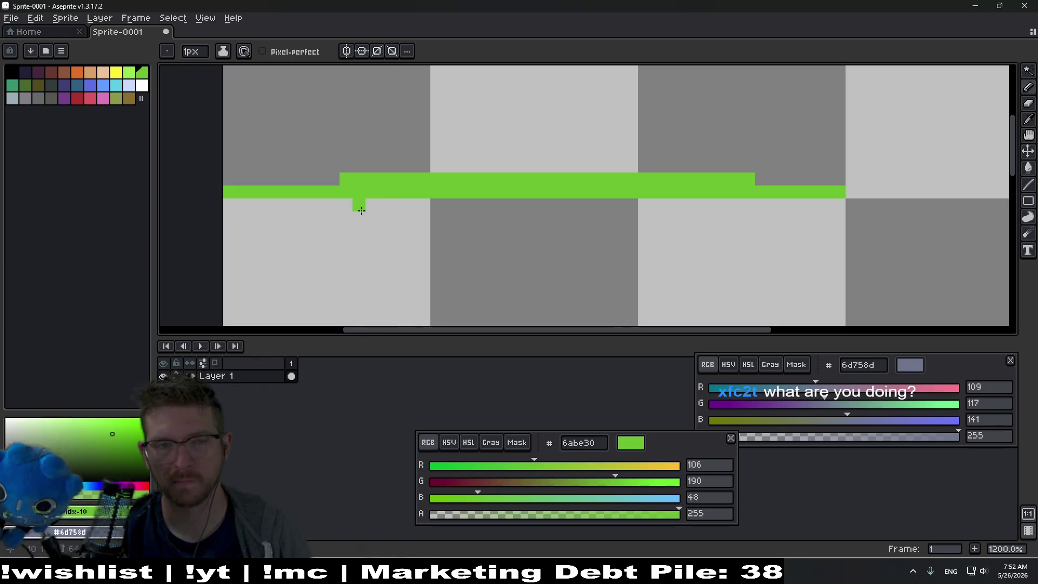
scroll(436, 220, down, 2)
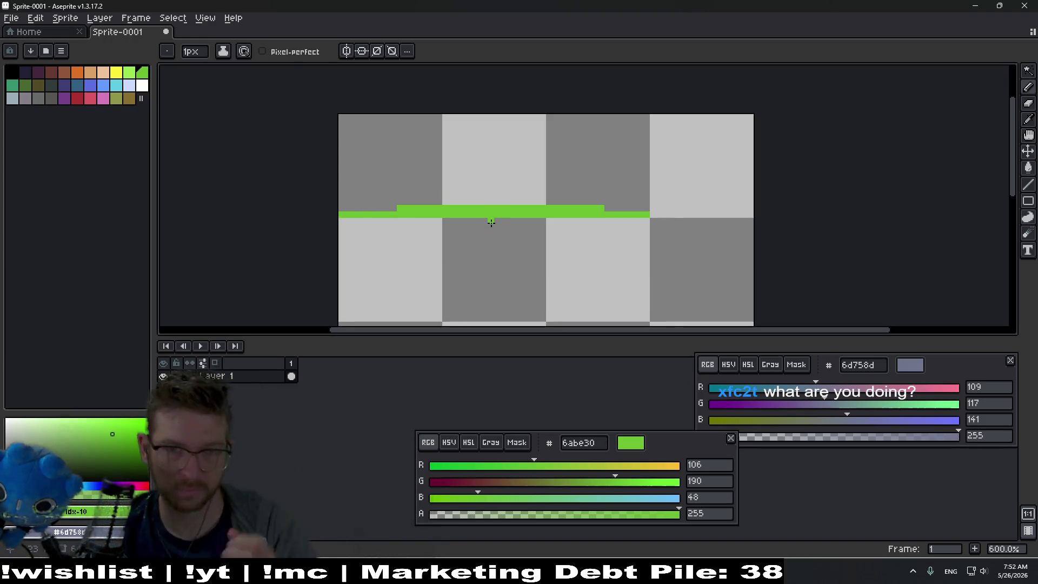
scroll(381, 209, up, 4)
drag(416, 208, 361, 208)
mouse_move(827, 201)
mouse_down()
mouse_move(633, 201)
mouse_move(818, 197)
mouse_up()
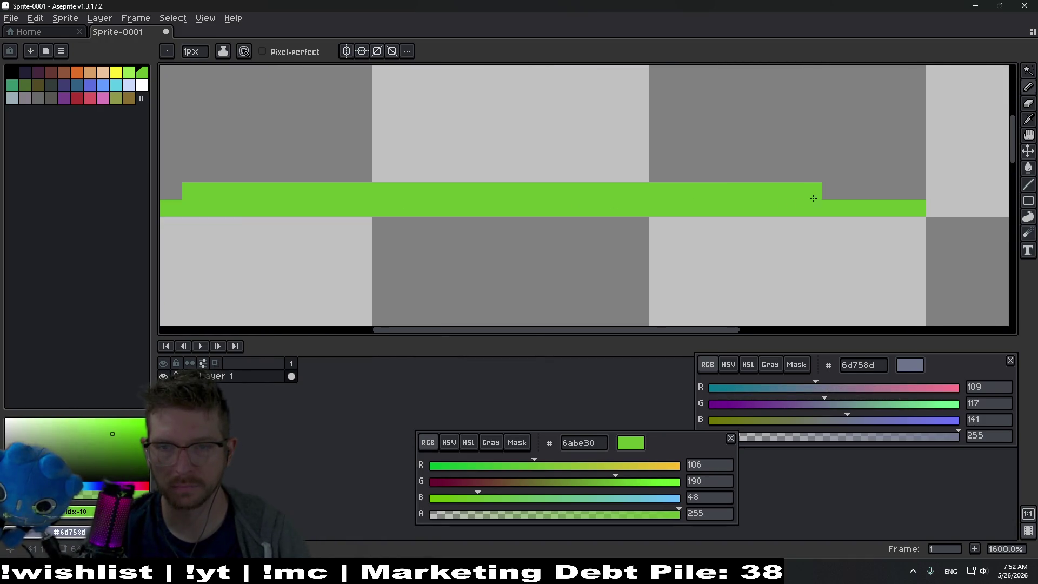
drag(501, 225, 649, 195)
Enable vertical symmetry and move the mirror axis to the bar's centre.
click(346, 51)
click(489, 99)
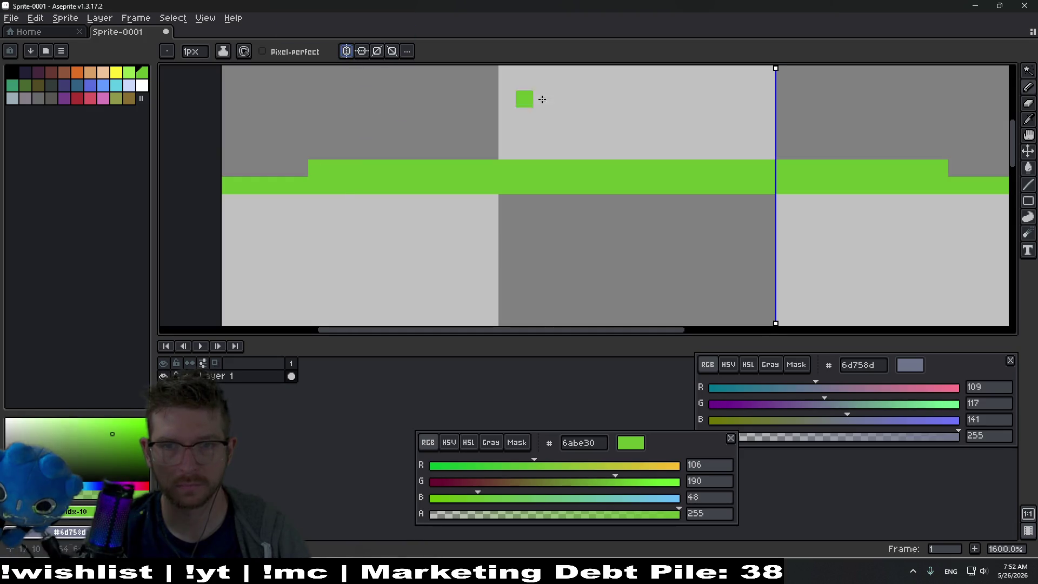
scroll(509, 95, down, 4)
key(ctrl+z)
drag(675, 78, 633, 80)
scroll(650, 121, up, 4)
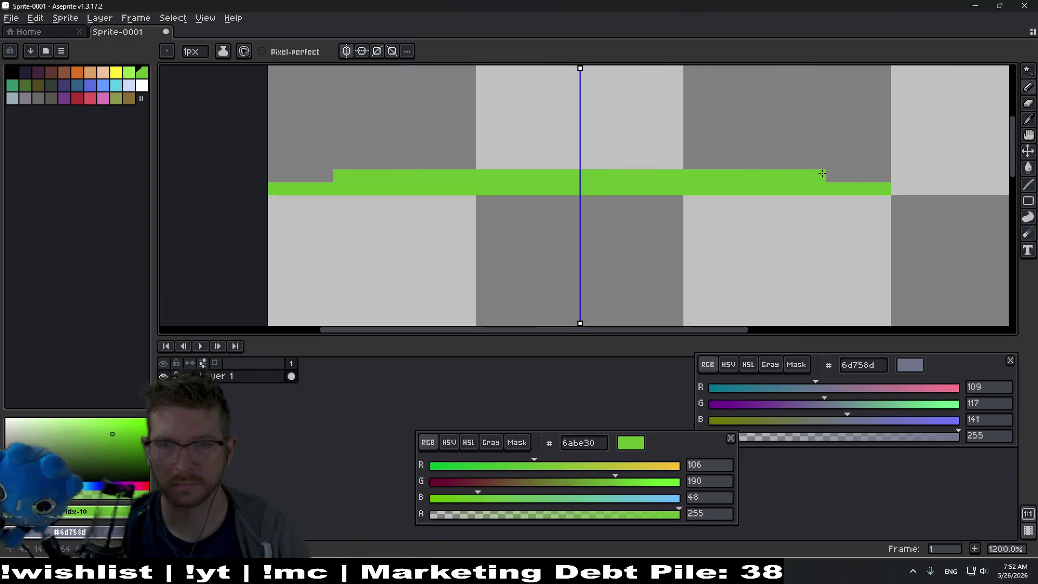
key(ctrl+z)
Paint a mirrored green row and drips hanging beneath the bar.
drag(819, 202, 599, 202)
click(754, 215)
scroll(754, 214, down, 3)
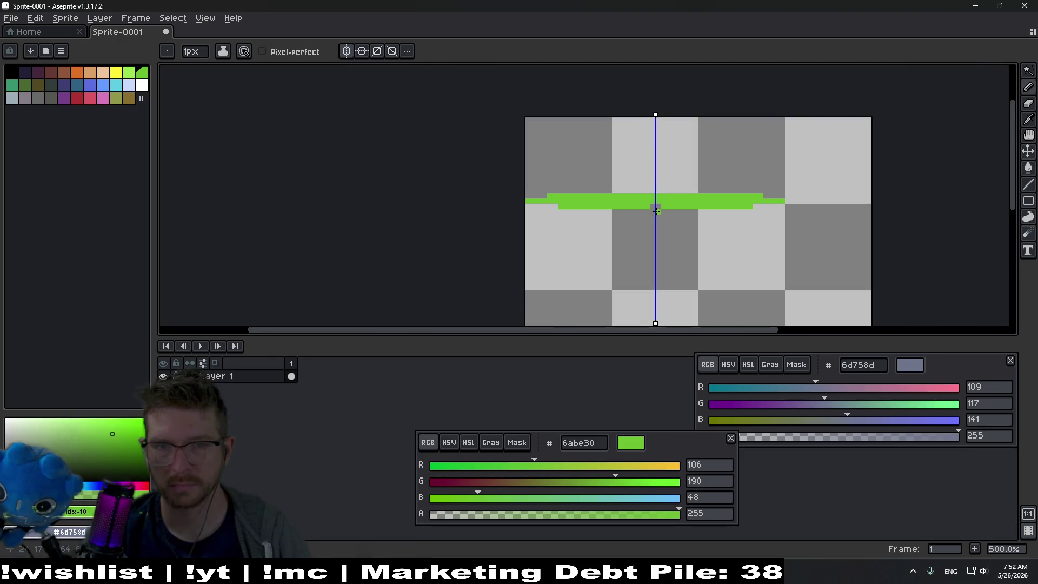
scroll(616, 213, up, 1)
drag(540, 216, 659, 213)
scroll(676, 230, down, 2)
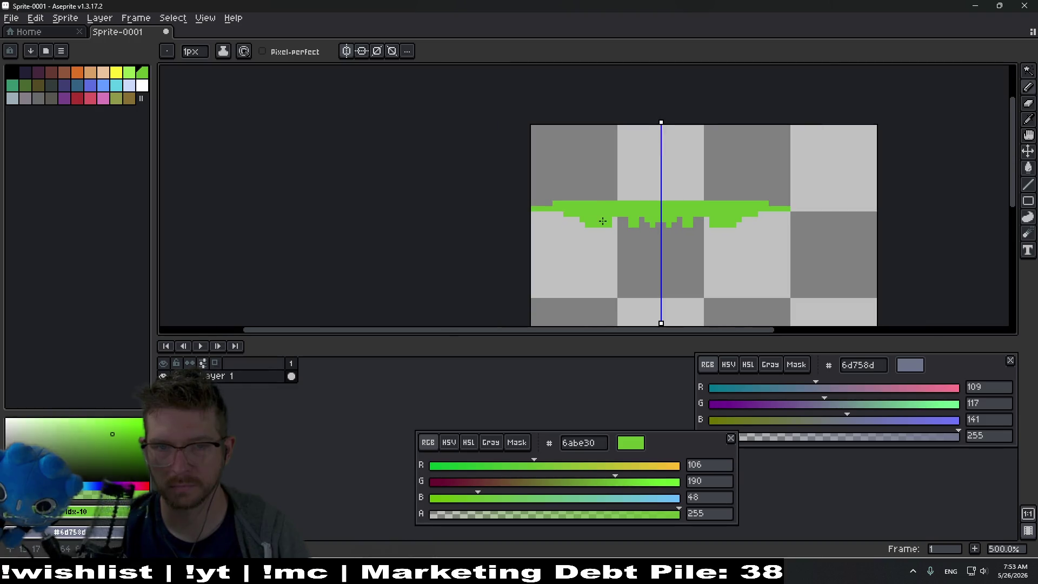
scroll(600, 224, up, 2)
Clean up the drips, erasing stray pixels and a bump on top of the bar.
key(e)
click(622, 220)
key(b)
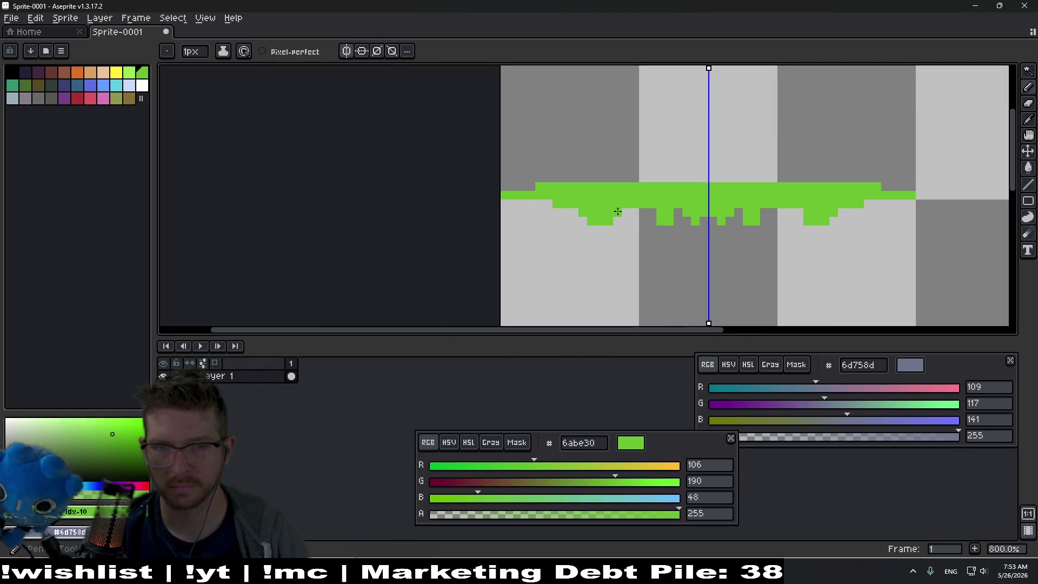
scroll(617, 210, down, 5)
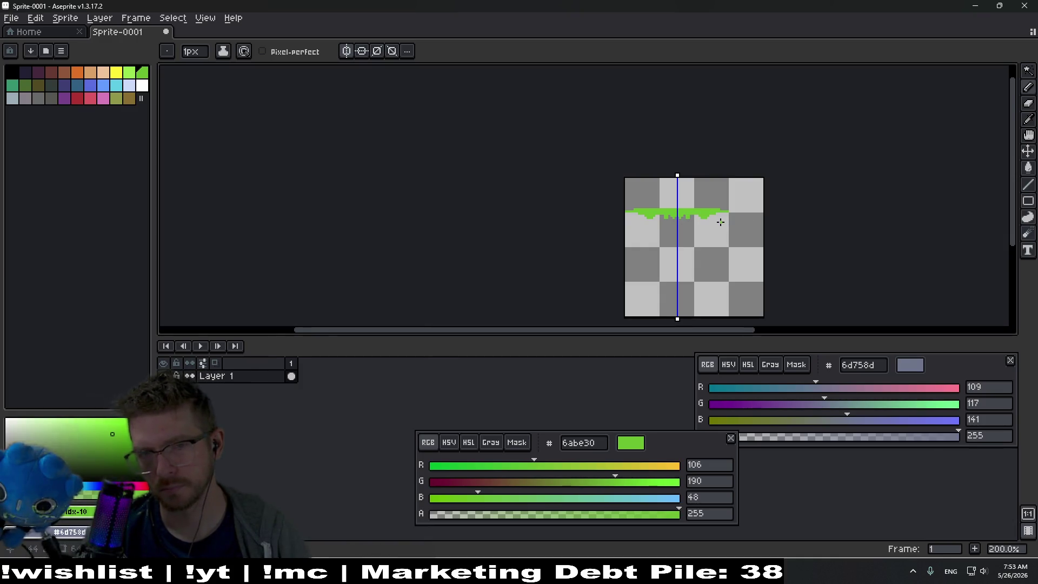
scroll(721, 221, up, 4)
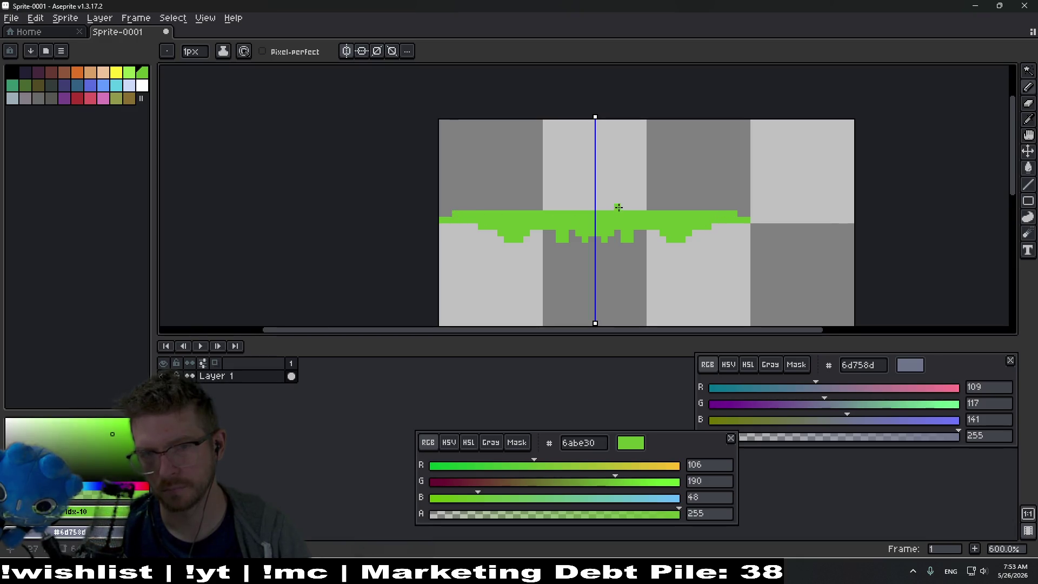
drag(583, 206, 578, 207)
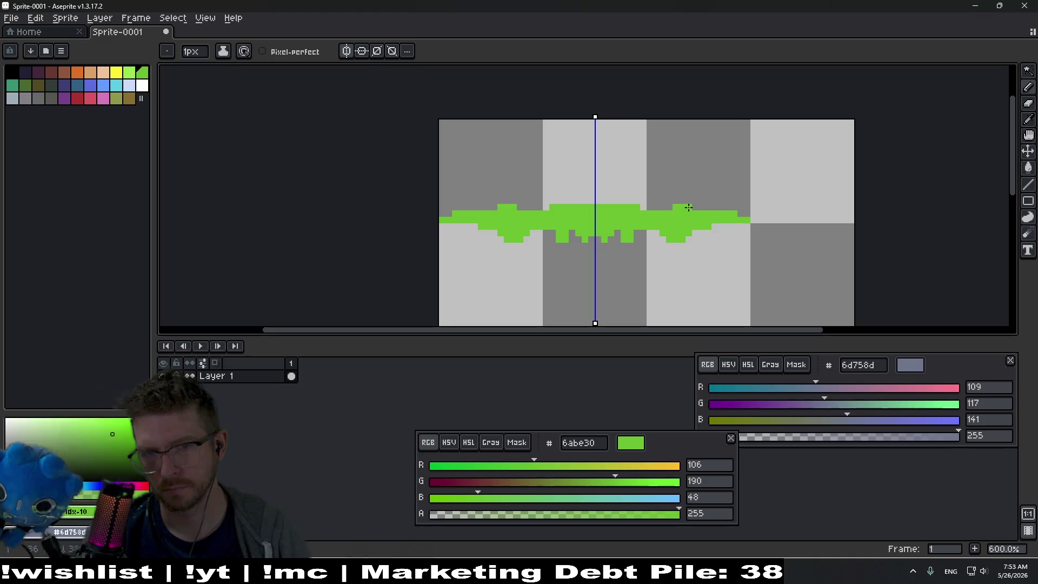
scroll(718, 210, down, 2)
key(e)
scroll(705, 204, up, 2)
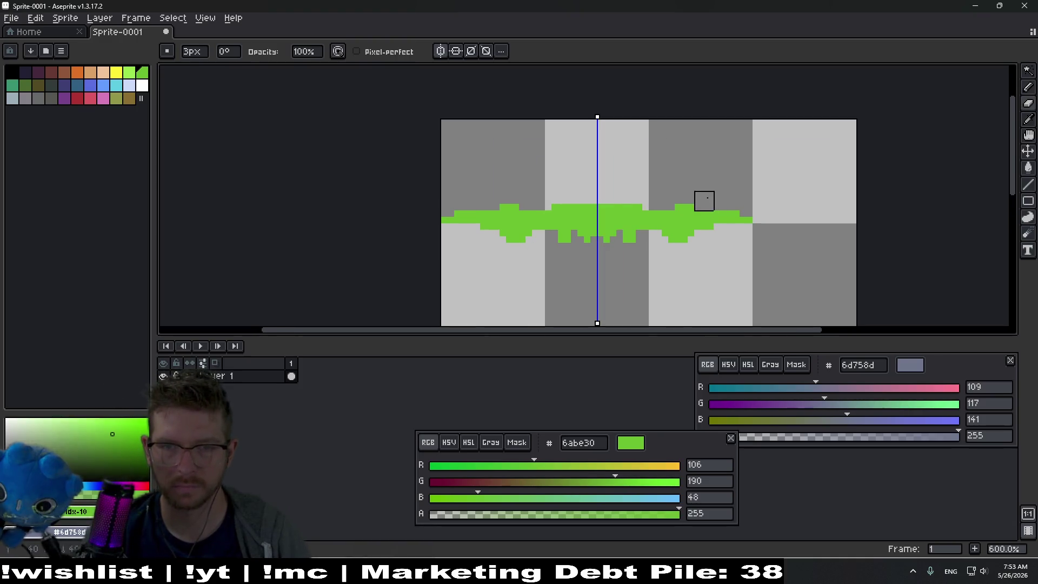
mouse_move(665, 200)
mouse_down()
mouse_move(583, 202)
mouse_move(647, 200)
mouse_up()
scroll(658, 202, down, 3)
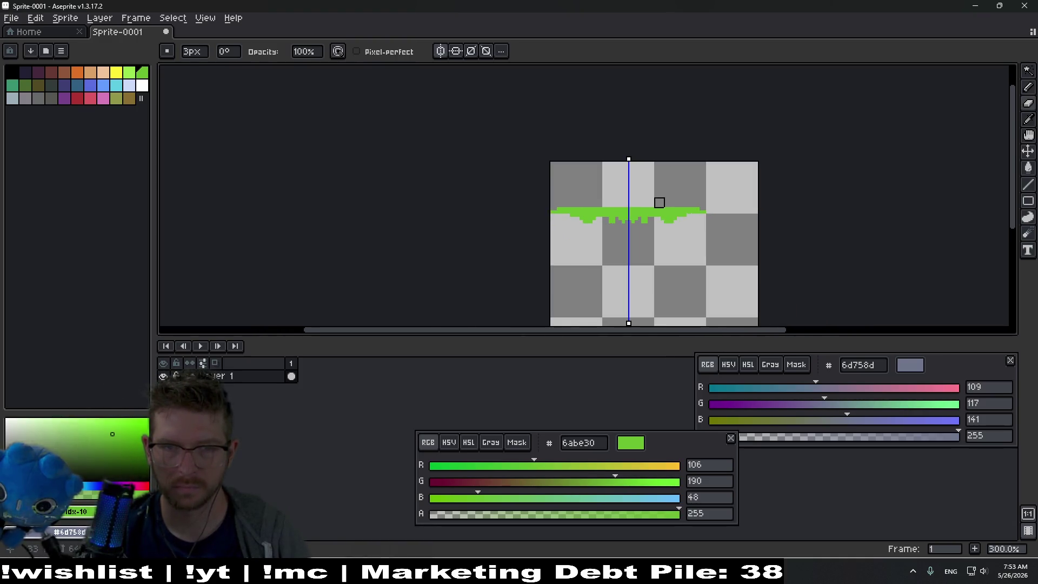
scroll(648, 224, up, 3)
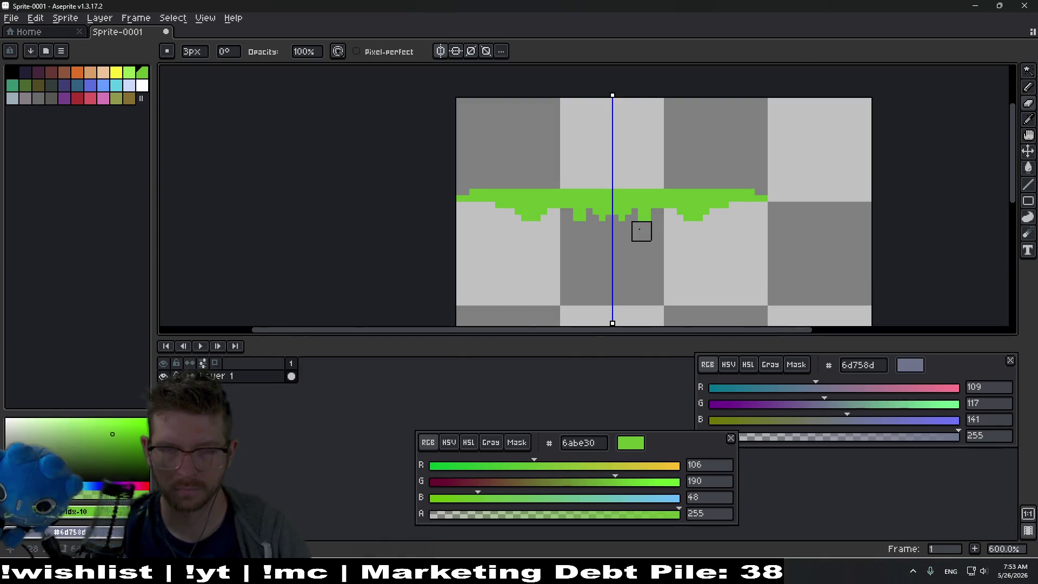
scroll(641, 231, down, 2)
scroll(616, 241, up, 2)
Move the green drips up into place and turn mirrored drawing off.
key(v)
drag(638, 246, 639, 193)
scroll(639, 193, up, 1)
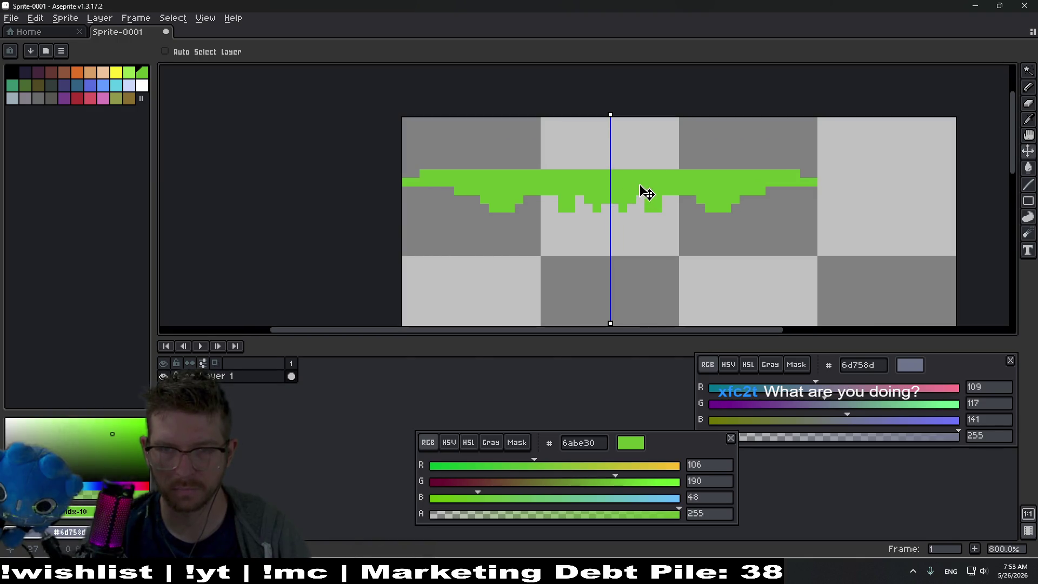
drag(639, 185, 639, 193)
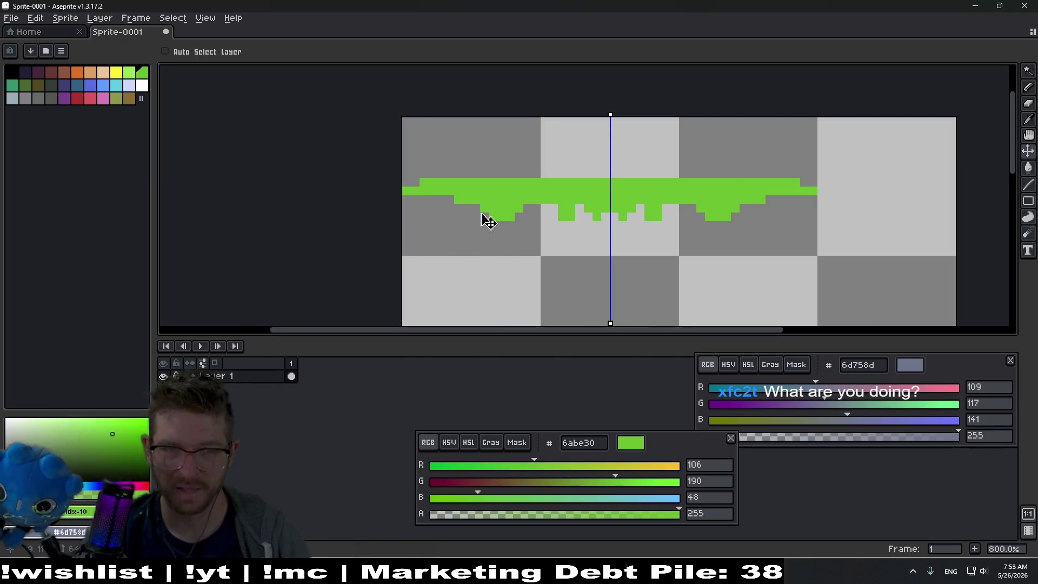
scroll(489, 191, down, 4)
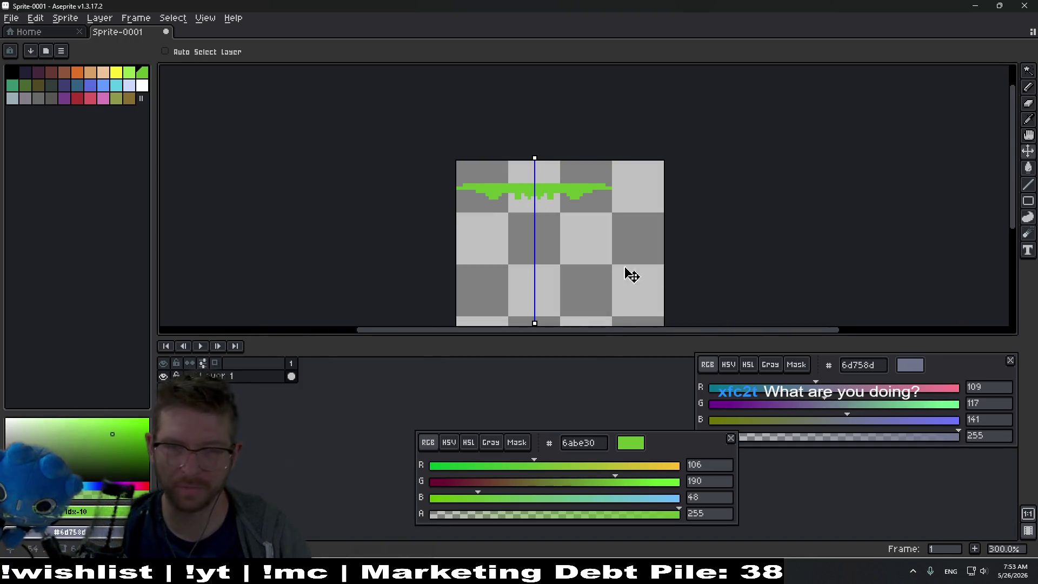
scroll(542, 213, up, 2)
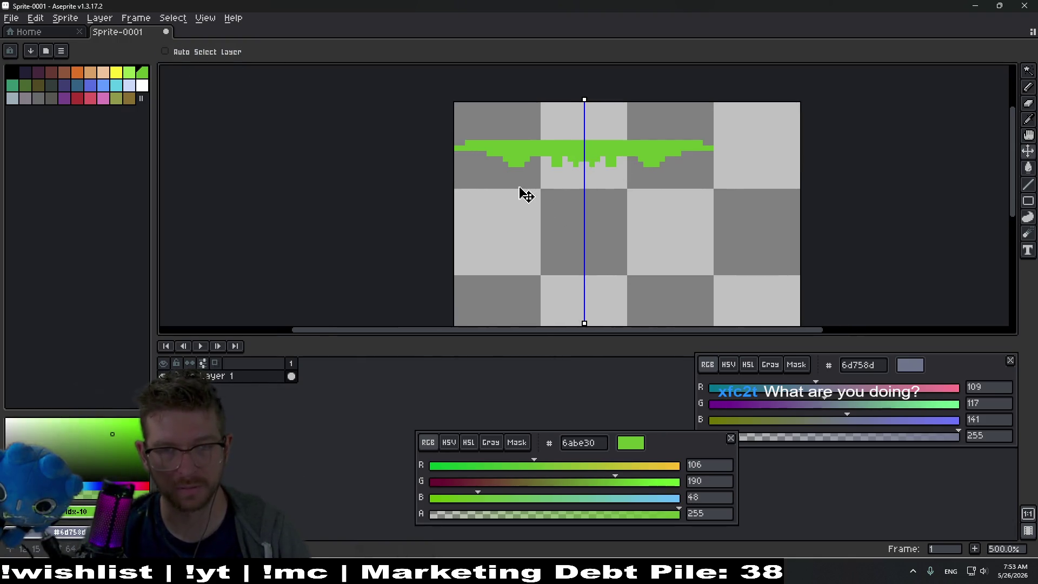
key(b)
click(352, 52)
scroll(602, 208, up, 1)
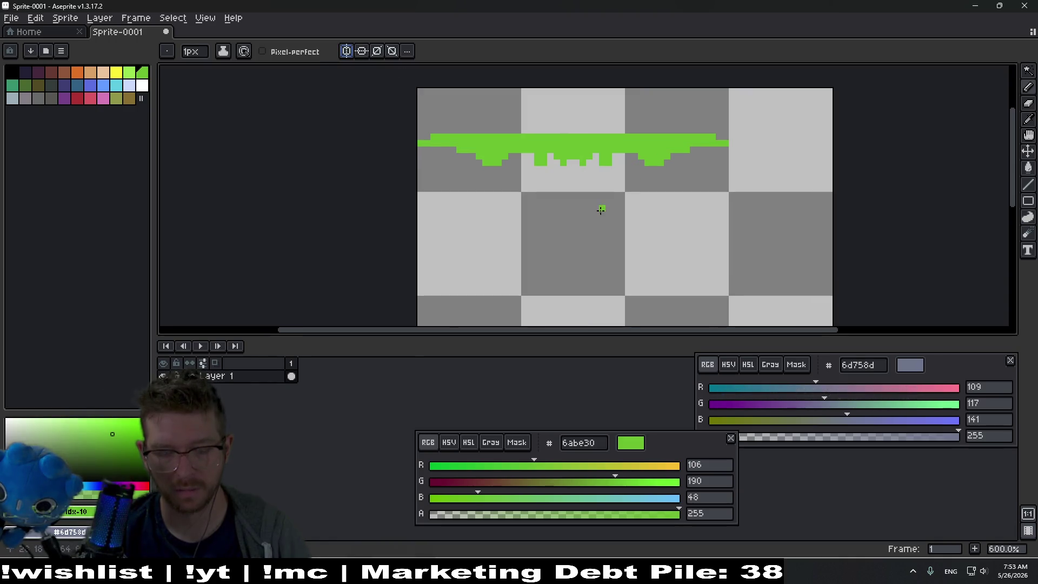
Select and delete the right-hand drip pixels, then undo to restore them.
key(m)
mouse_move(622, 195)
mouse_down()
mouse_move(667, 139)
mouse_move(695, 178)
mouse_move(669, 213)
mouse_up()
key(Delete)
key(ctrl+z)
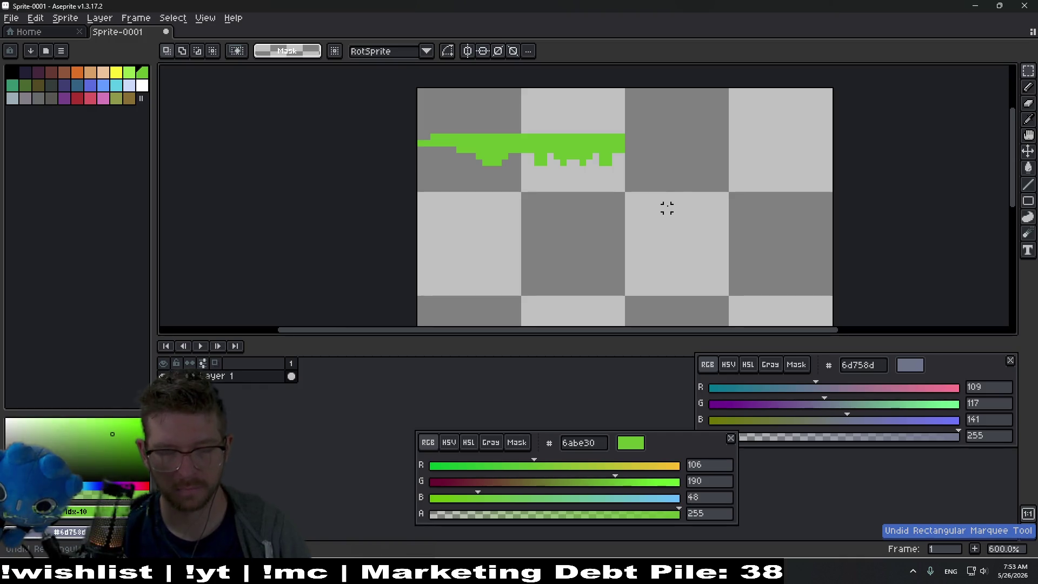
key(ctrl+z)
Copy the drip pieces down into the tile below and drop them in place.
mouse_move(683, 139)
mouse_down()
mouse_move(605, 241)
mouse_move(577, 239)
mouse_up()
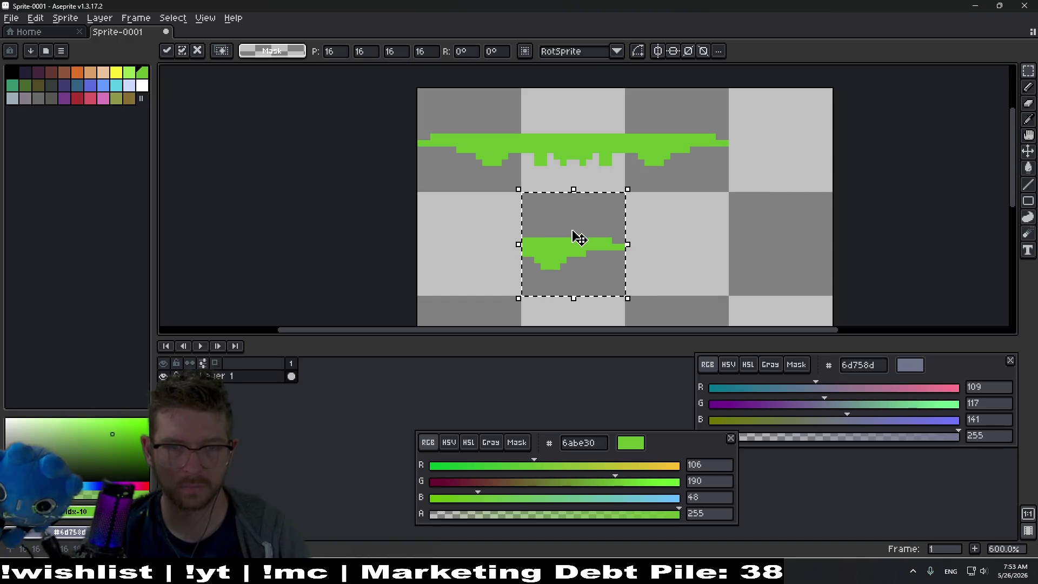
mouse_move(518, 190)
mouse_down()
mouse_move(470, 157)
mouse_move(480, 238)
mouse_up()
click(712, 209)
scroll(627, 161, down, 3)
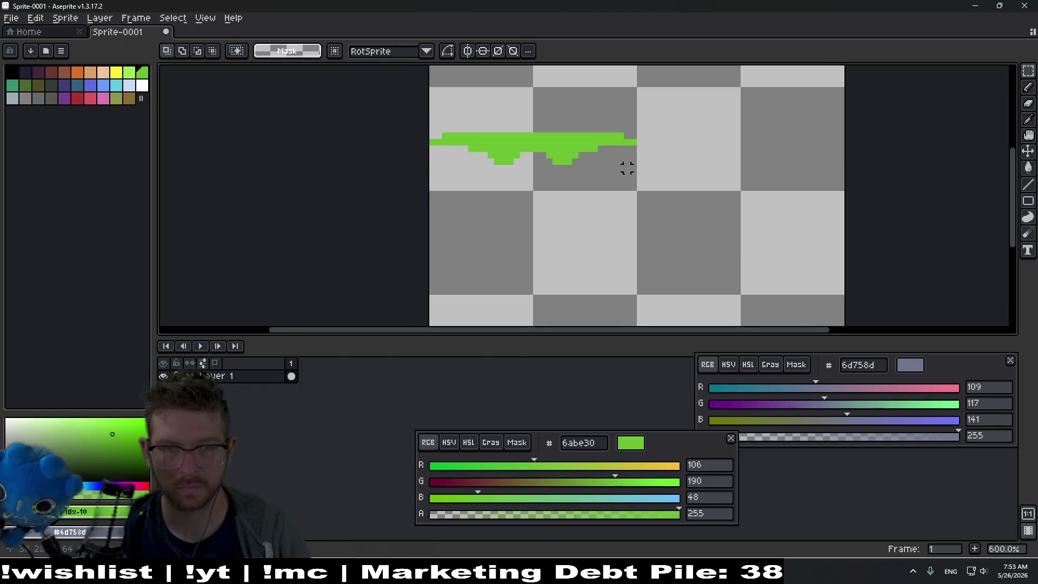
scroll(575, 216, down, 1)
Draw a lower green line with top-bottom symmetry on and move the mirror axis upward.
key(b)
scroll(532, 234, up, 1)
drag(532, 235, 331, 236)
drag(438, 246, 531, 204)
scroll(531, 203, down, 1)
click(362, 51)
scroll(566, 142, down, 1)
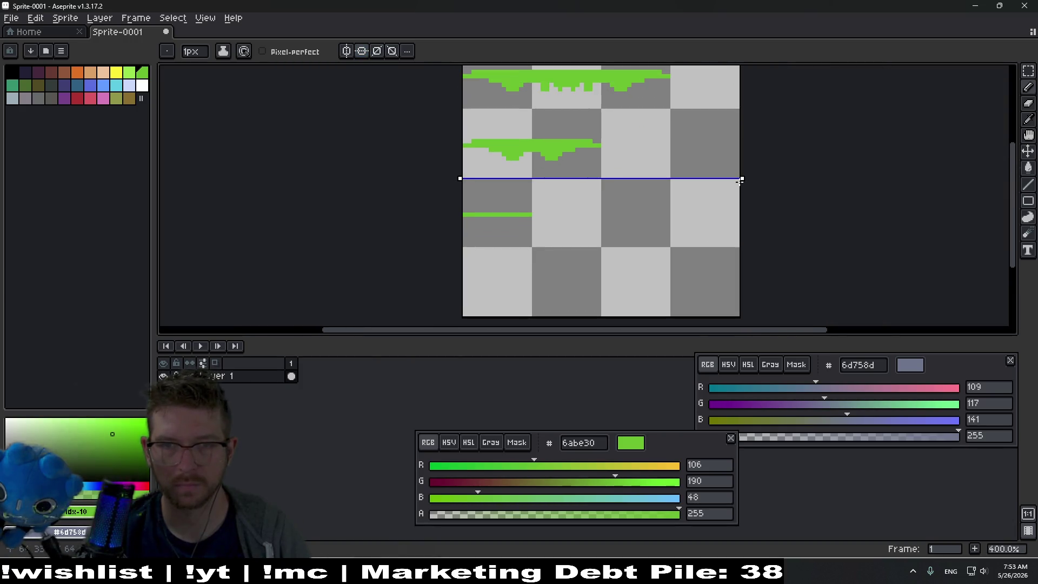
drag(741, 179, 741, 143)
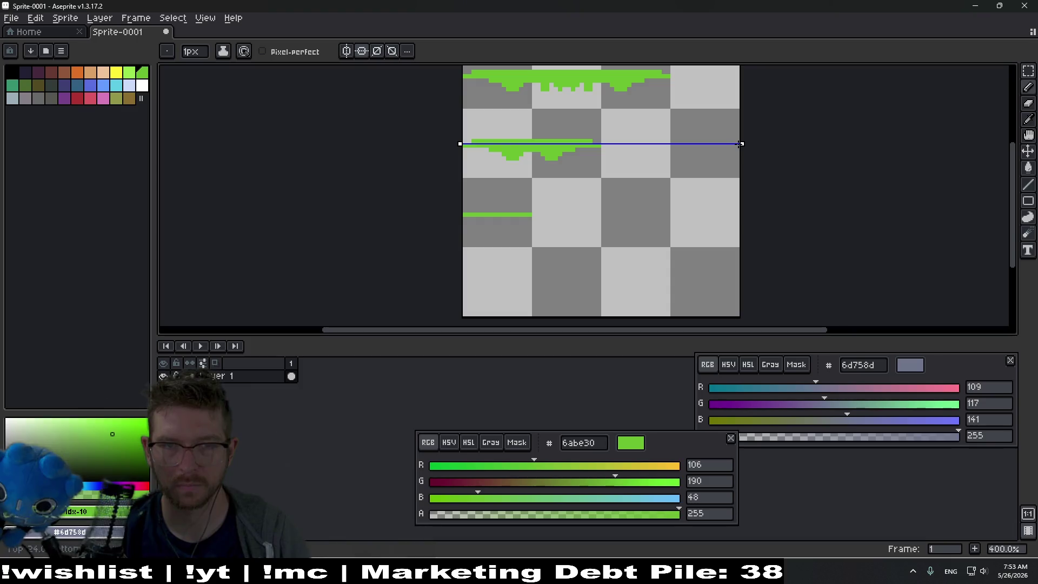
Undo and redo the green line stroke, then turn horizontal symmetry off.
key(ctrl+z)
key(ctrl+y)
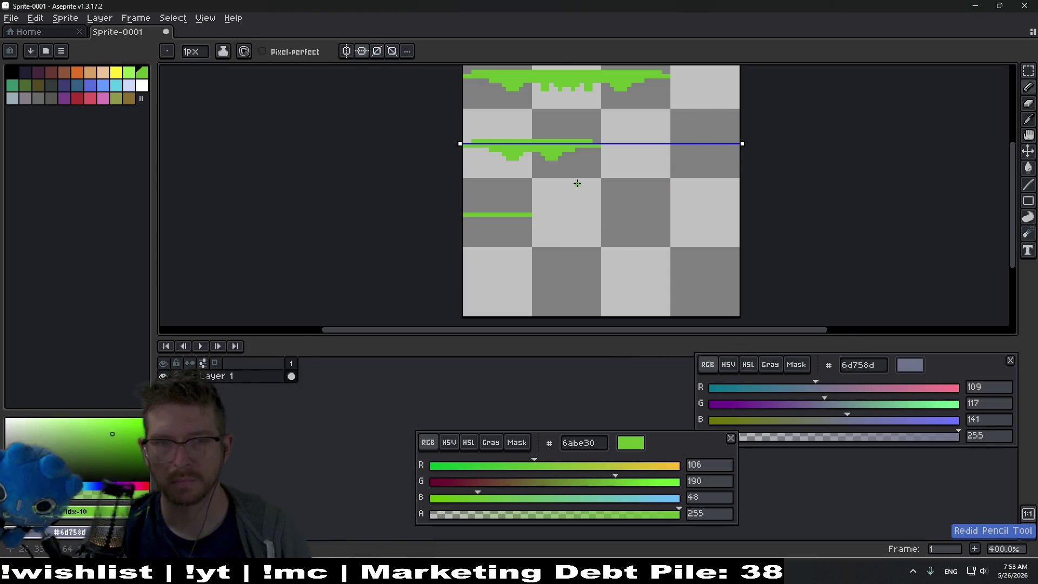
click(362, 51)
Draw a green row for the new drip strip.
scroll(617, 194, left, 2)
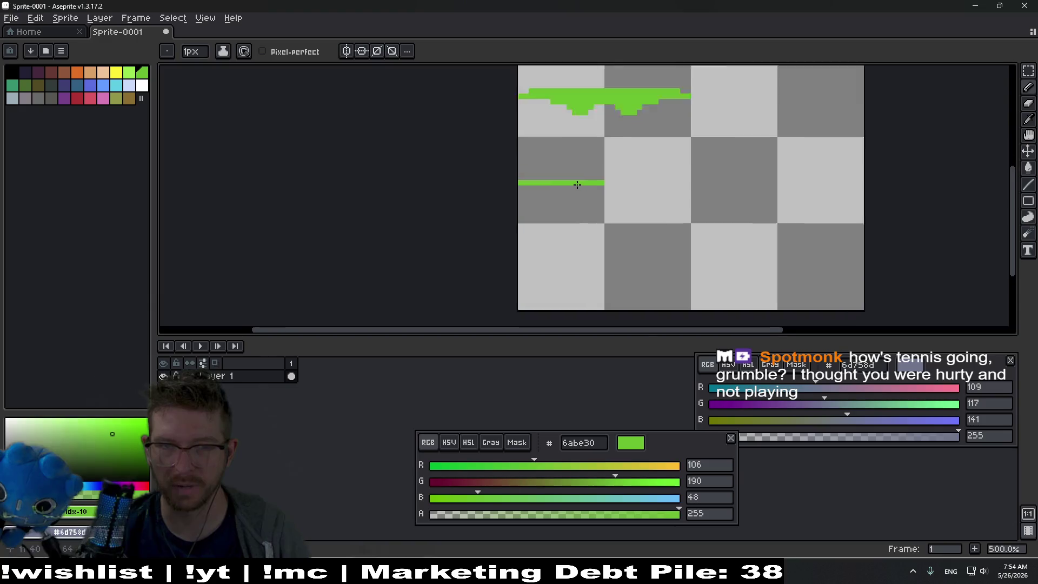
scroll(614, 197, up, 5)
drag(444, 195, 584, 197)
Draw a second green row and add drip pixels under the strip and its left and right arms.
mouse_move(465, 160)
mouse_down()
mouse_move(441, 159)
mouse_move(610, 169)
mouse_move(597, 164)
mouse_move(616, 212)
mouse_move(584, 214)
mouse_up()
click(430, 160)
click(568, 212)
click(430, 211)
click(429, 194)
drag(425, 203, 454, 208)
click(446, 228)
click(412, 194)
click(647, 197)
scroll(598, 196, down, 5)
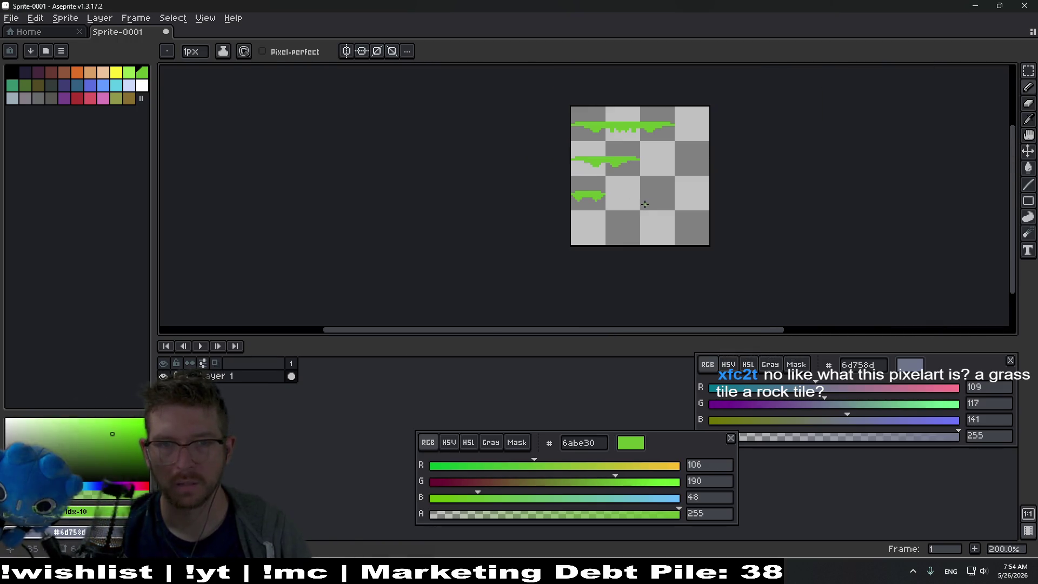
scroll(598, 195, up, 5)
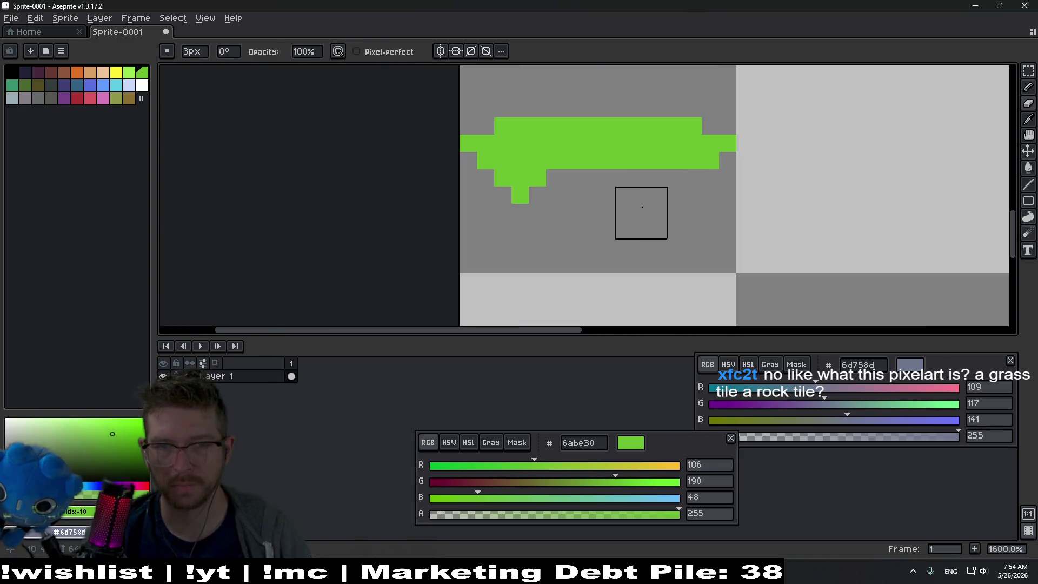
Add green pixels beside the lower drip, undo two 3px eraser attempts, and return to the Pencil.
click(641, 177)
click(676, 178)
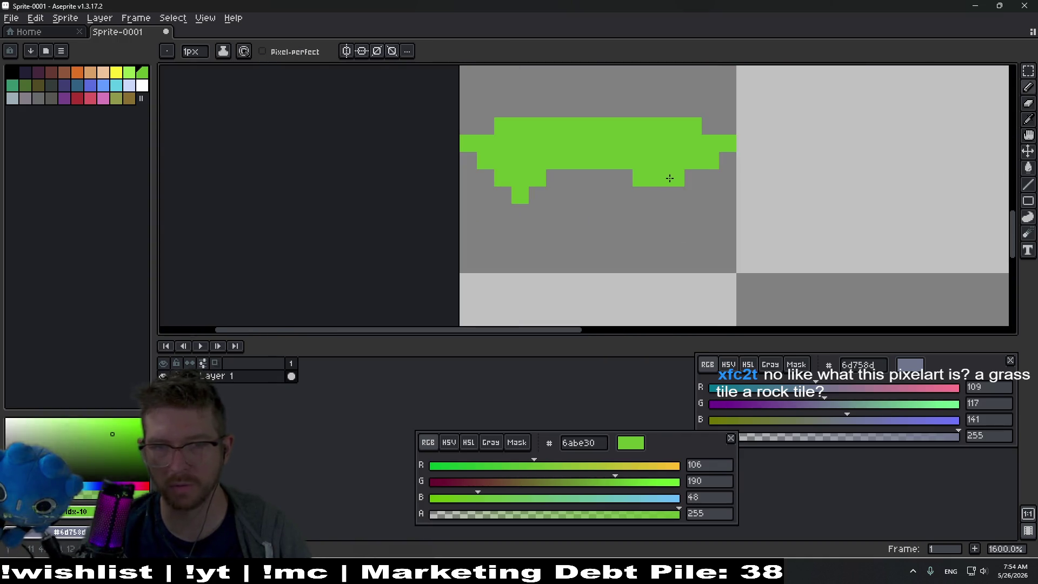
key(e)
click(508, 200)
key(ctrl+z)
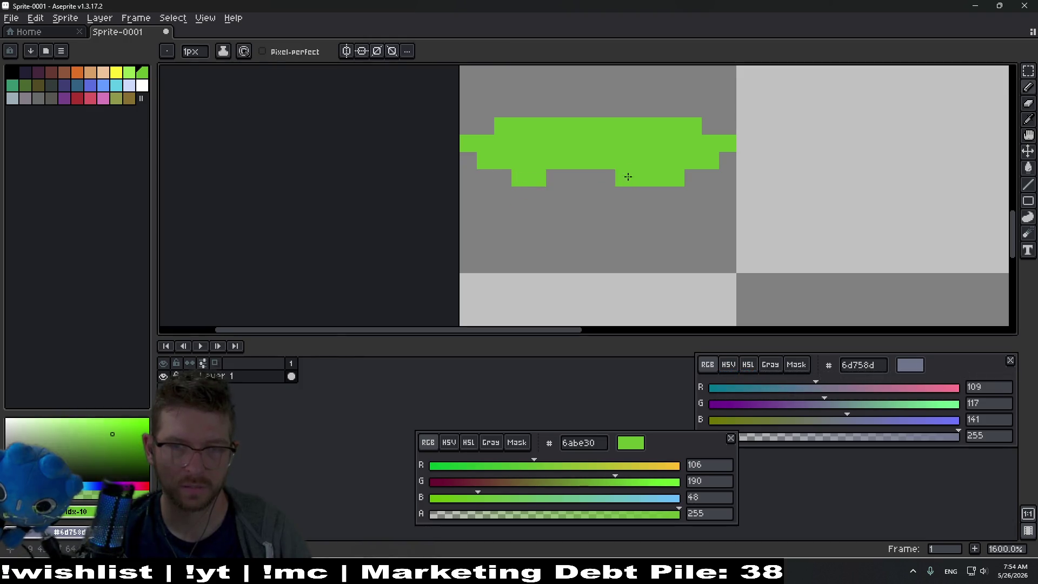
click(697, 124)
key(ctrl+z)
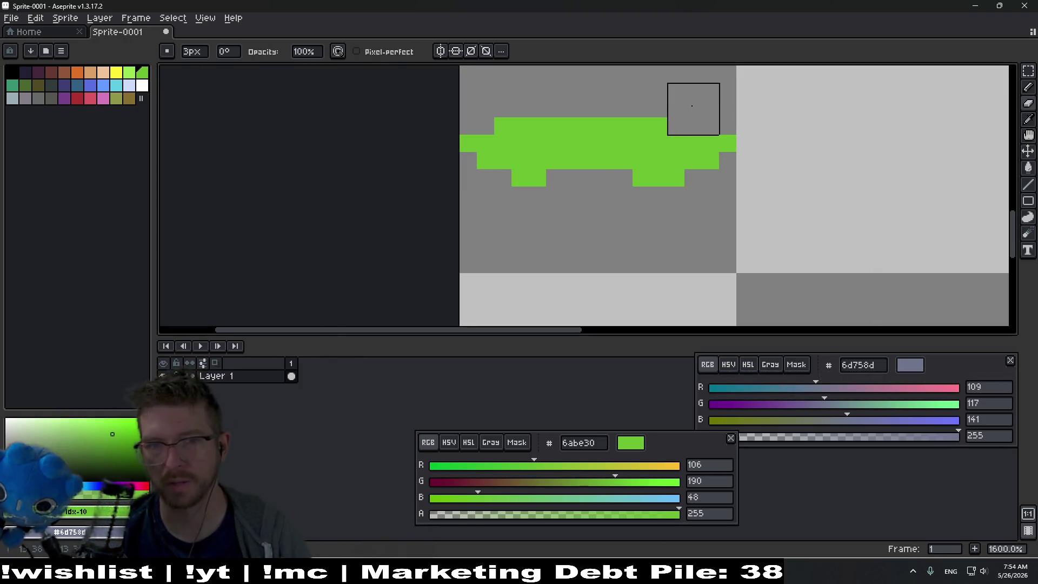
key(b)
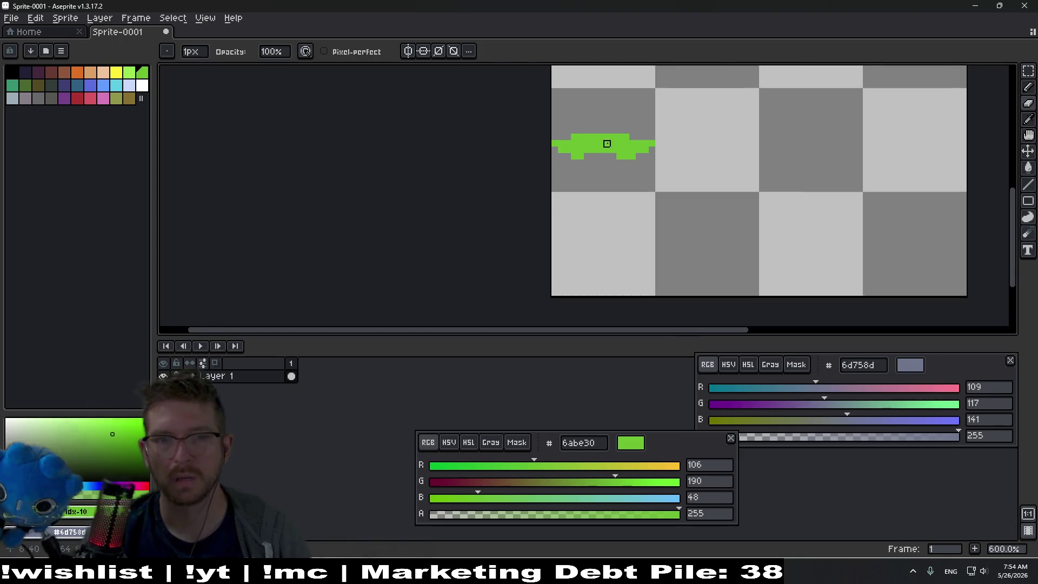
scroll(607, 142, down, 4)
scroll(619, 143, up, 3)
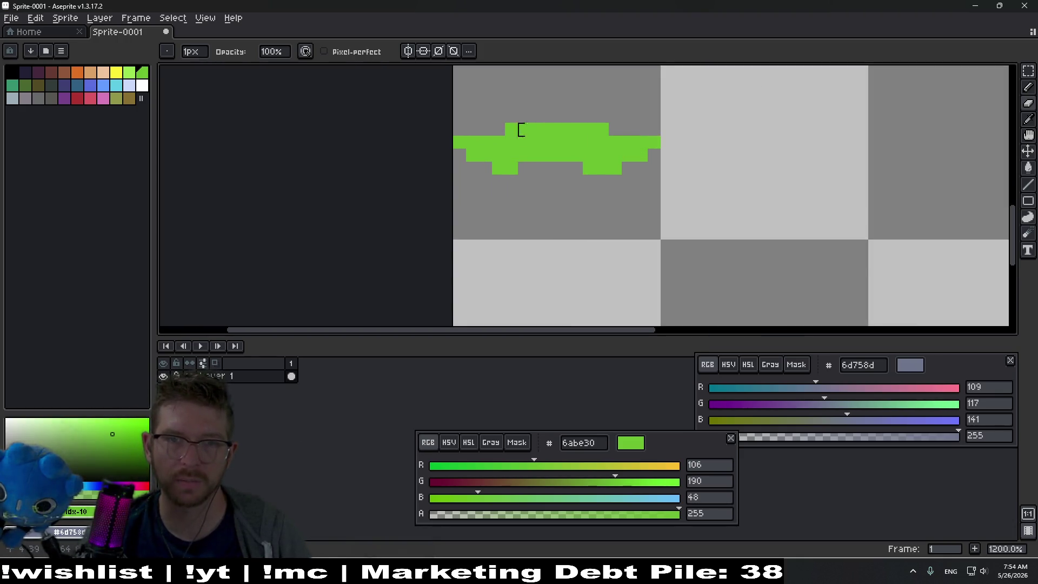
scroll(621, 211, up, 2)
scroll(517, 218, down, 7)
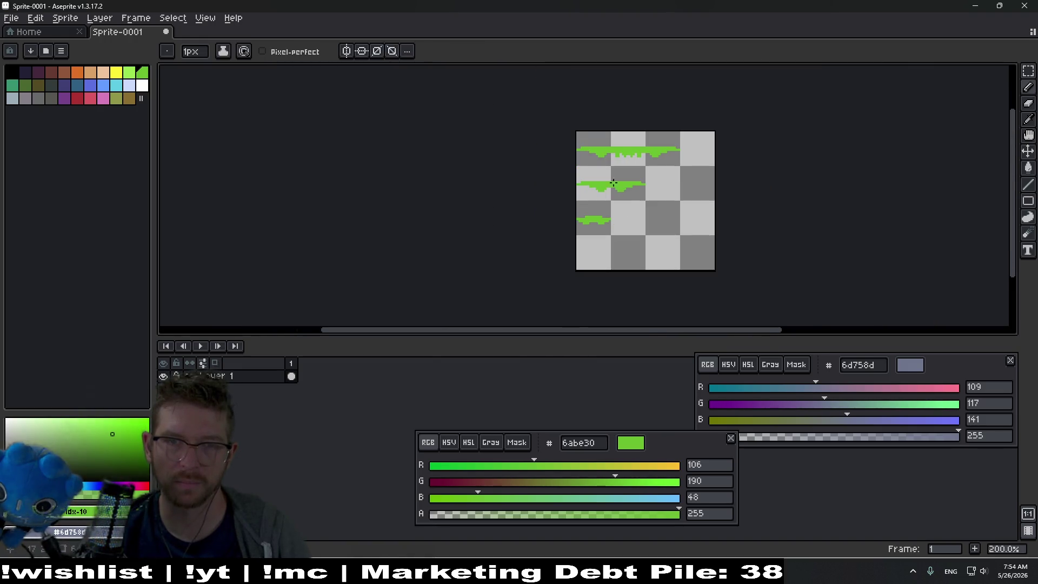
Add drip pixels under the top strip's middle, right end and left edge.
scroll(615, 188, up, 5)
scroll(693, 188, up, 3)
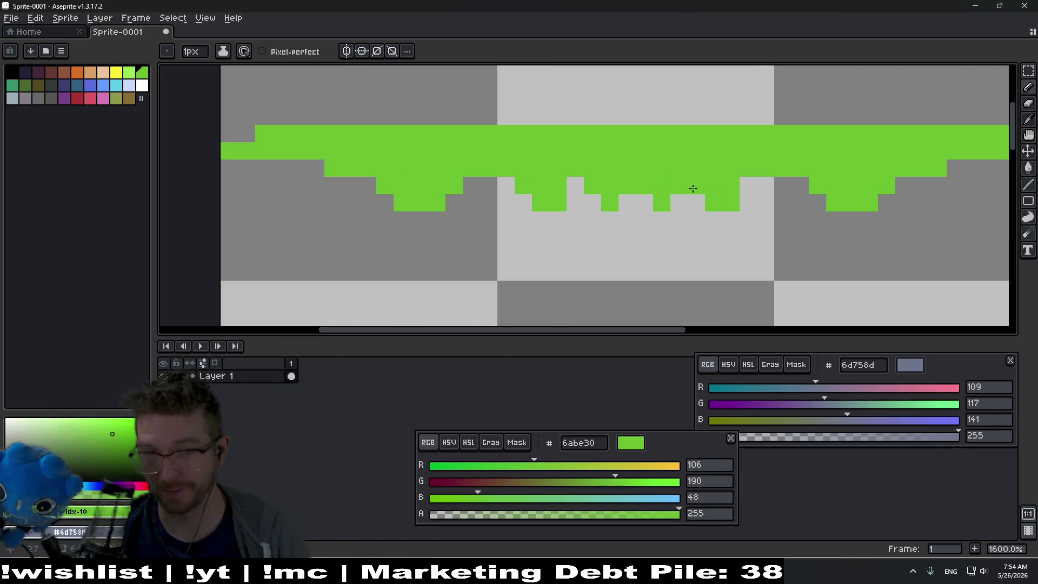
click(644, 201)
scroll(782, 199, right, 3)
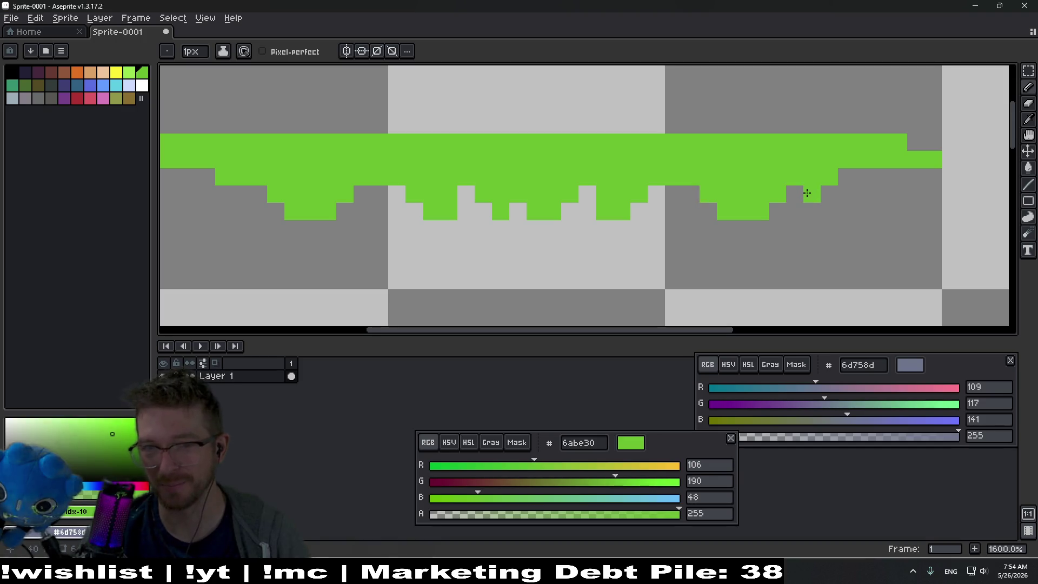
drag(811, 195, 812, 212)
scroll(584, 209, left, 3)
drag(297, 178, 300, 192)
click(319, 179)
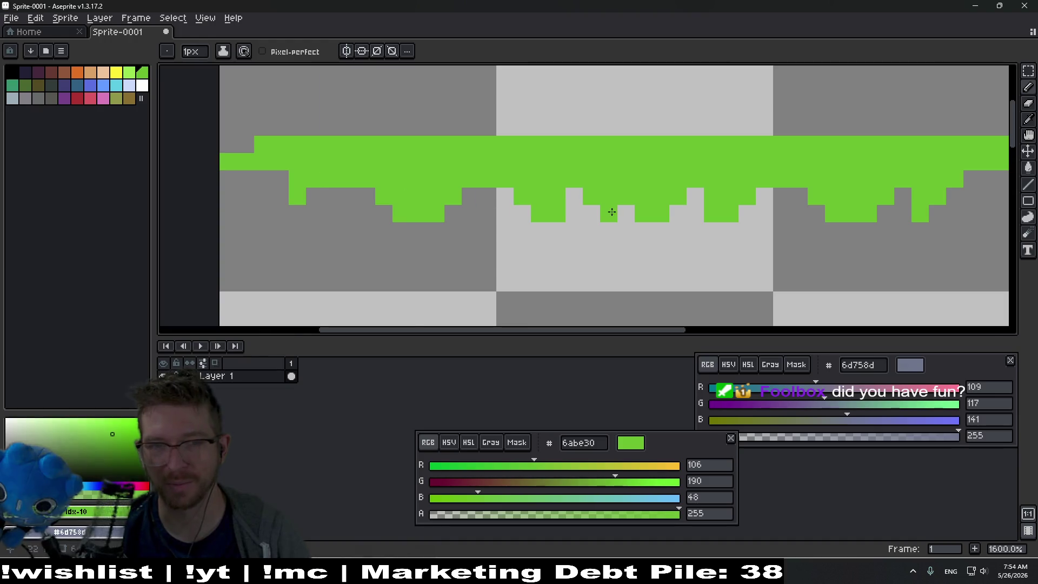
Shift the view so the sprite sits higher and bring up the Save File dialog.
scroll(611, 212, down, 6)
scroll(570, 227, up, 4)
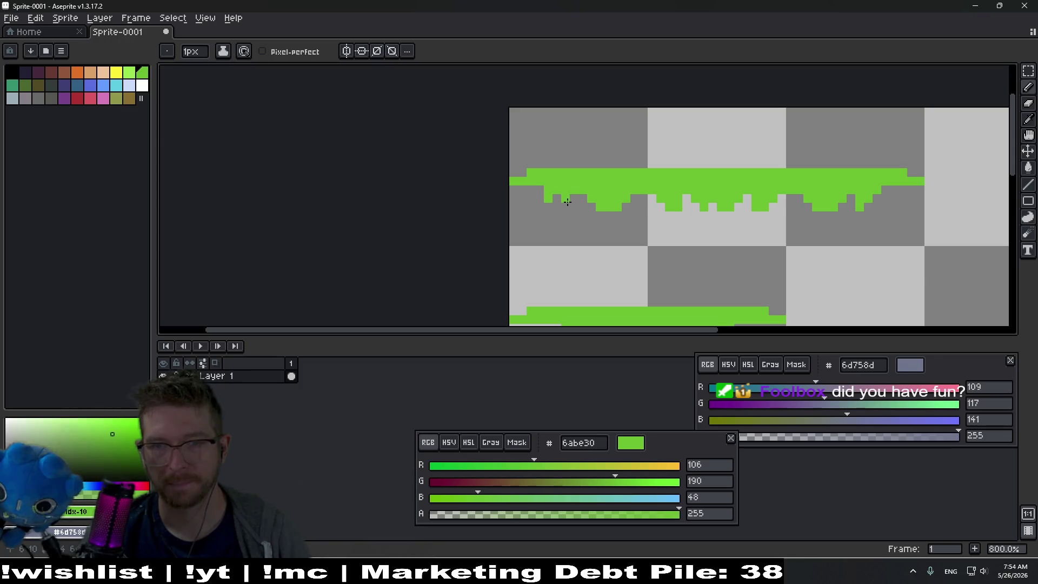
scroll(577, 205, down, 5)
scroll(702, 210, up, 3)
mouse_move(725, 329)
mouse_down()
mouse_move(725, 190)
mouse_move(687, 227)
mouse_up()
scroll(725, 189, down, 2)
key(ctrl+s)
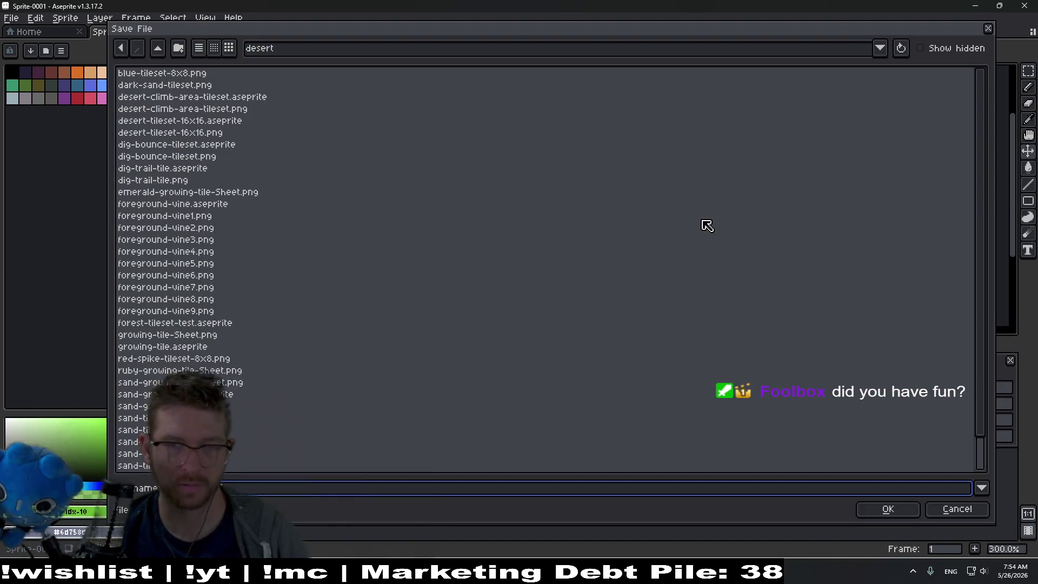
Save the sprite as bounce-tileset.aseprite in the desert folder and return to Godot.
scroll(447, 342, down, 1)
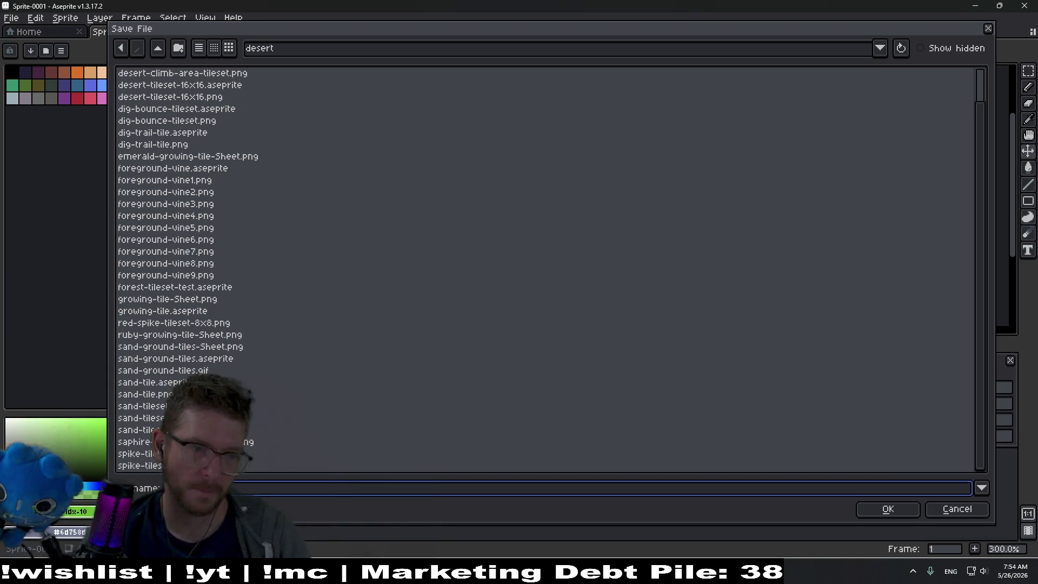
scroll(546, 270, up, 1)
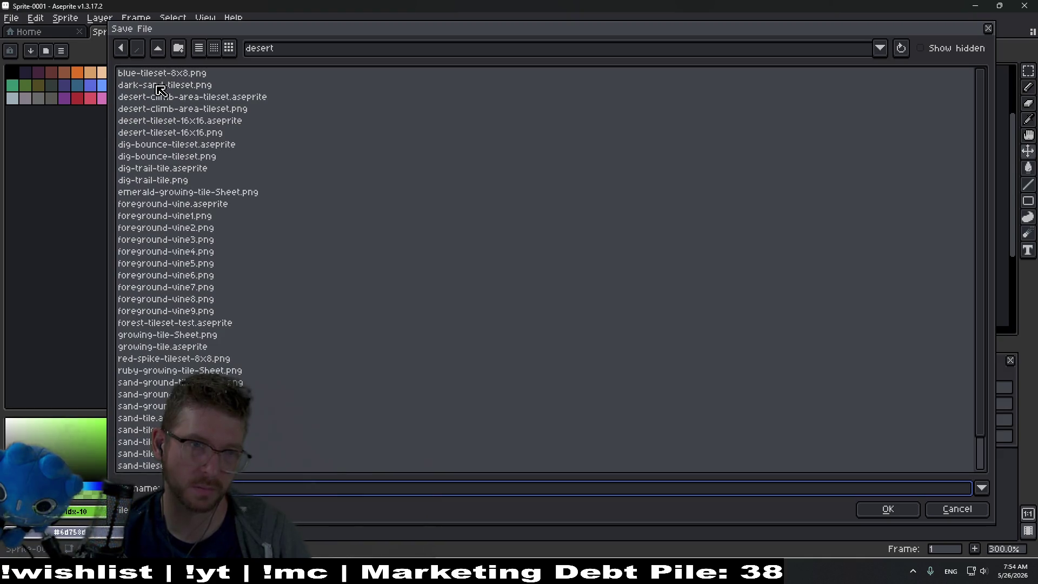
click(210, 145)
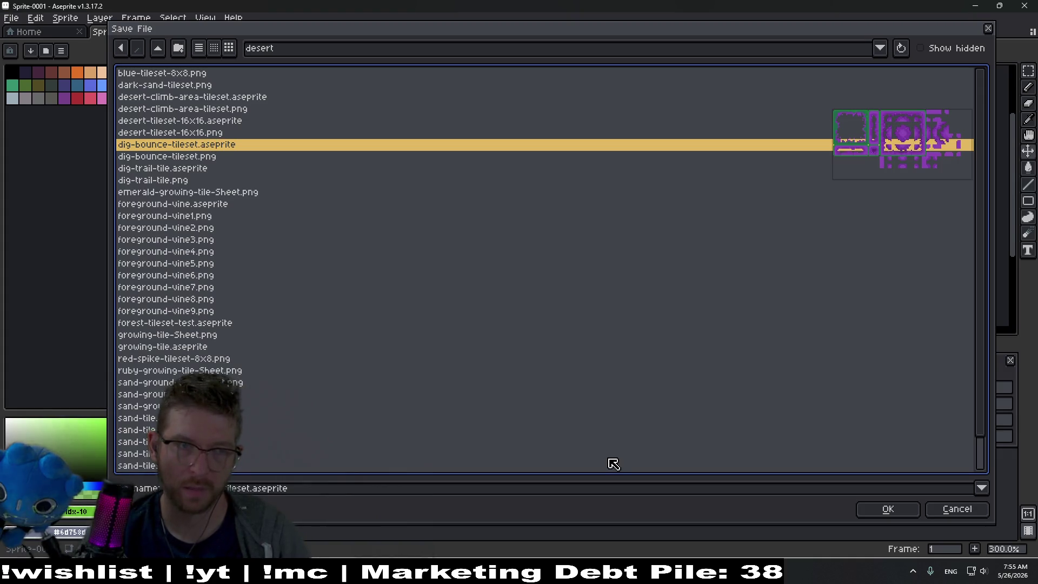
click(239, 156)
click(203, 146)
click(243, 488)
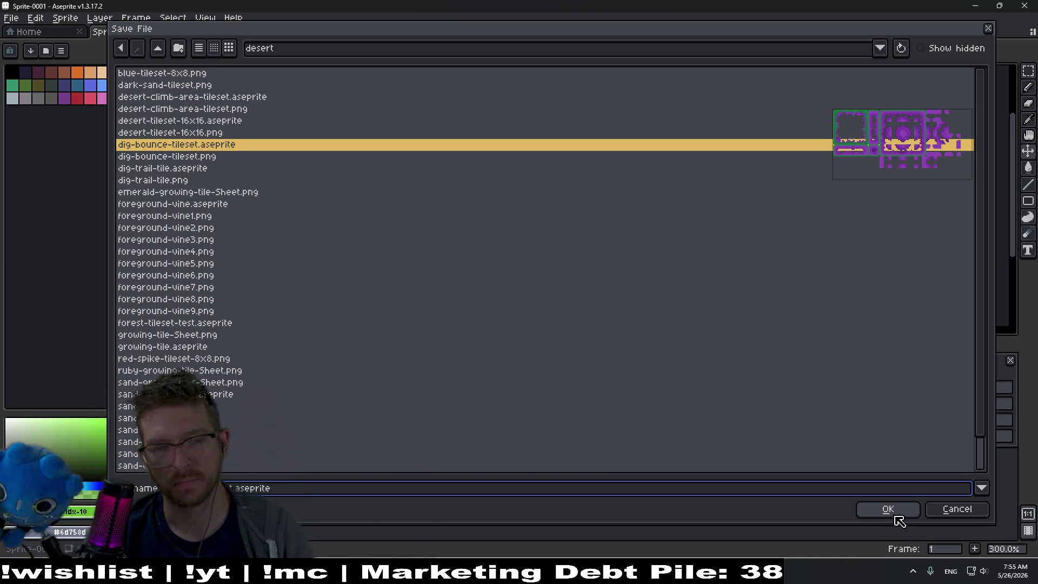
click(900, 512)
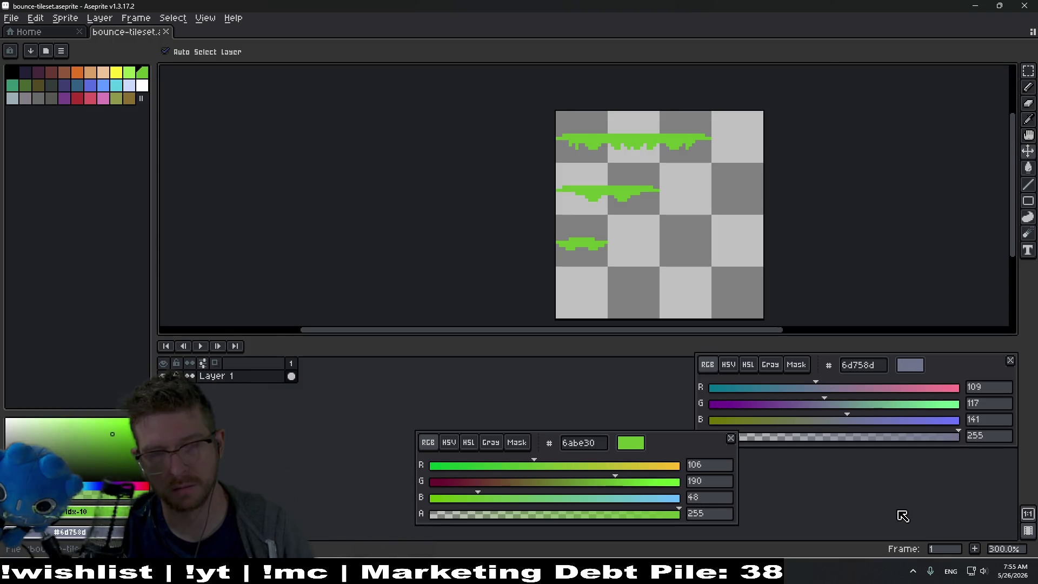
key(alt+Tab)
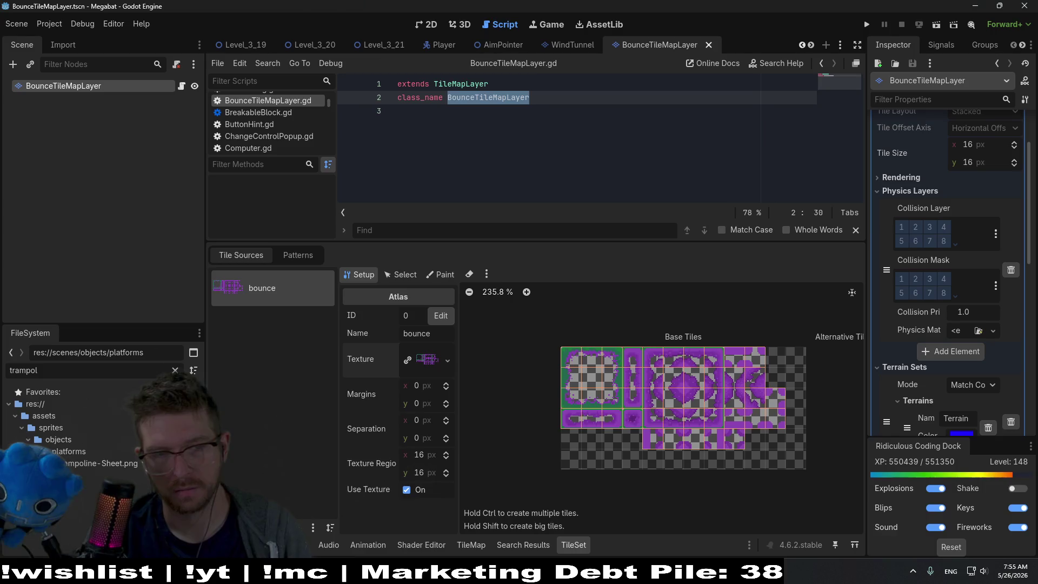
Remove the bounce atlas source from the TileSet and delete Trampoline-Sheet.png from the project.
drag(639, 244, 638, 263)
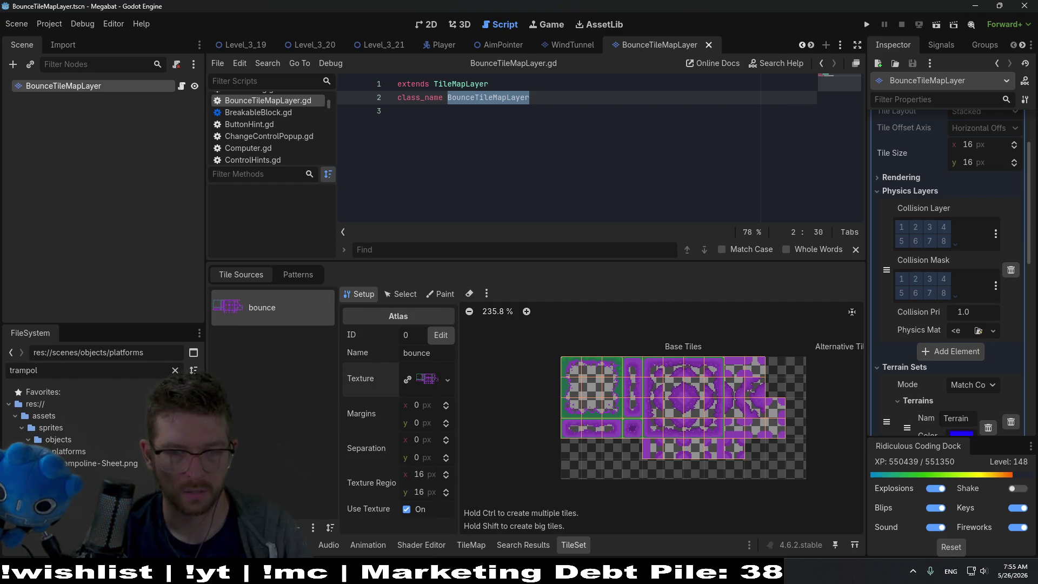
click(298, 527)
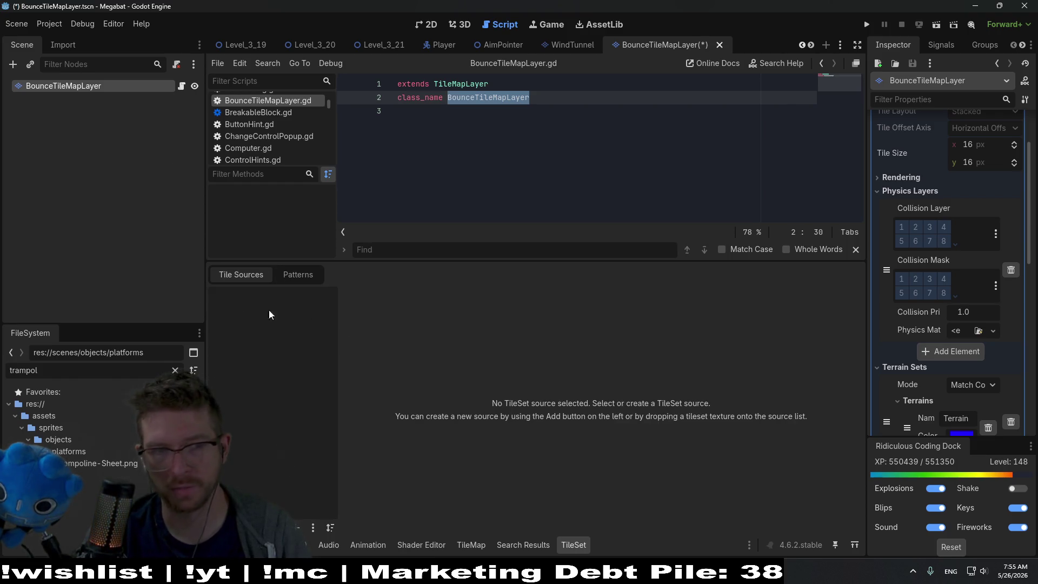
double_click(57, 370)
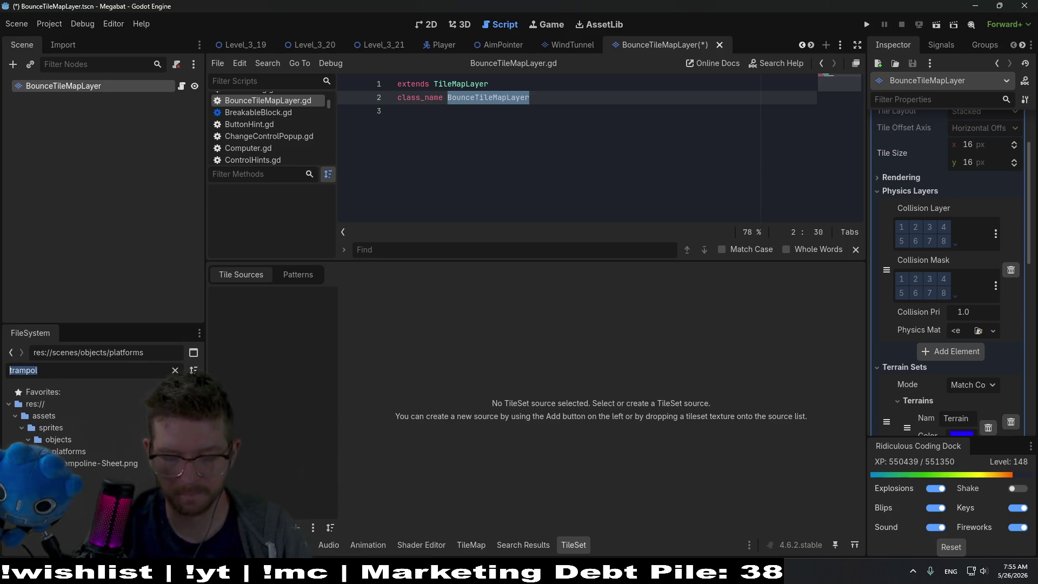
click(122, 463)
key(Delete)
key(Return)
Filter FileSystem for 'bounce' and delete dig-bounce-tileset.png despite the scene dependency.
click(48, 373)
key(ctrl+a)
text(bounce)
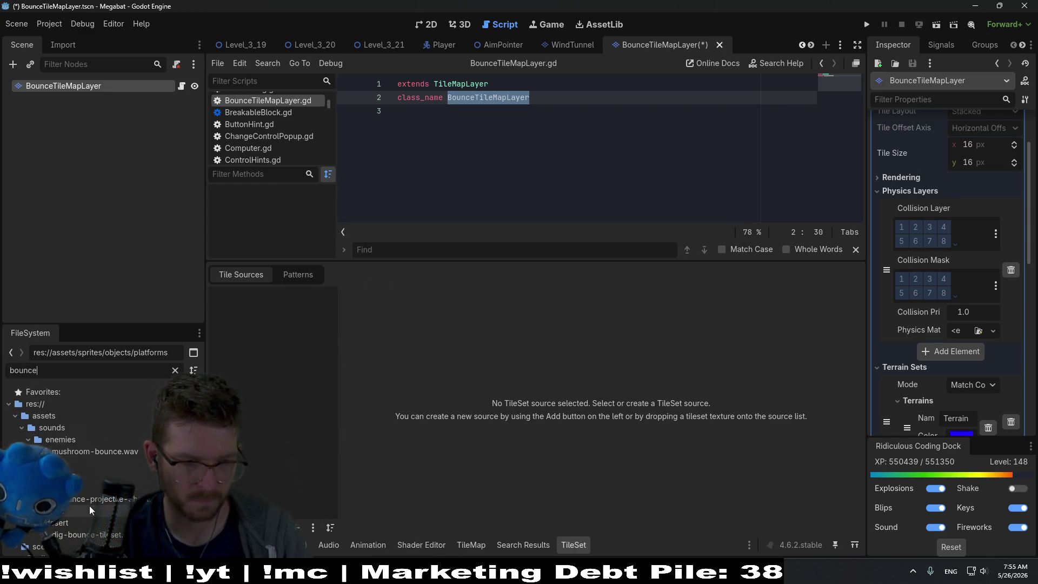
click(87, 534)
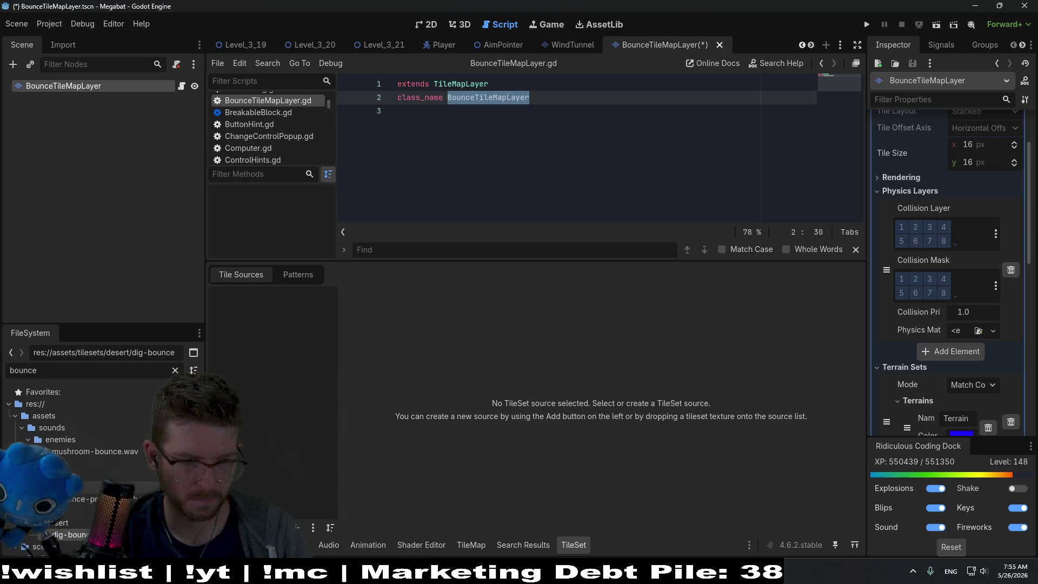
scroll(82, 466, down, 2)
key(Up)
click(80, 498)
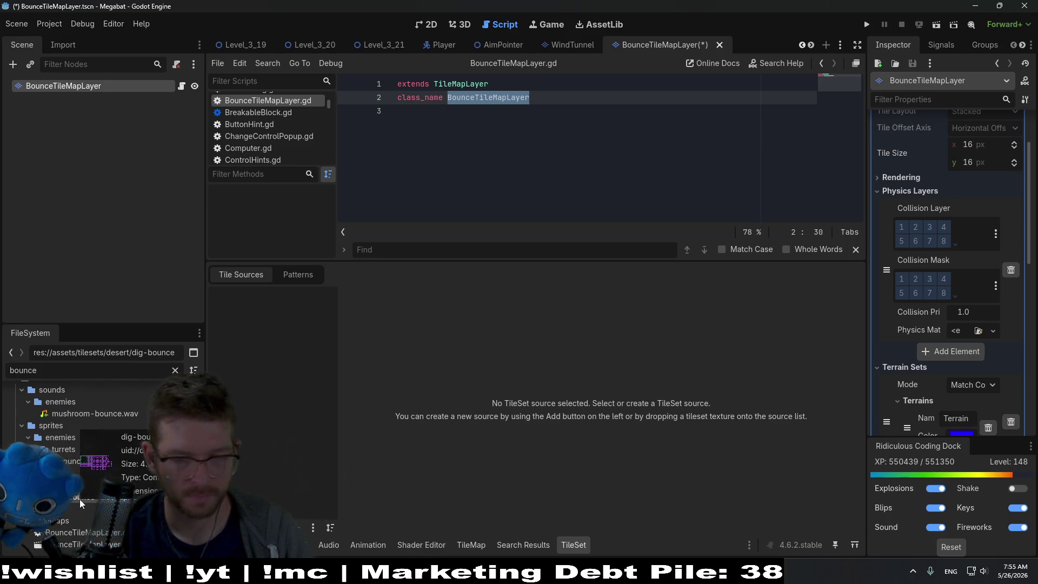
key(Delete)
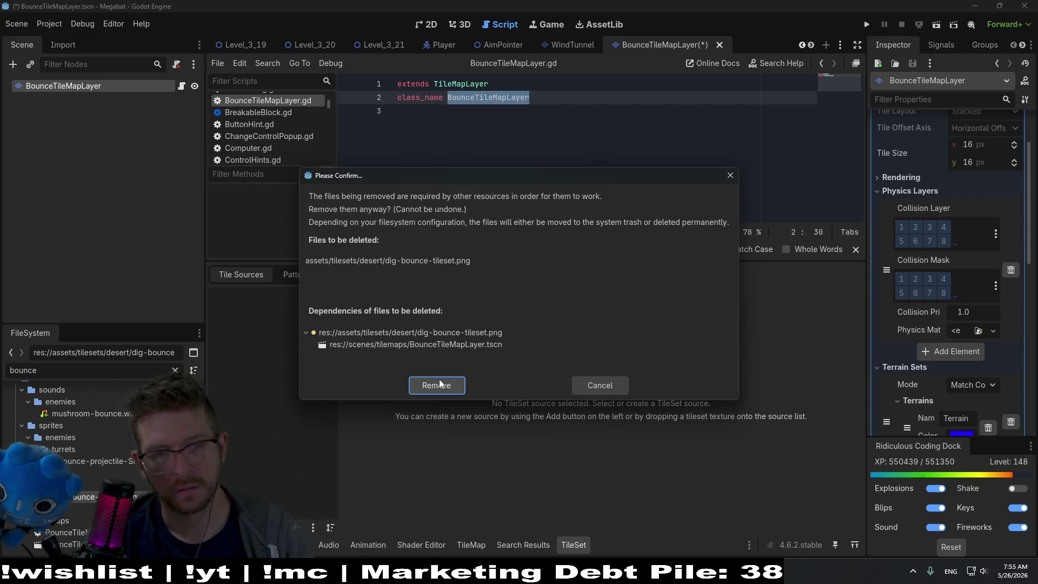
click(439, 384)
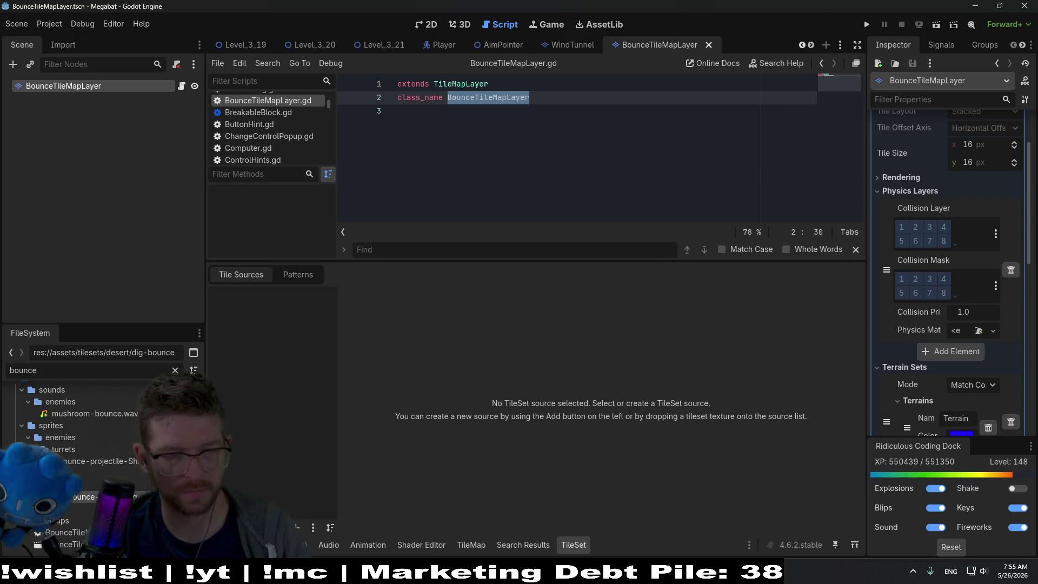
key(Delete)
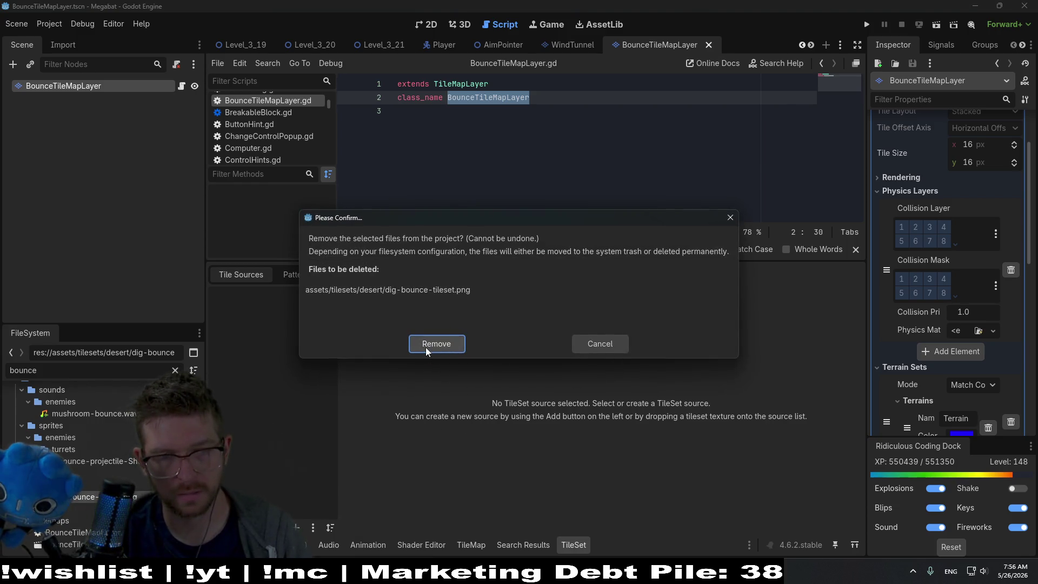
click(426, 347)
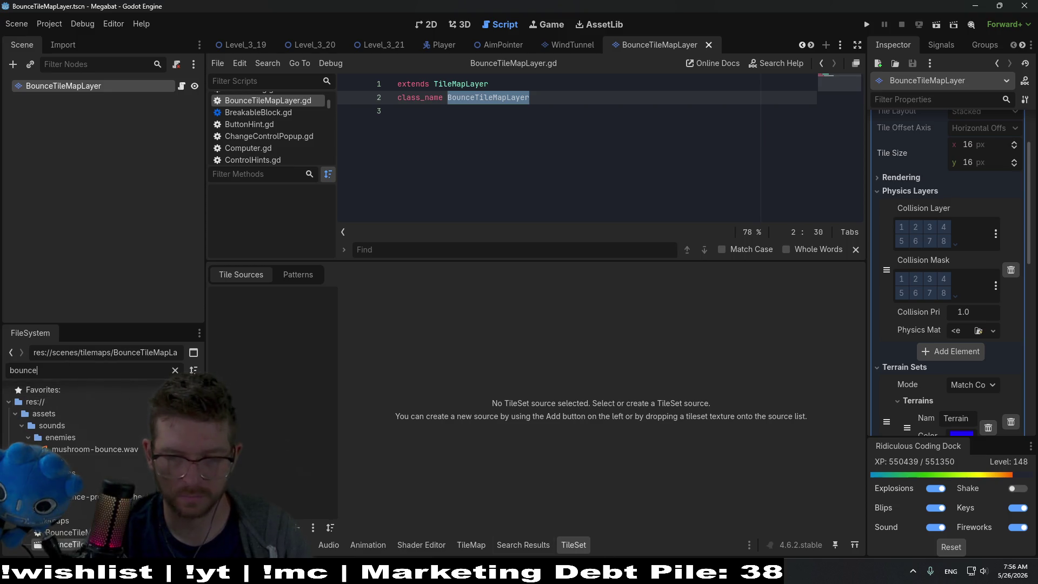
Export the Aseprite sprite as bounce-tileset.png.
key(alt+Tab)
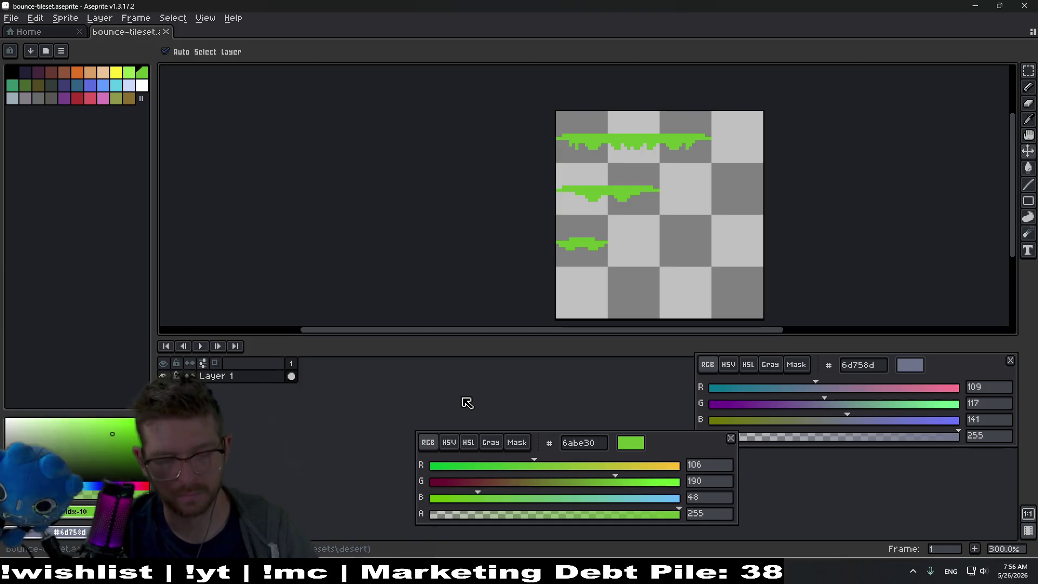
key(ctrl+shift+e)
key(Return)
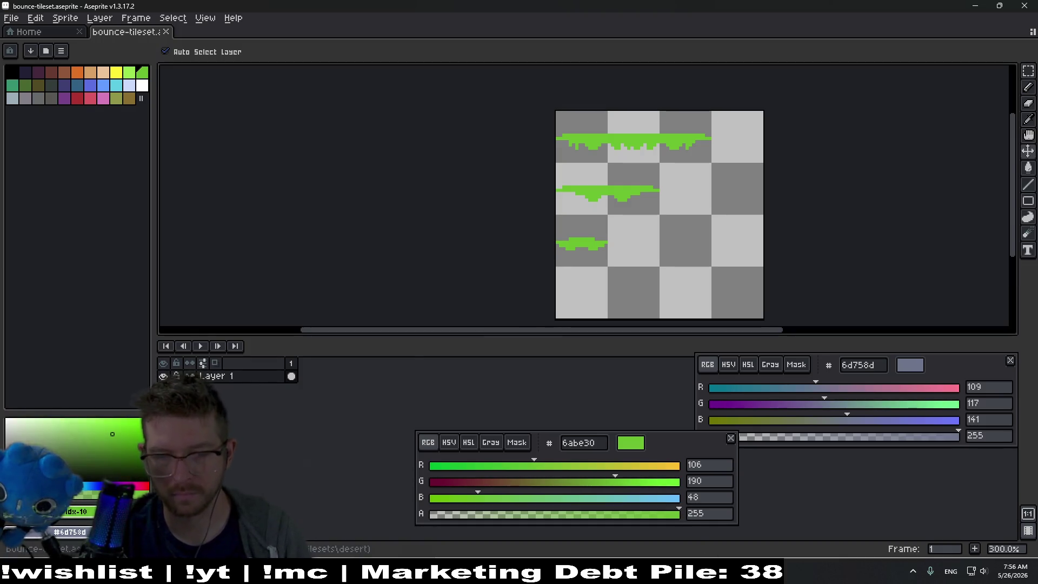
key(alt+Tab)
Add bounce-tileset.png as a TileSet atlas source with tiles auto-created.
text(b)
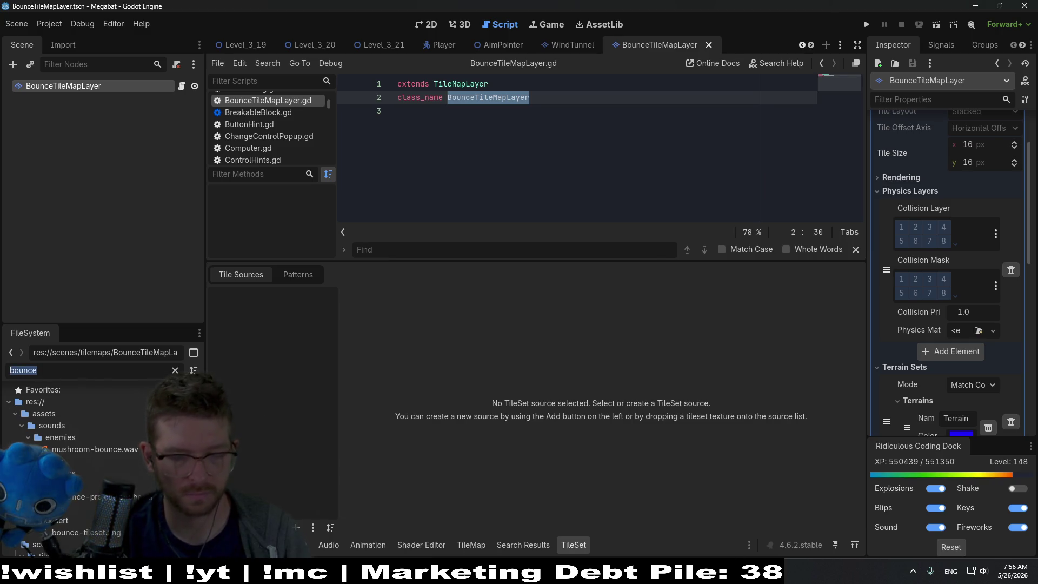
text(ounce)
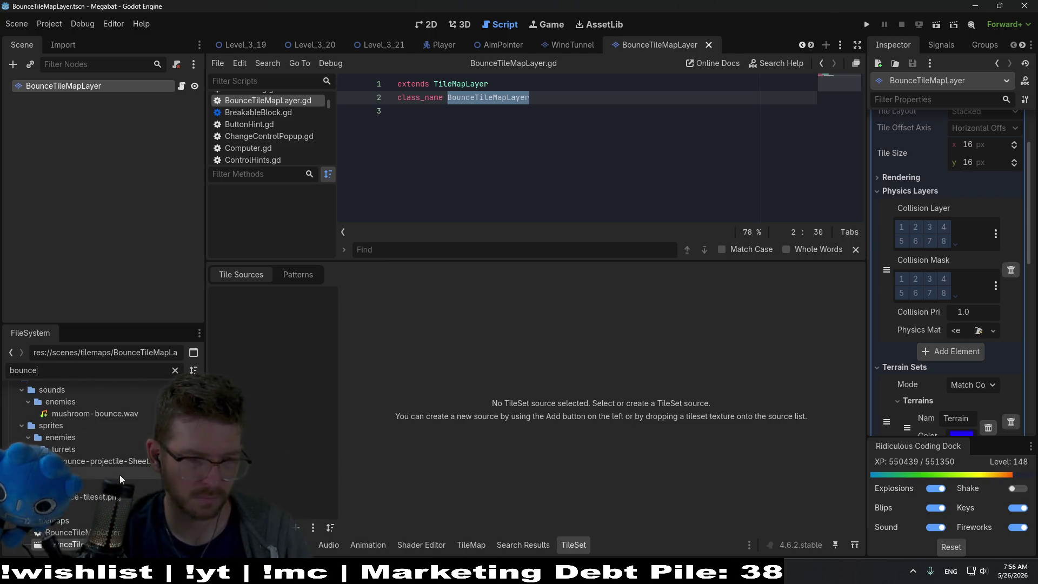
mouse_move(103, 497)
mouse_down()
mouse_move(184, 456)
mouse_move(274, 310)
mouse_up()
click(473, 304)
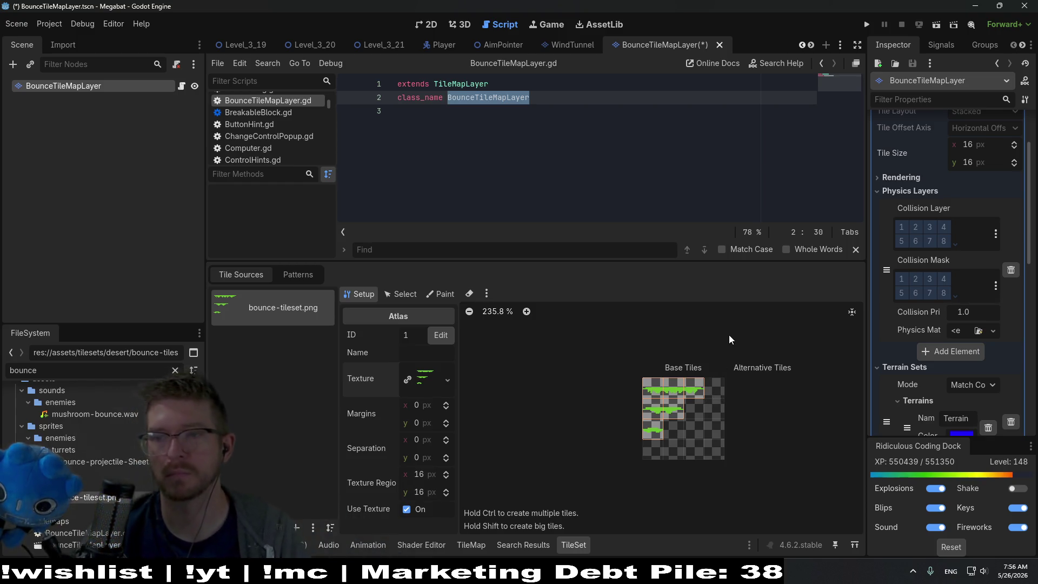
scroll(657, 395, up, 5)
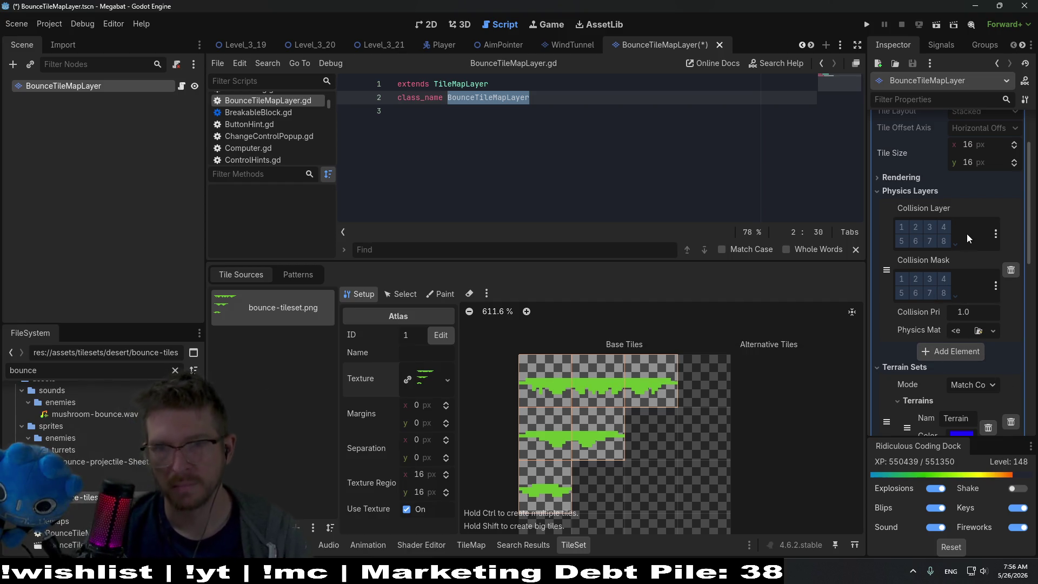
Collapse Physics Layers, add and remove a spare terrain, then paint a full-square collision on tile (0, 0).
click(898, 190)
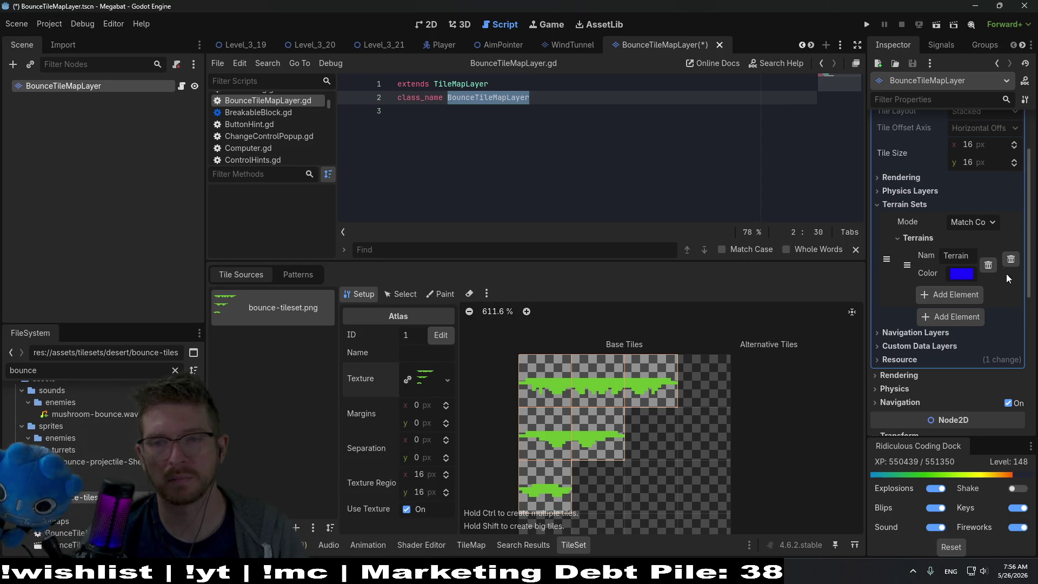
click(954, 295)
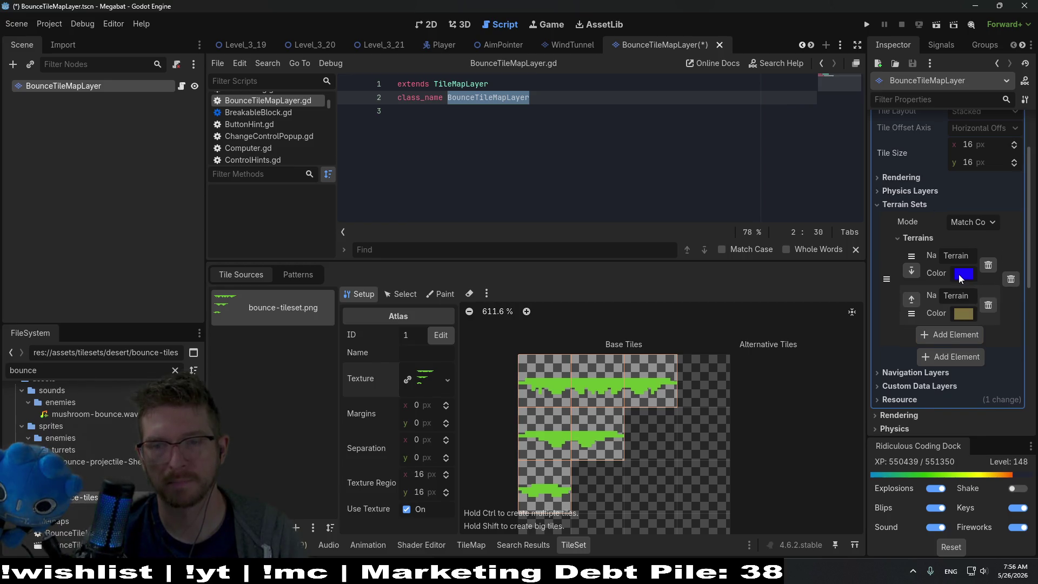
click(993, 305)
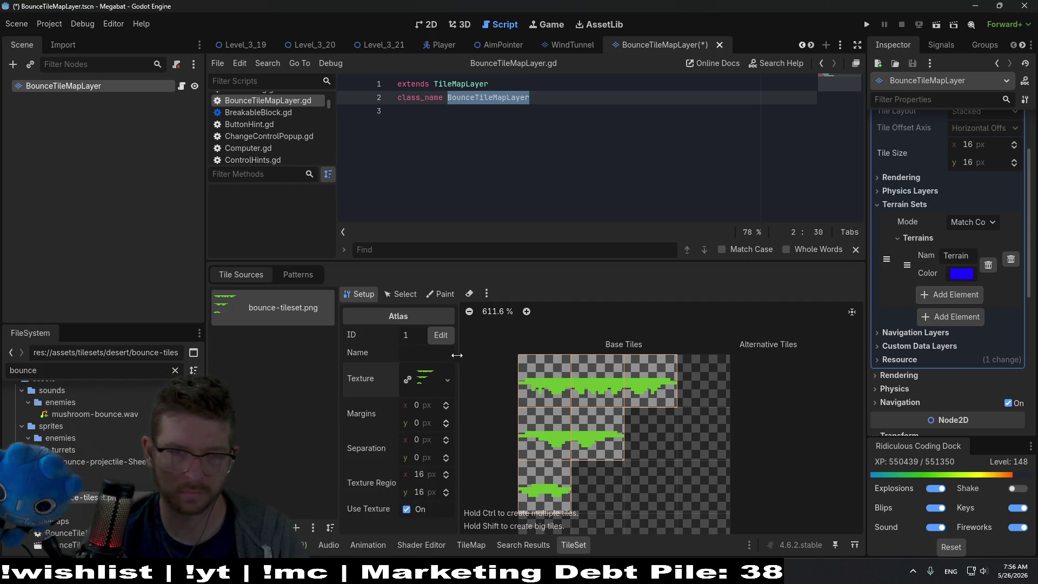
click(446, 295)
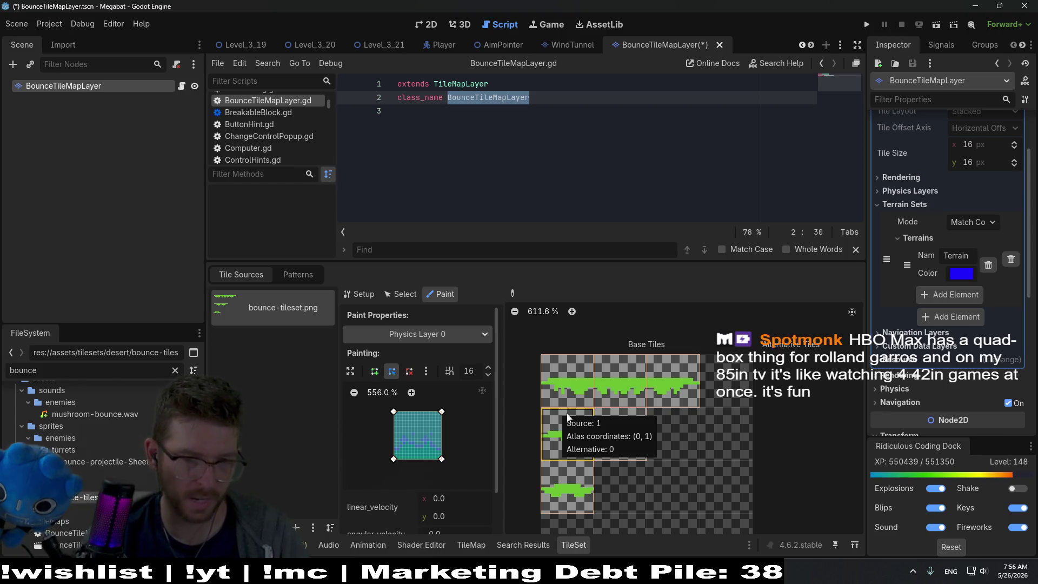
click(579, 379)
Drag the collision polygon's top corners down so its top edge is level with the green surface.
scroll(579, 378, up, 4)
scroll(633, 411, up, 2)
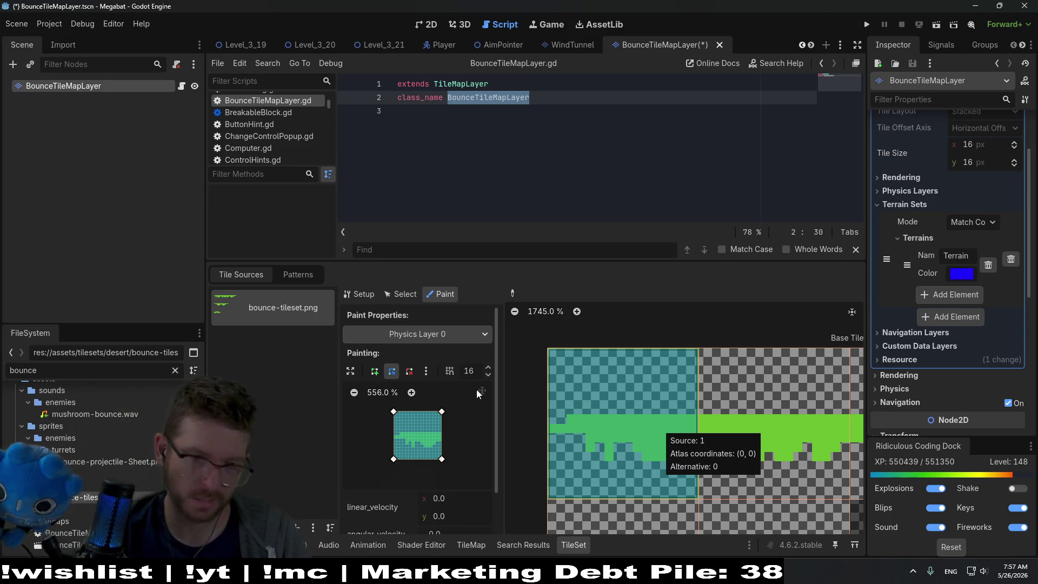
drag(442, 413, 442, 439)
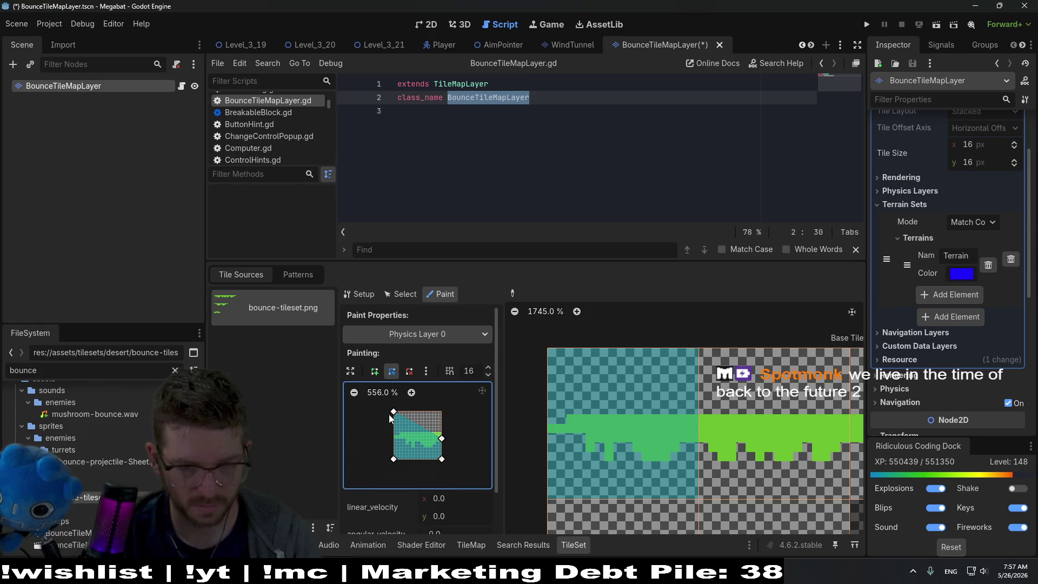
drag(392, 413, 388, 436)
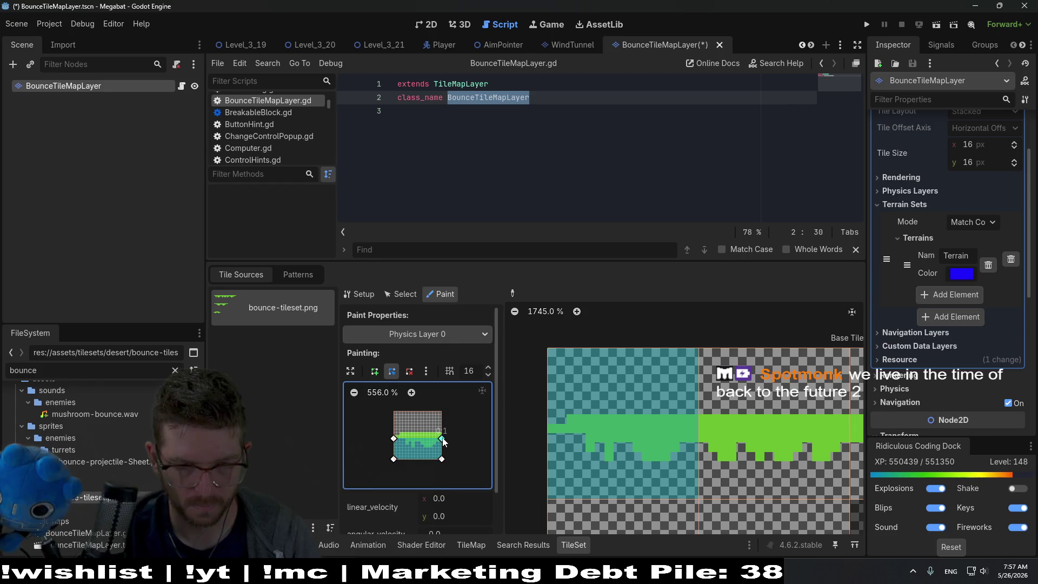
drag(396, 443, 390, 436)
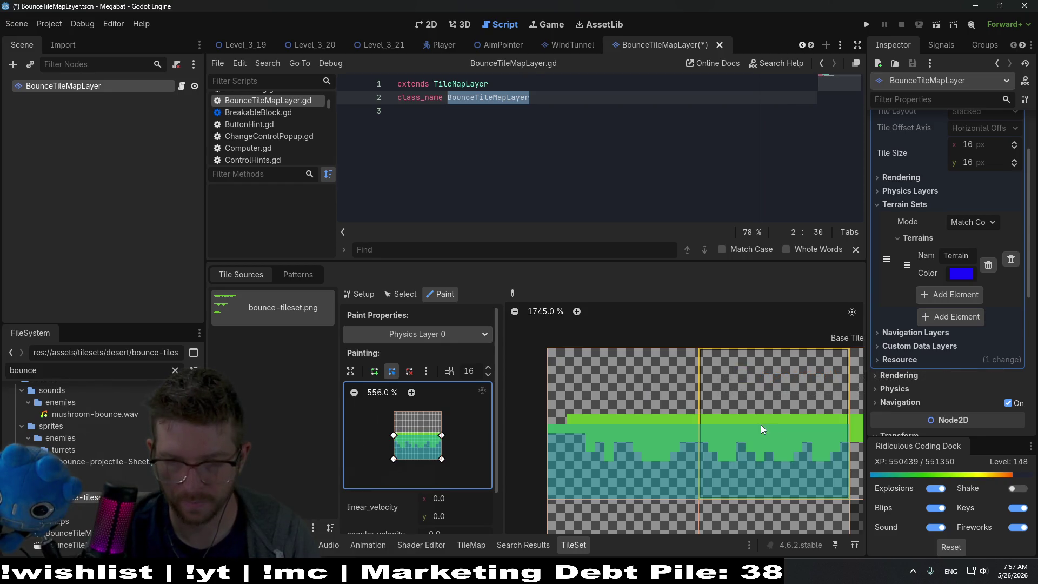
scroll(689, 403, down, 2)
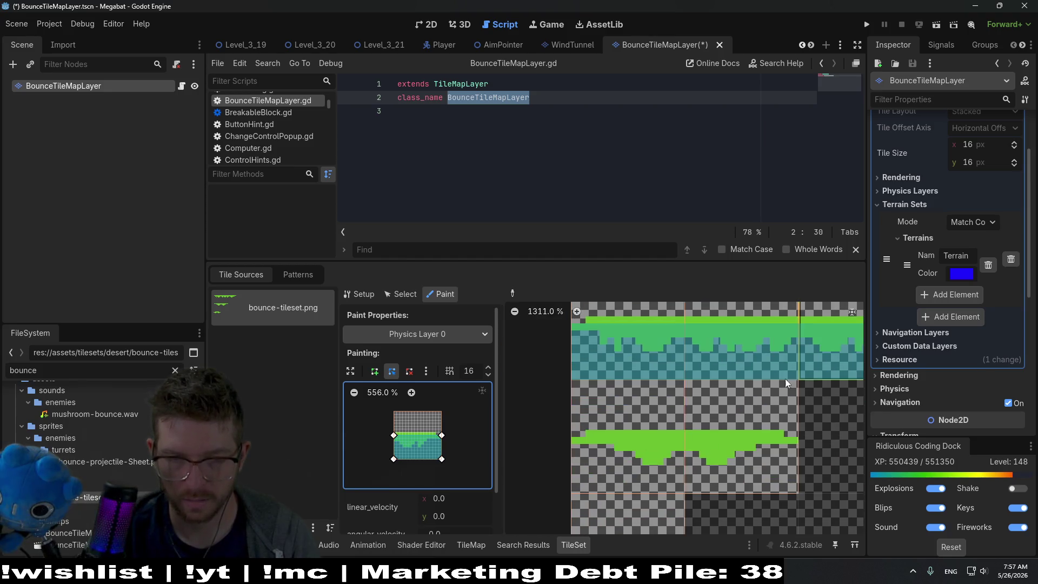
scroll(699, 474, up, 2)
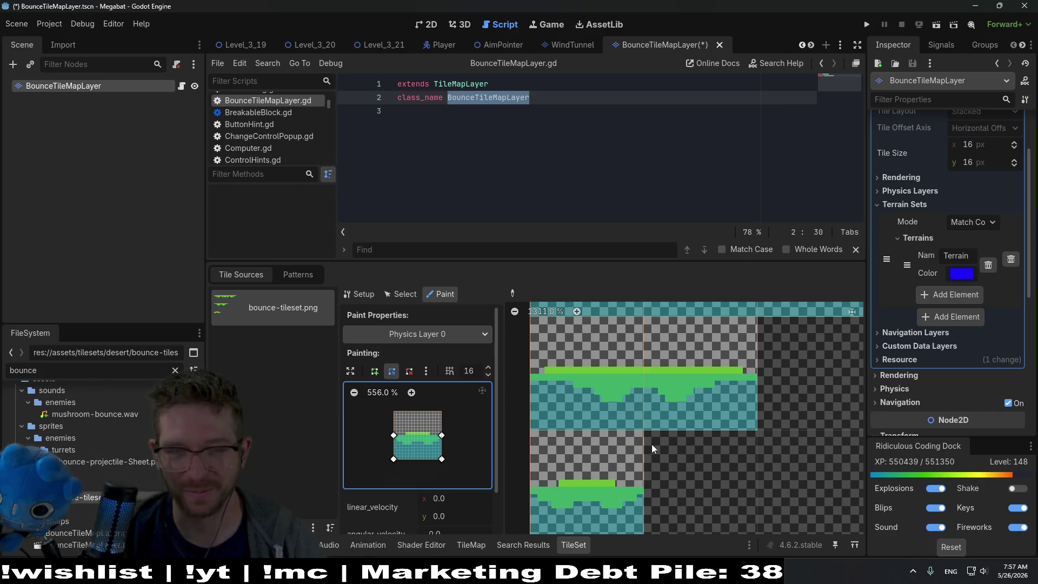
scroll(648, 437, down, 5)
scroll(680, 424, up, 2)
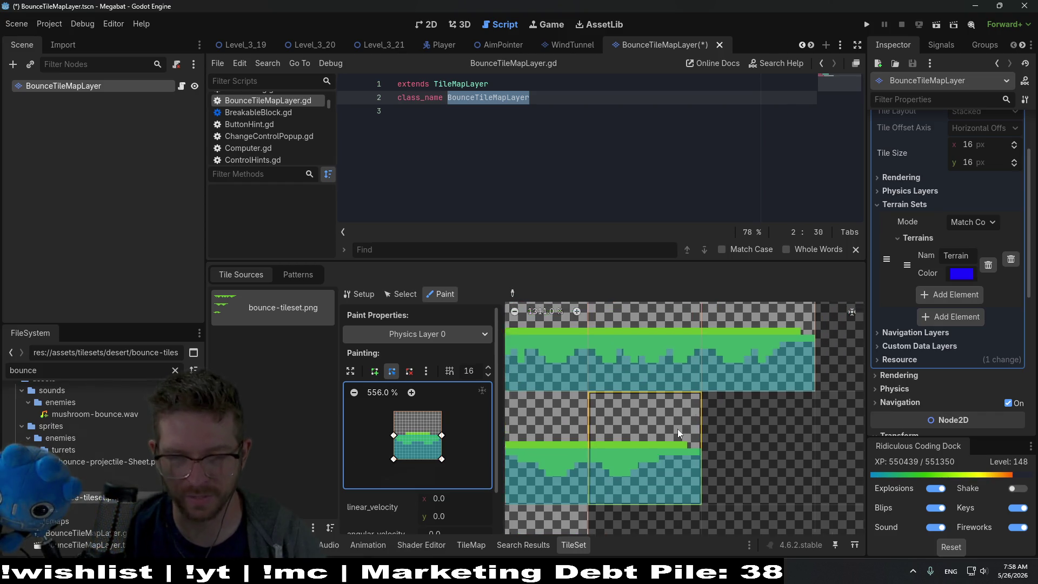
scroll(653, 440, left, 5)
scroll(666, 424, down, 2)
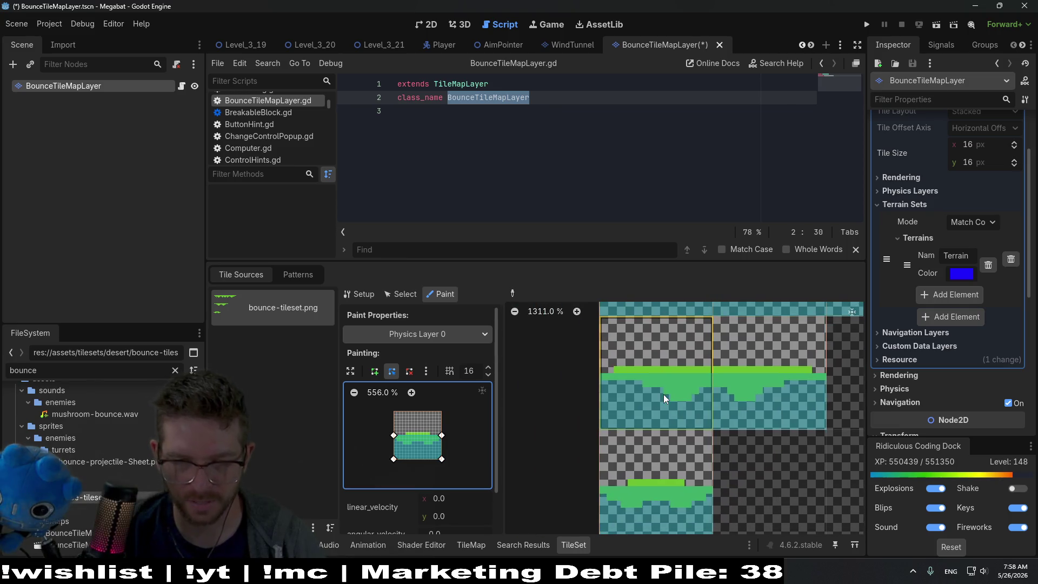
ctrl+scroll(670, 433, down, 4)
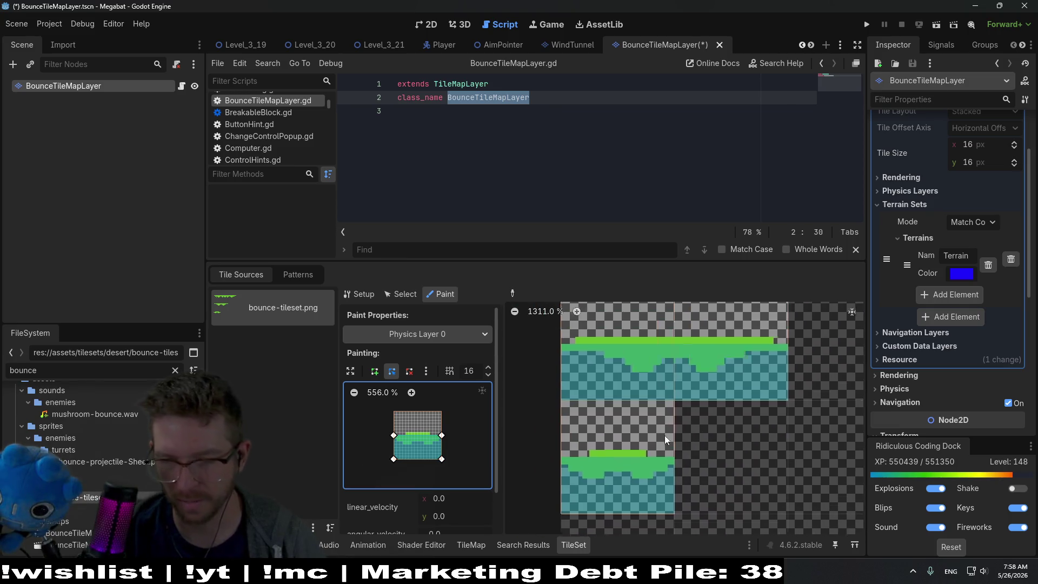
ctrl+scroll(731, 412, down, 3)
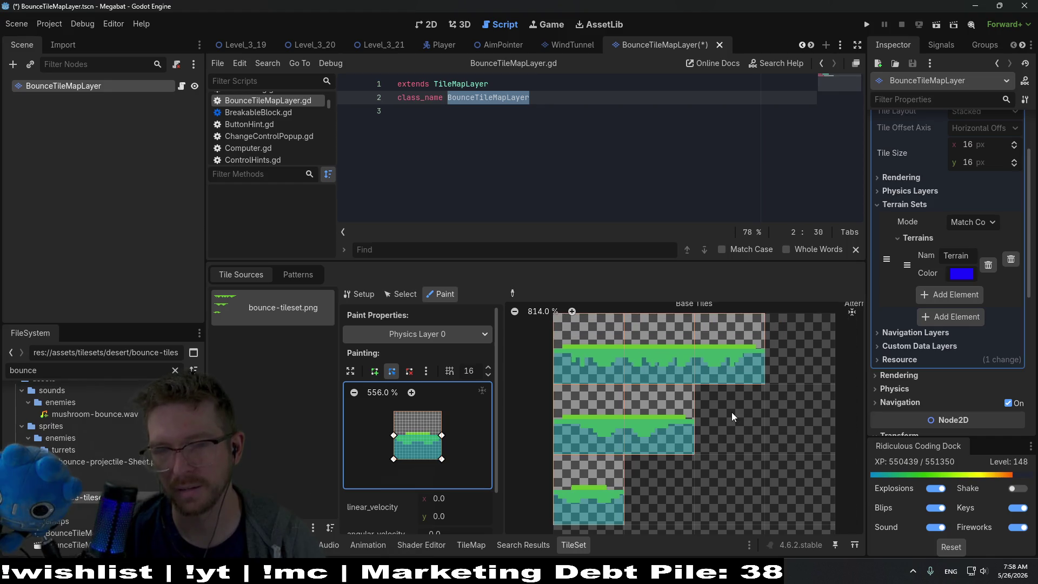
ctrl+scroll(718, 426, up, 1)
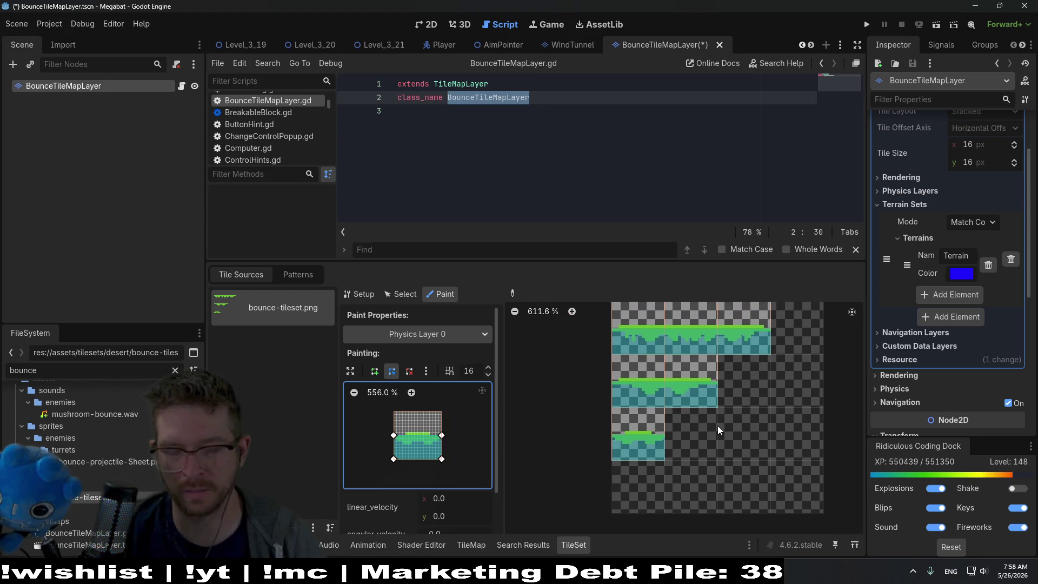
ctrl+scroll(732, 423, down, 1)
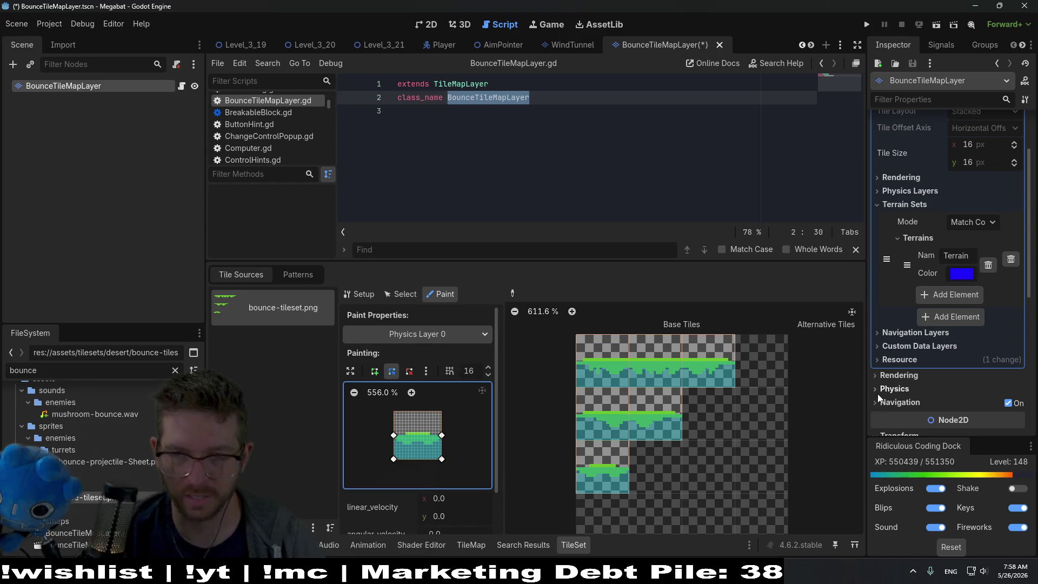
click(460, 330)
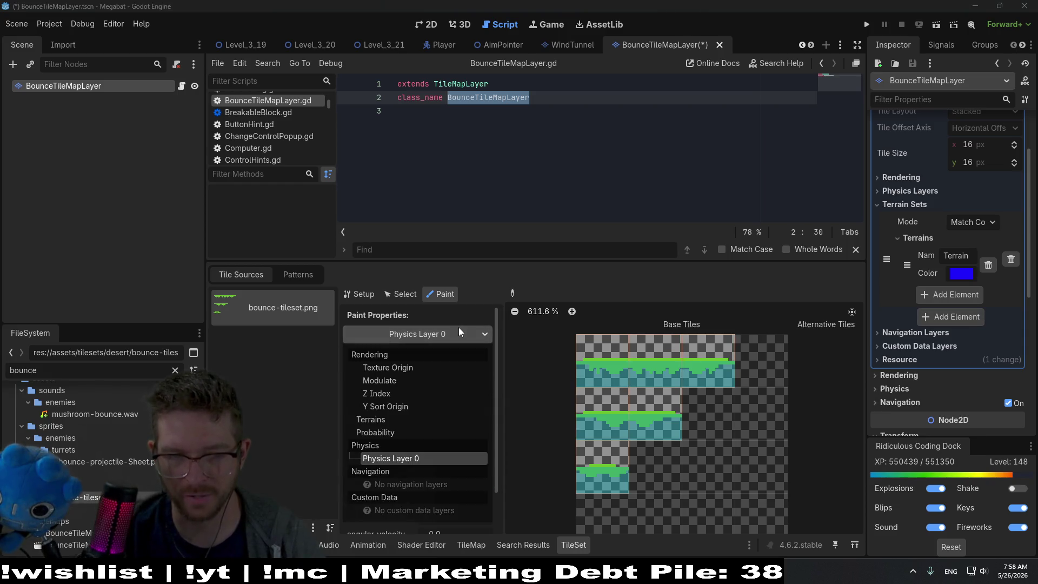
Paint the Terrain terrain onto the bounce tiles across all three rows and save the scene.
click(379, 421)
mouse_move(563, 447)
mouse_down()
mouse_move(657, 371)
mouse_move(673, 375)
mouse_up()
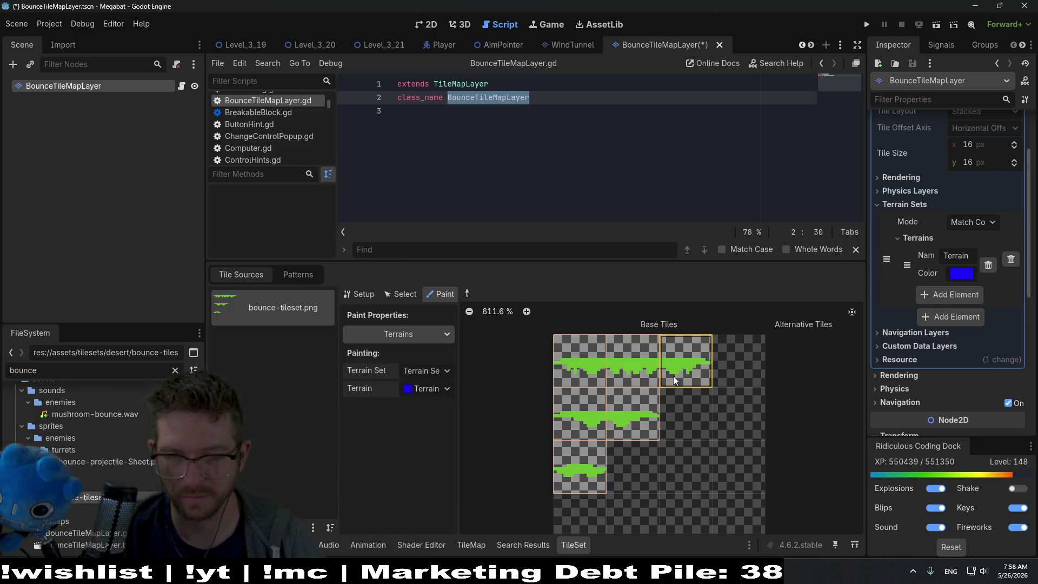
click(604, 361)
click(632, 414)
click(576, 469)
scroll(657, 419, down, 3)
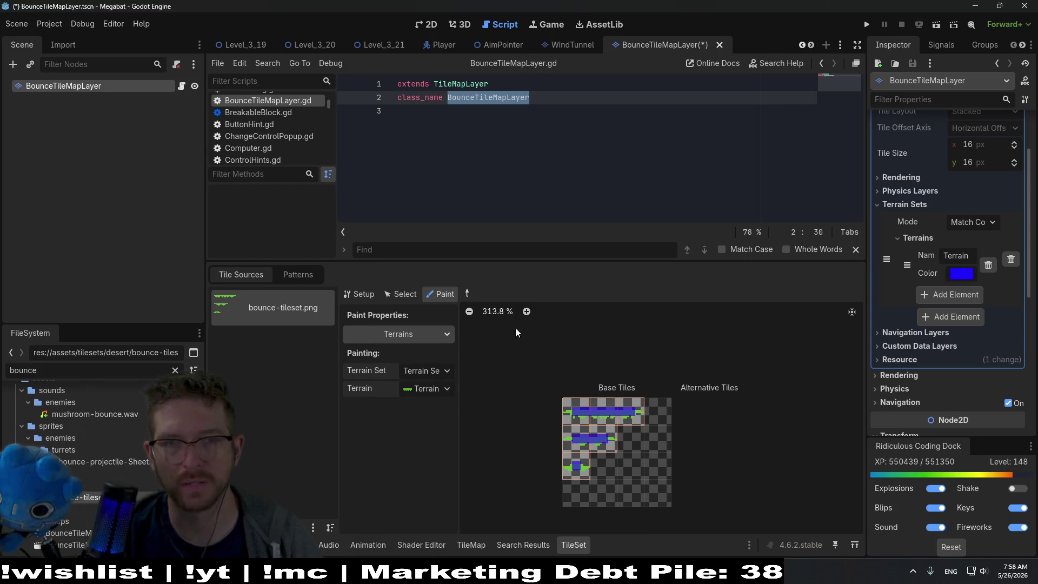
key(ctrl+s)
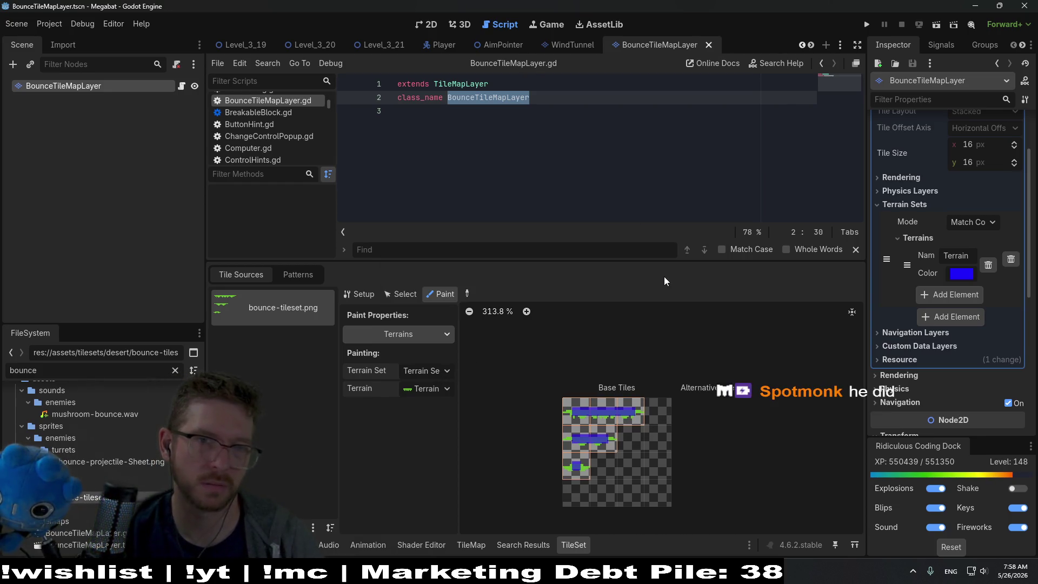
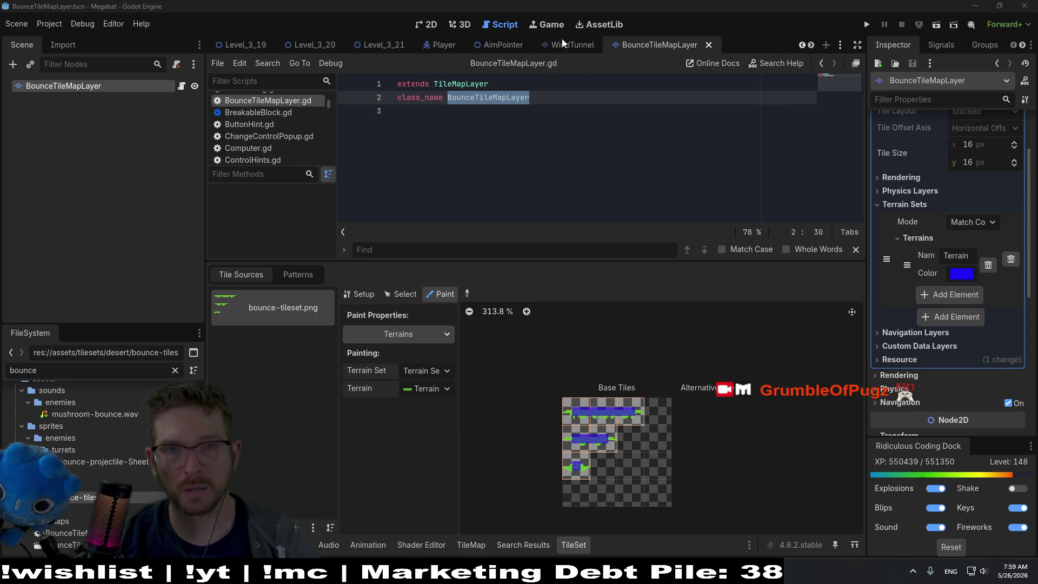
Show Level_3_21 in the 2D editor and paint Terrain 0 over the bottom bounce tiles.
click(385, 45)
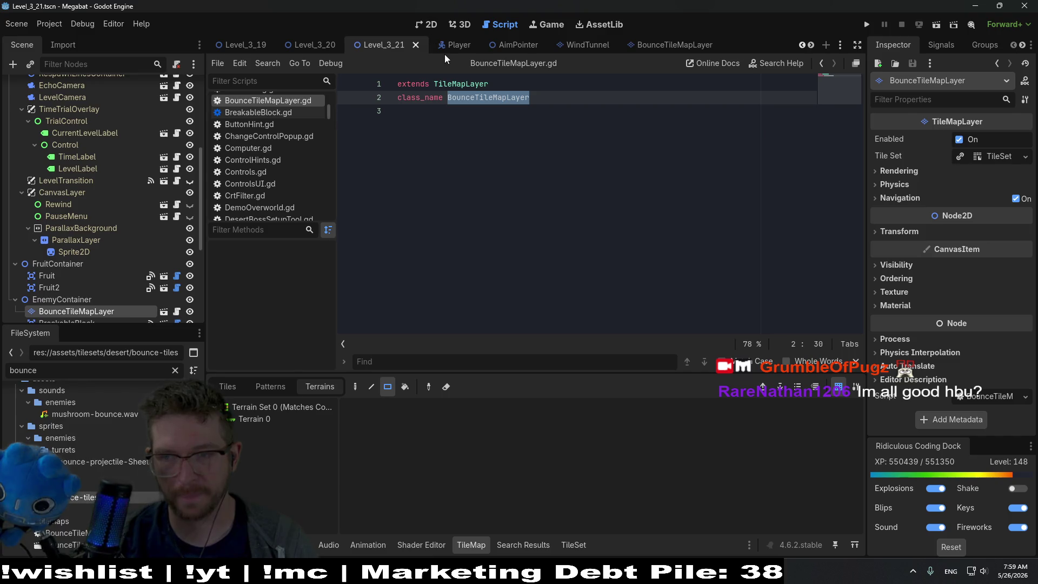
click(426, 24)
drag(402, 255, 540, 123)
scroll(87, 263, down, 3)
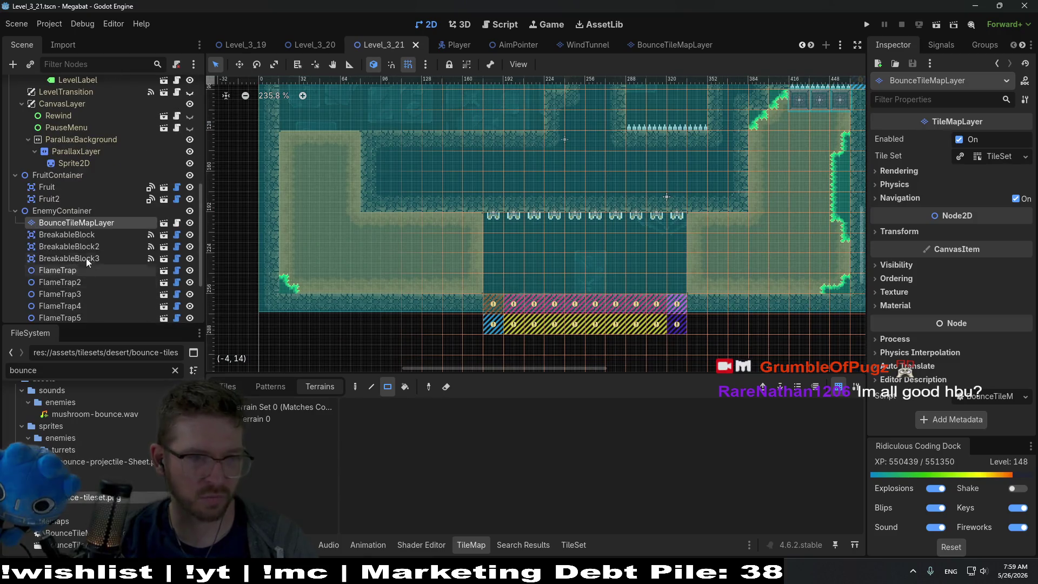
click(260, 419)
drag(493, 304, 746, 319)
scroll(653, 168, up, 5)
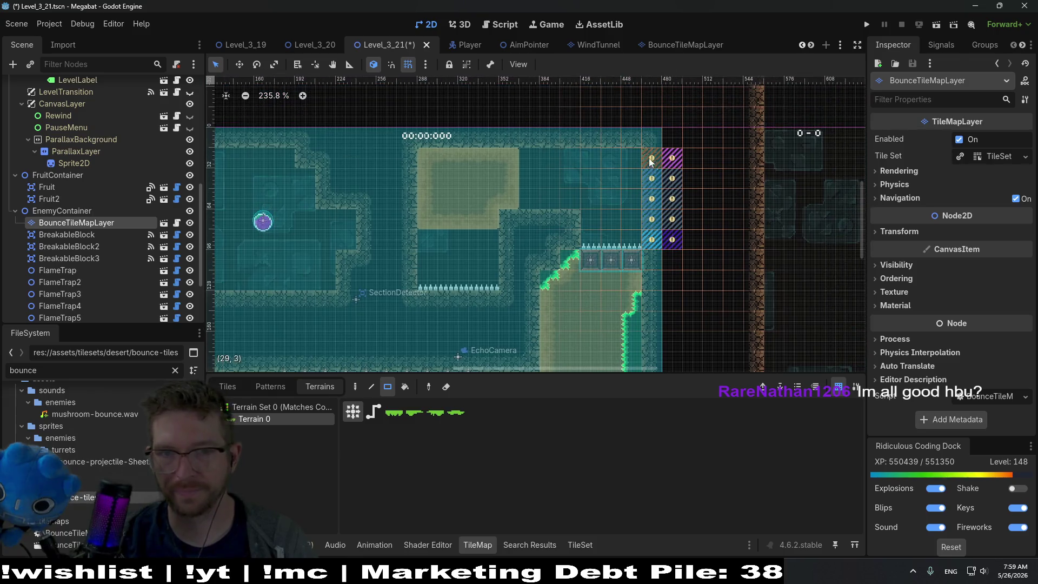
scroll(638, 157, down, 5)
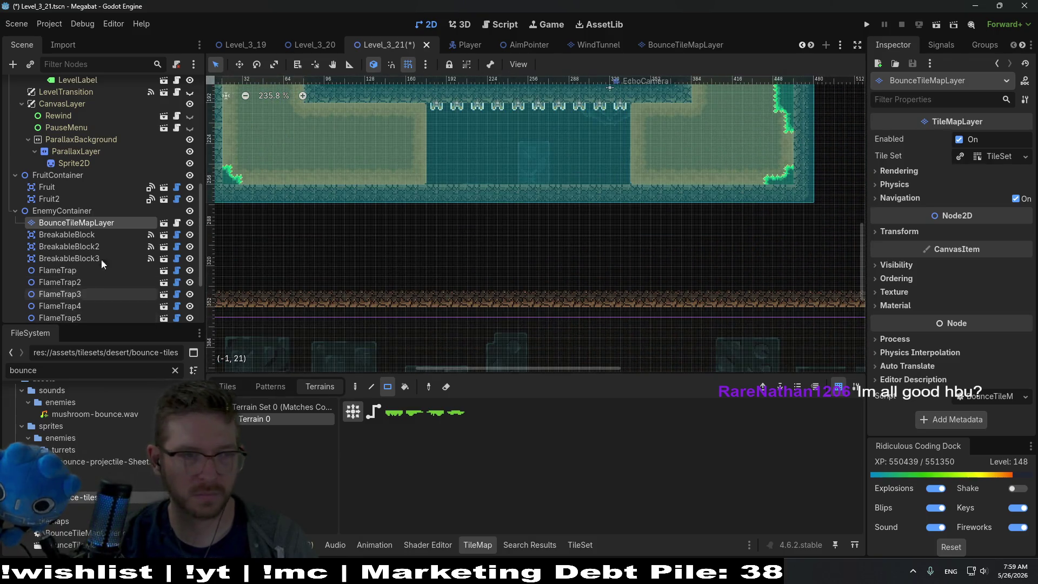
Reselect BounceTileMapLayer and paint Terrain 0 bounce terrain across the pit floor row.
click(67, 235)
click(76, 222)
scroll(470, 302, up, 5)
scroll(470, 301, left, 3)
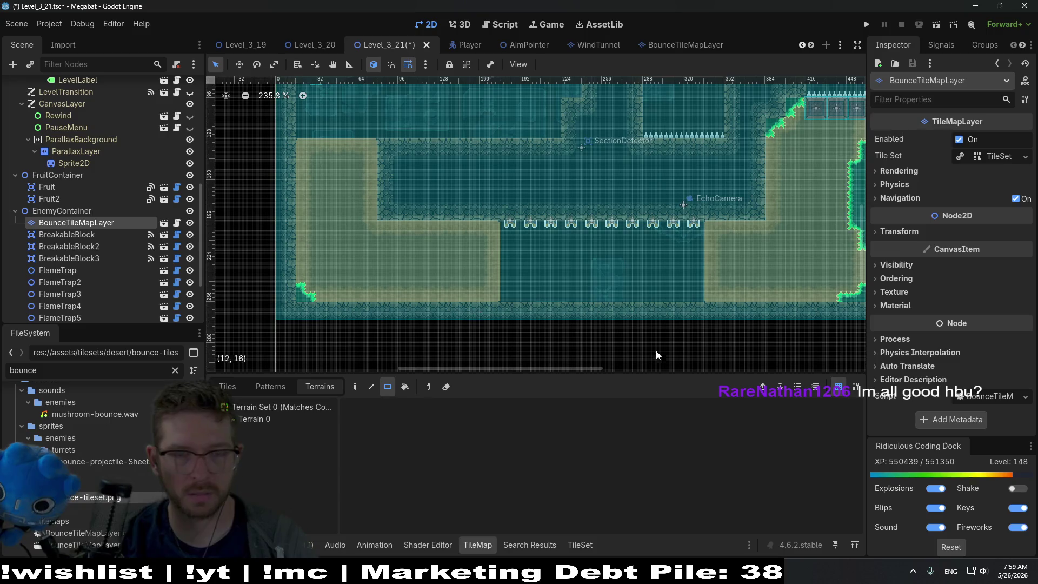
scroll(589, 309, up, 3)
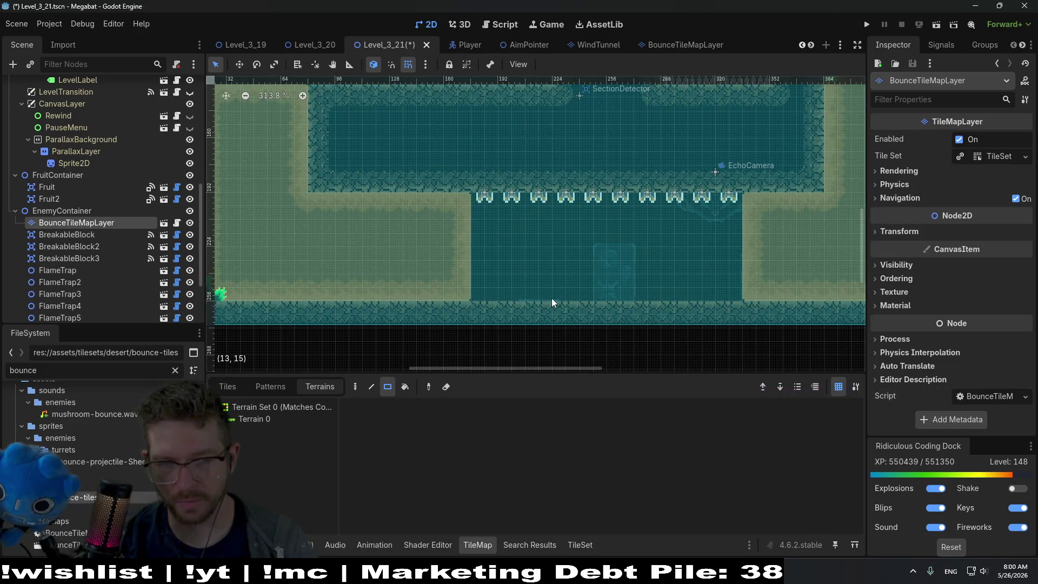
click(287, 419)
drag(528, 308, 727, 309)
Nudge the tilemap layer up one step, then back down to its original position.
key(w)
key(Up)
key(Up)
key(Up)
key(Up)
key(Up)
key(Up)
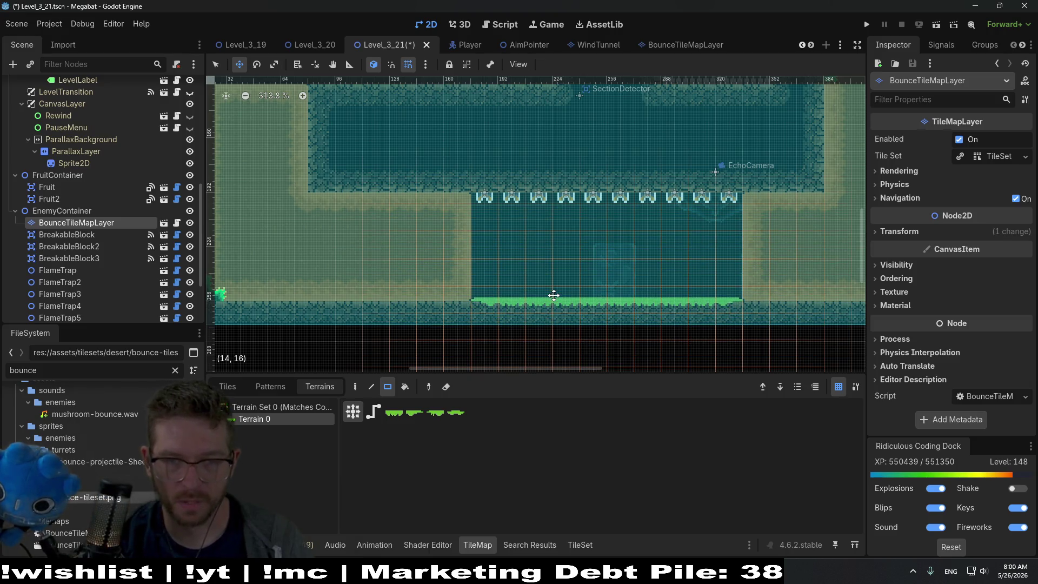
key(Down)
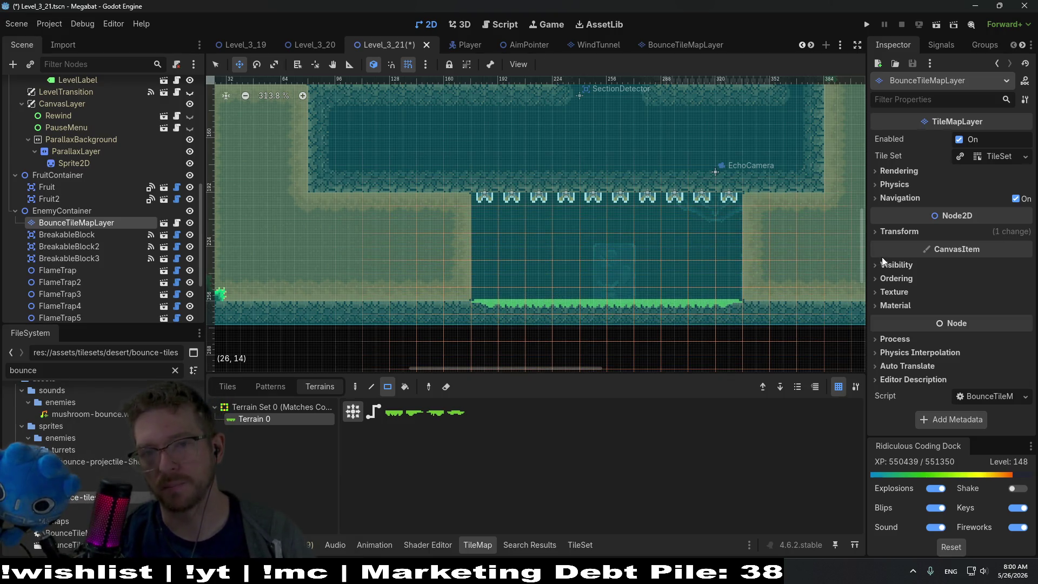
key(Down)
key(Down)
key(Down)
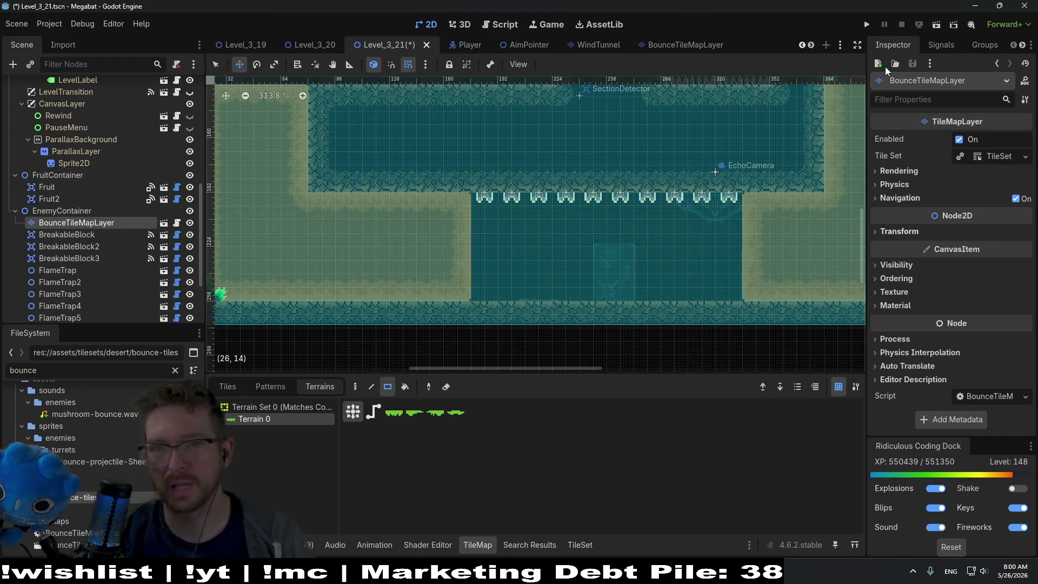
Switch to the BounceTileMapLayer scene tab and run the Megabat project with Play.
click(674, 46)
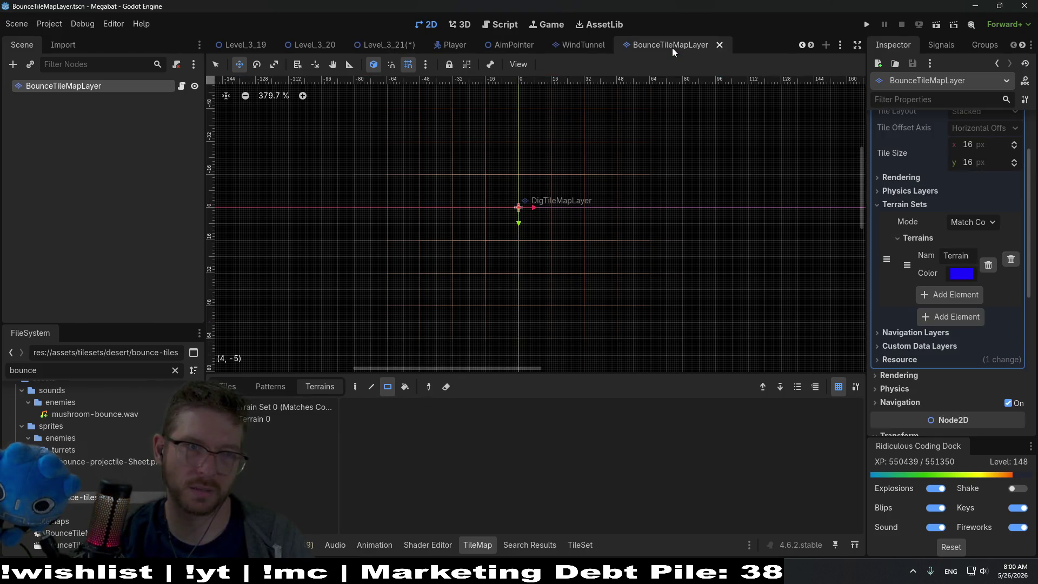
scroll(957, 213, up, 3)
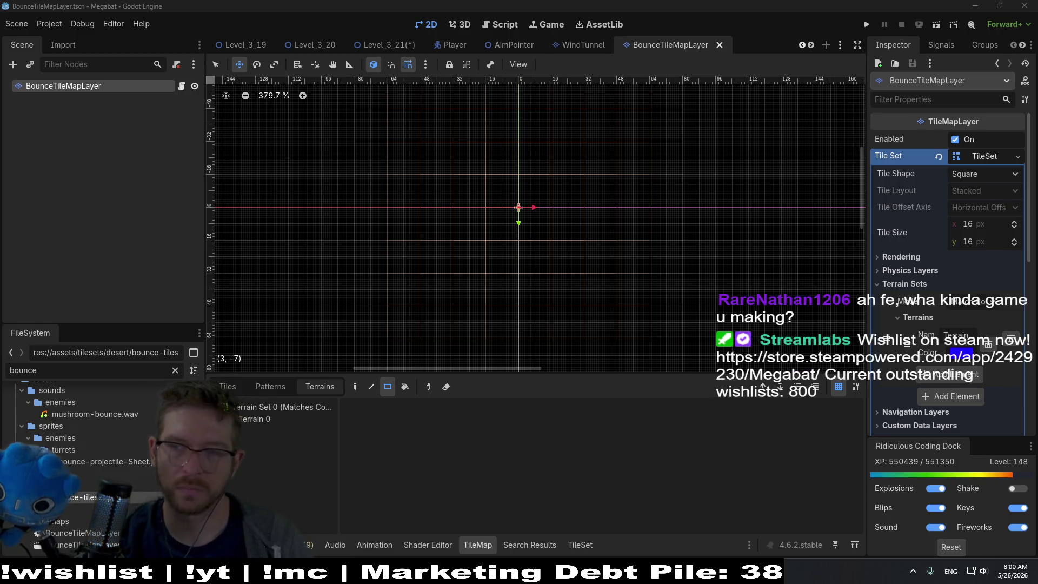
click(866, 24)
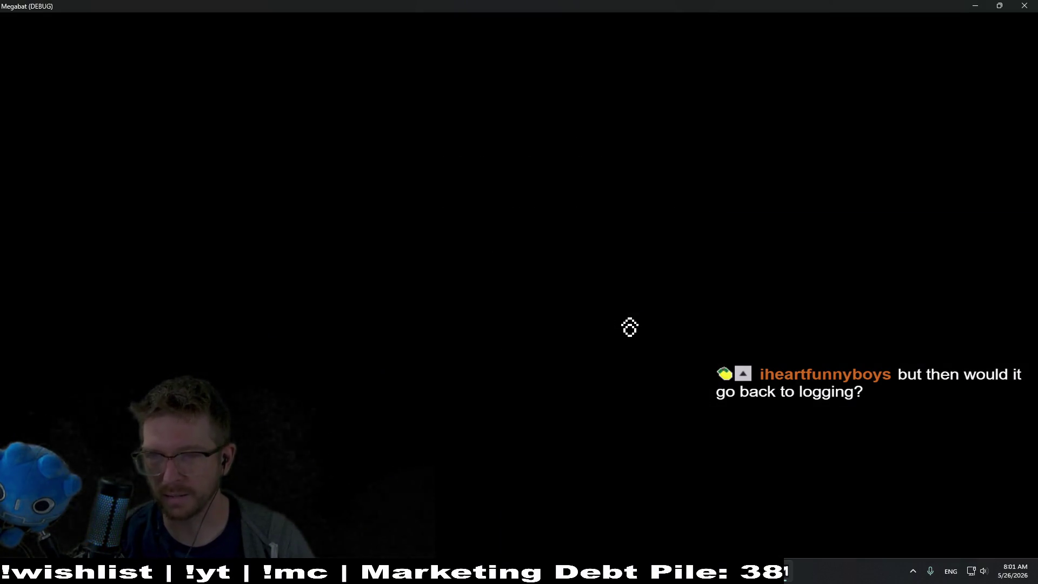
Choose the first save profile, open the city world, and start level 25.
click(529, 308)
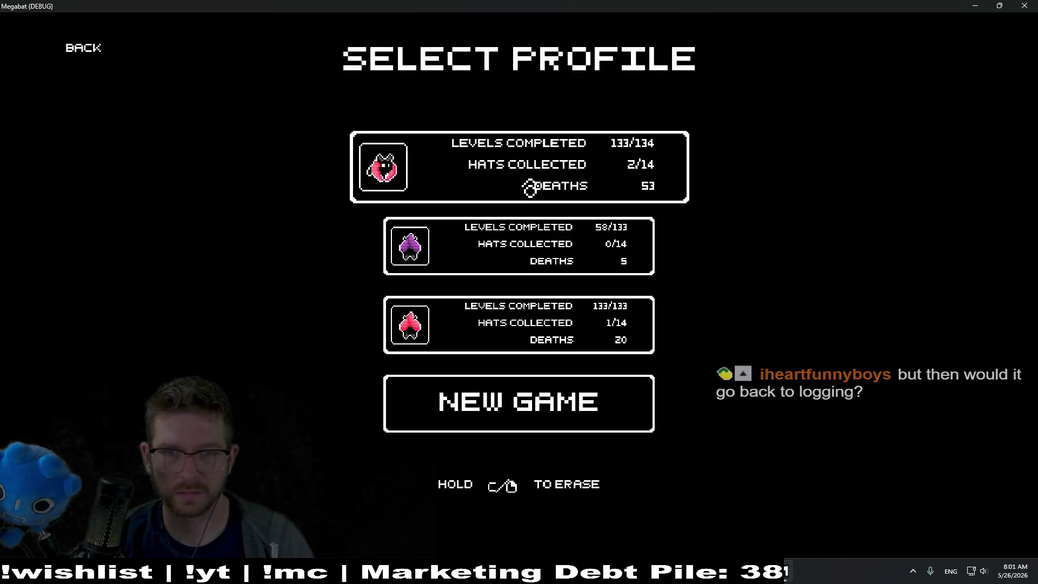
click(539, 182)
click(385, 275)
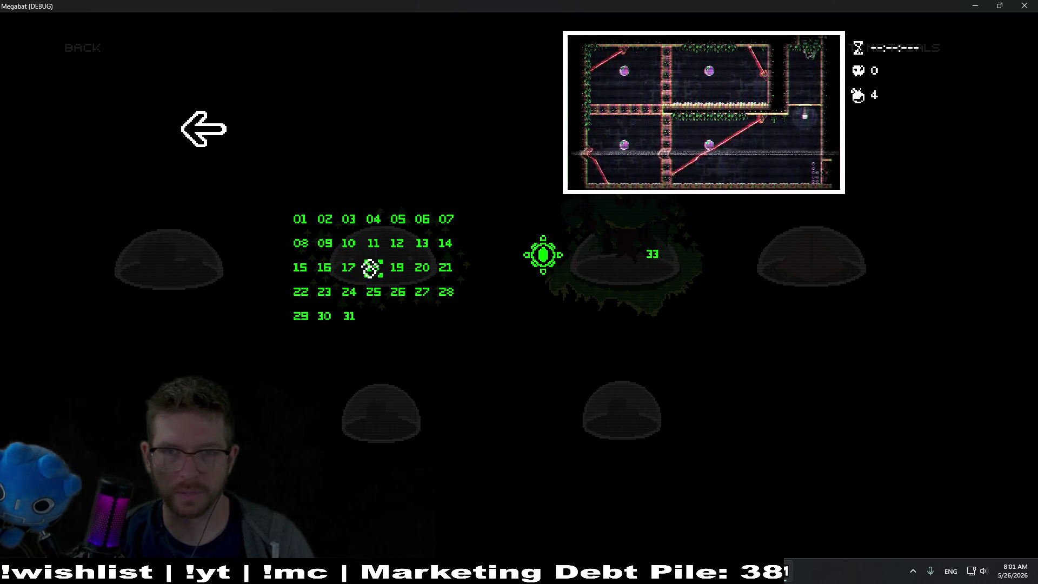
click(403, 295)
Fly the bat through level 1-25, past the purple gem and through the projectiles.
key(Right)
key(Right)
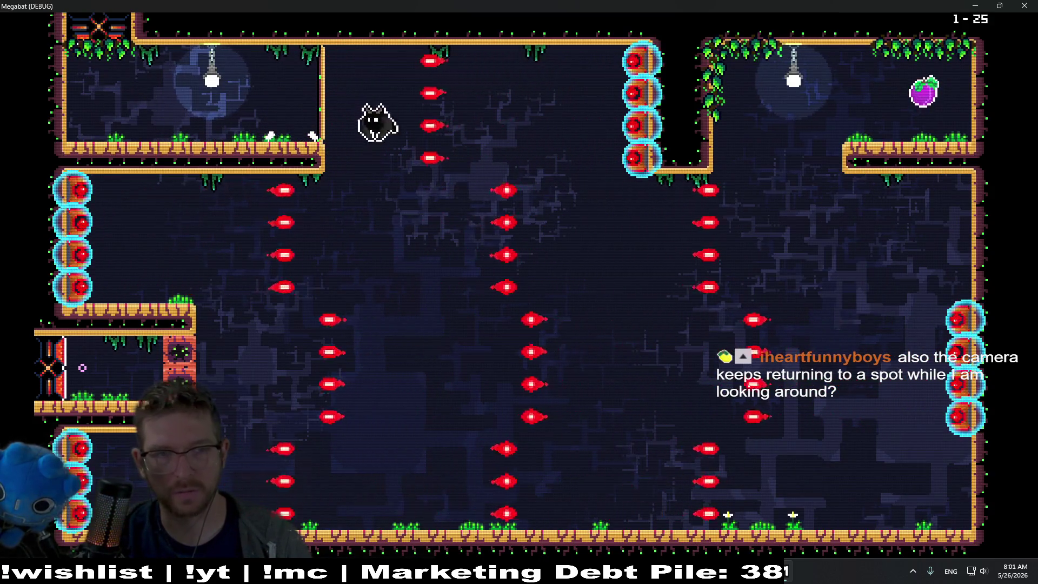
key(Right)
key(Right)
key(Up)
key(Left)
key(Down)
key(Left)
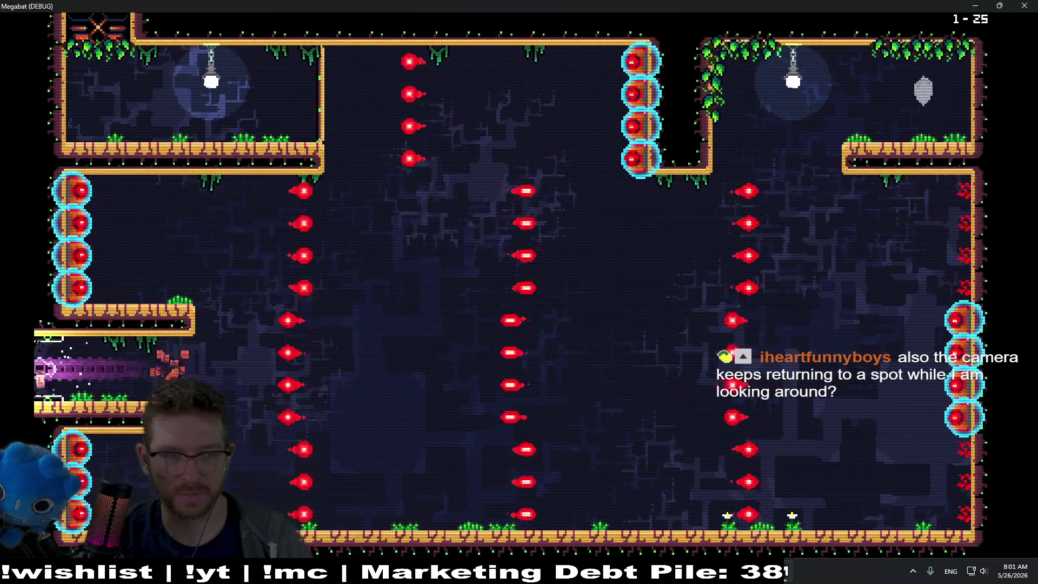
key(Down)
key(Right)
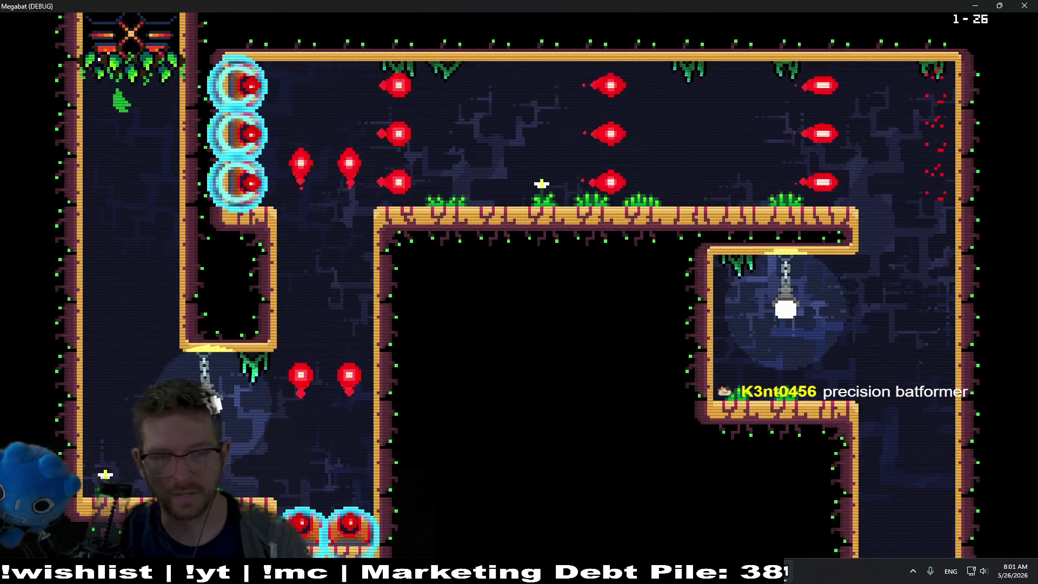
key(Right)
key(Up)
key(Right)
Grab the orb, pass the laser corridor into level 1-27, and pause with Level Select highlighted.
key(Right)
key(Down)
key(Down)
key(Right)
key(Right)
key(Right)
key(Down)
key(Up)
key(Left)
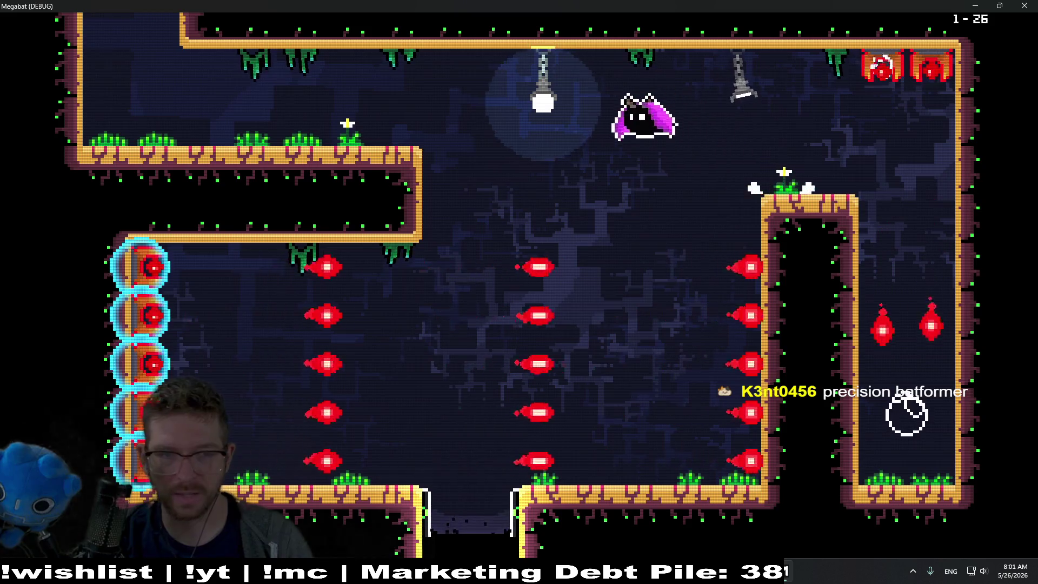
key(Down)
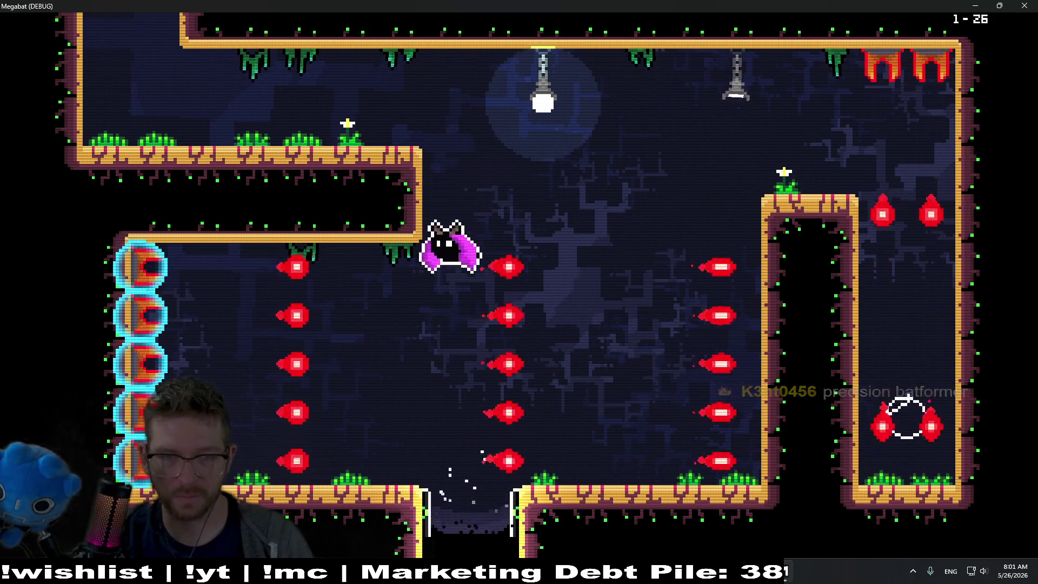
key(Down)
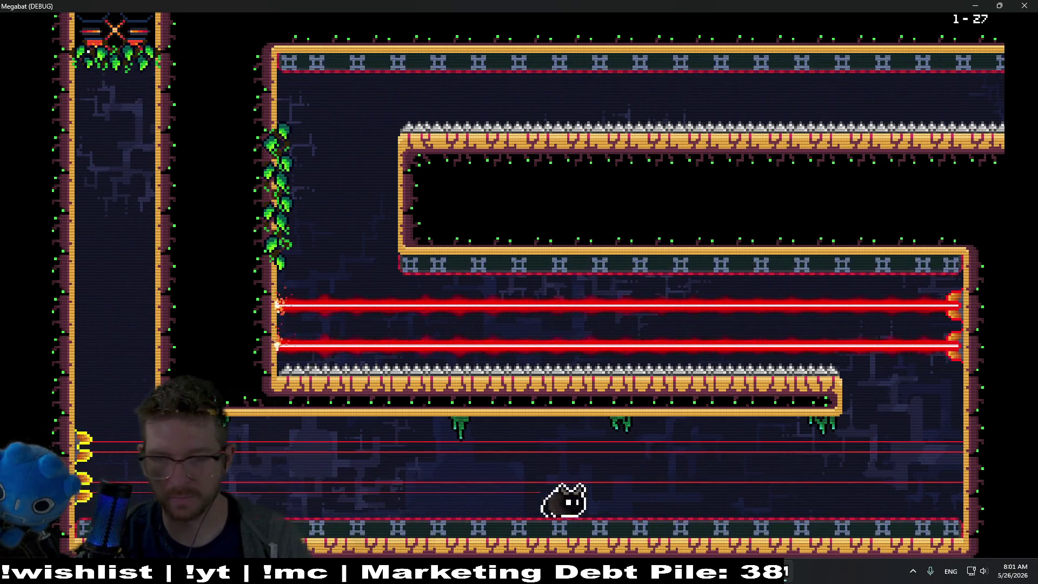
key(Up)
key(Left)
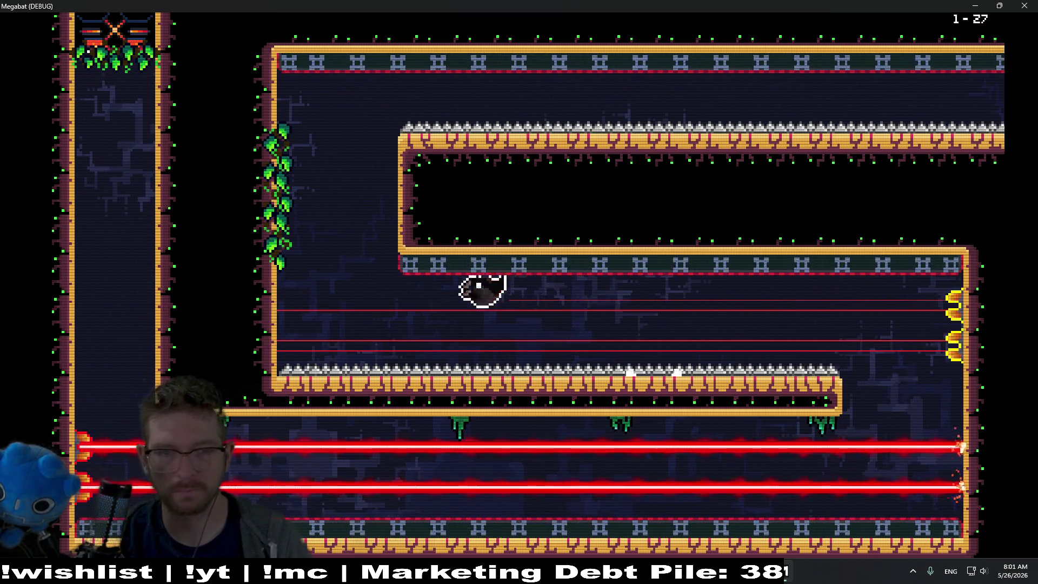
key(Up)
key(Right)
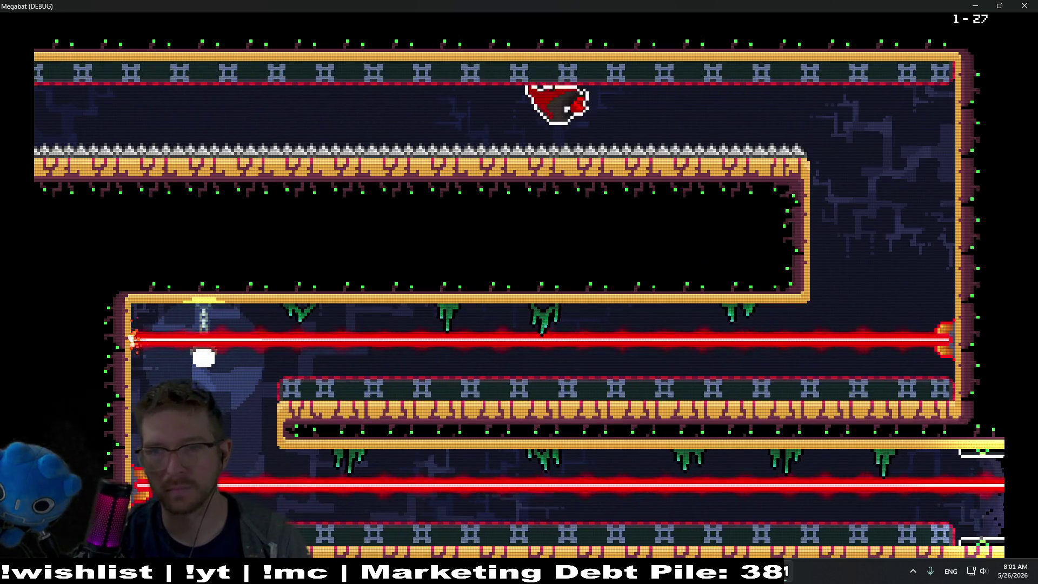
key(Down)
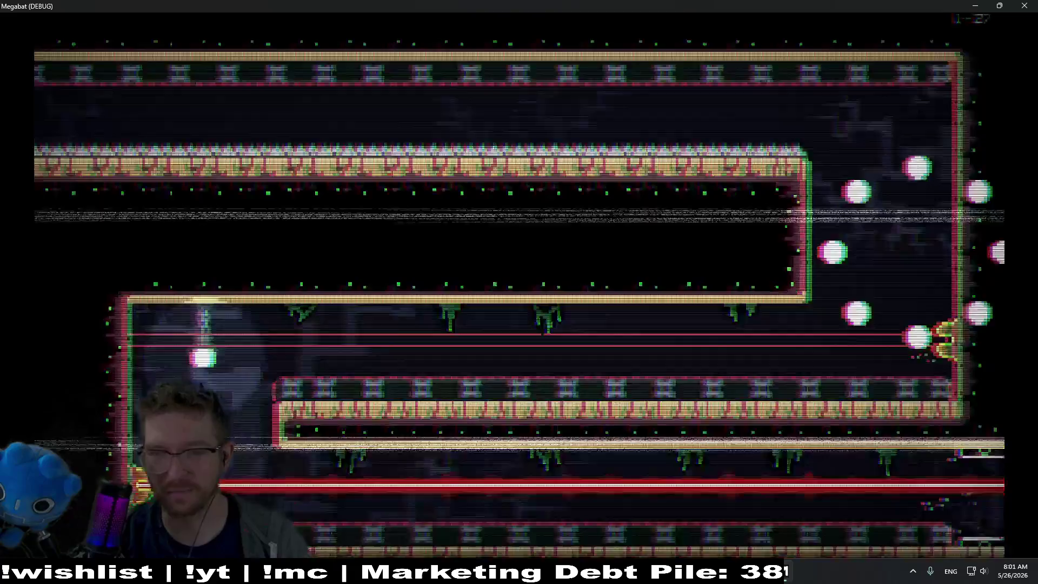
key(Escape)
key(Down)
key(Down)
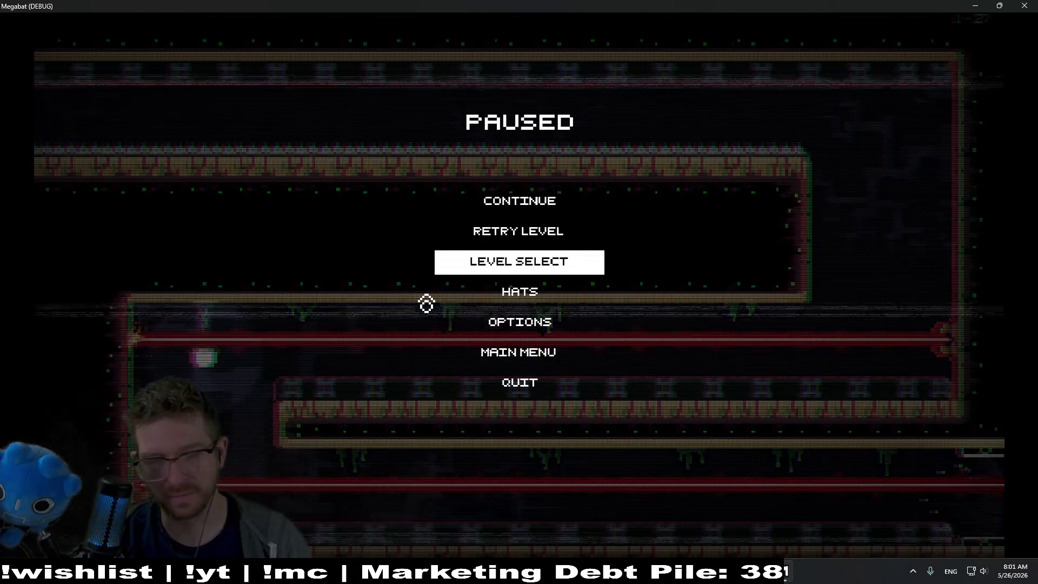
Start level 2-1 from Level Select and carry the orange fruit down the laser shaft.
key(Return)
key(Return)
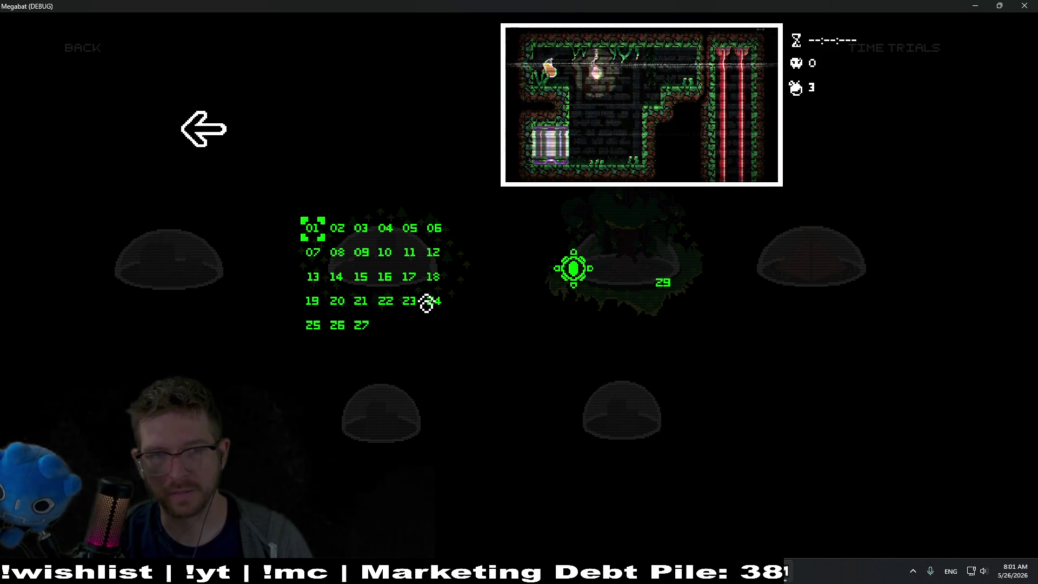
key(Return)
key(Up)
key(Right)
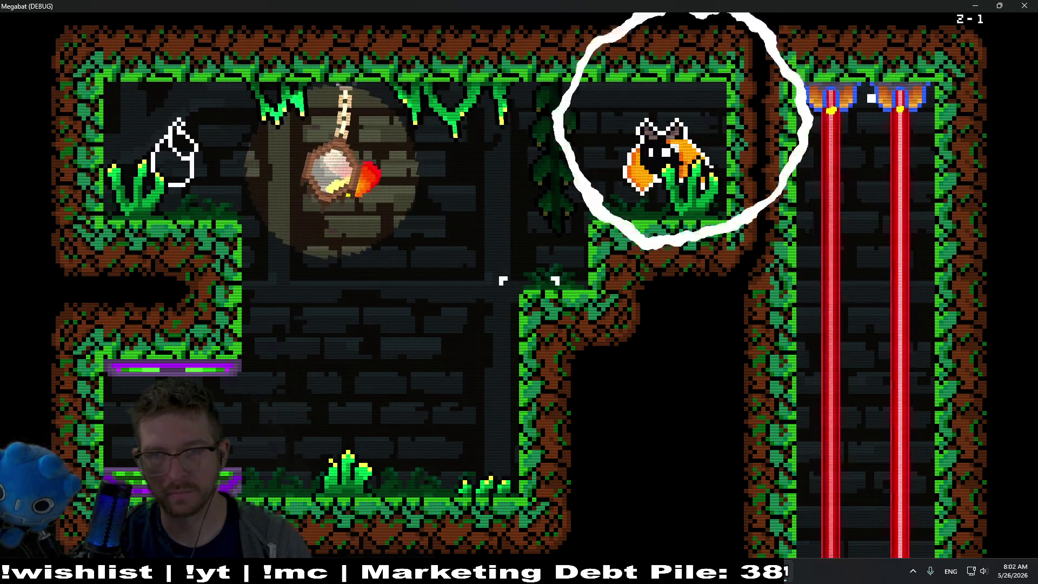
key(Down)
key(Right)
key(Left)
key(Left)
key(Down)
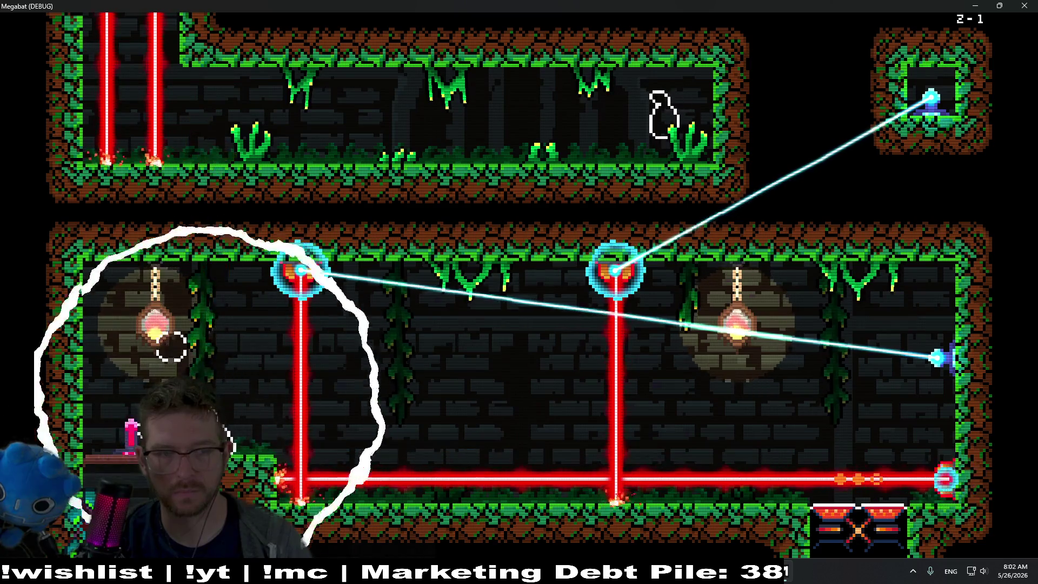
key(r)
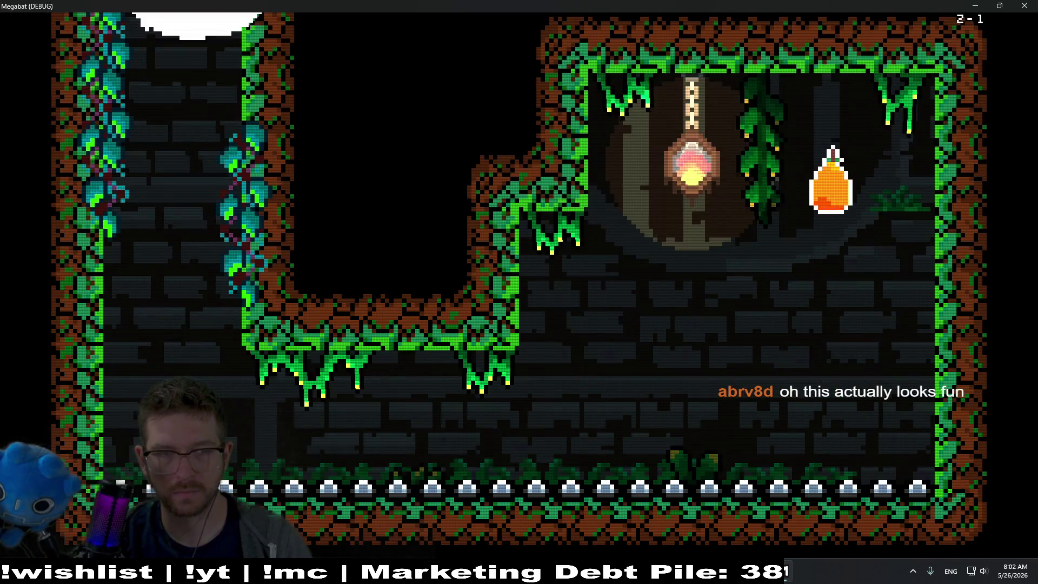
Climb out of the lamp room and fly through the laser room into the 2-1 exit.
key(Right)
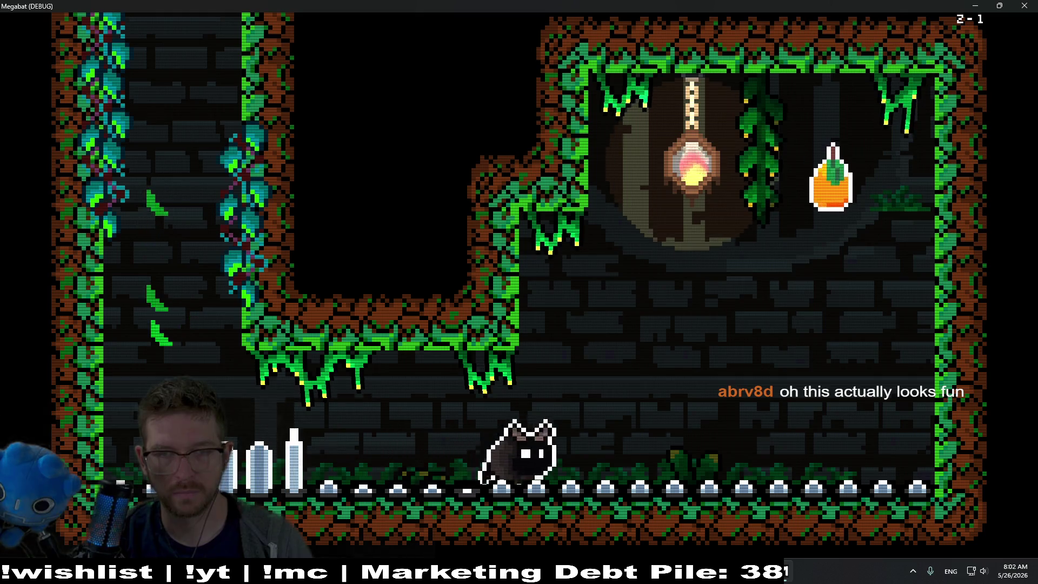
key(Up)
key(Left)
key(Up)
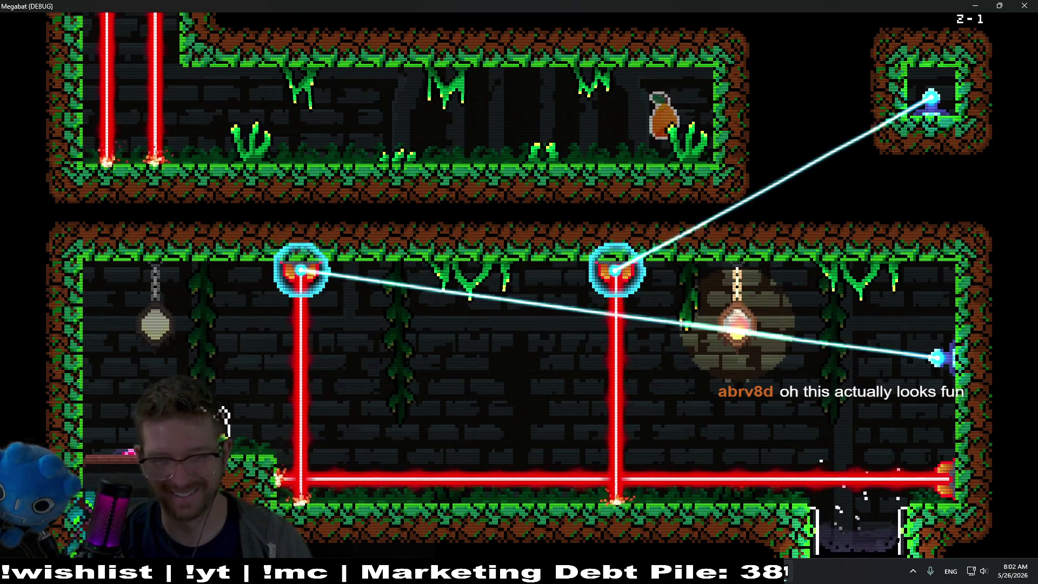
key(Up)
key(Right)
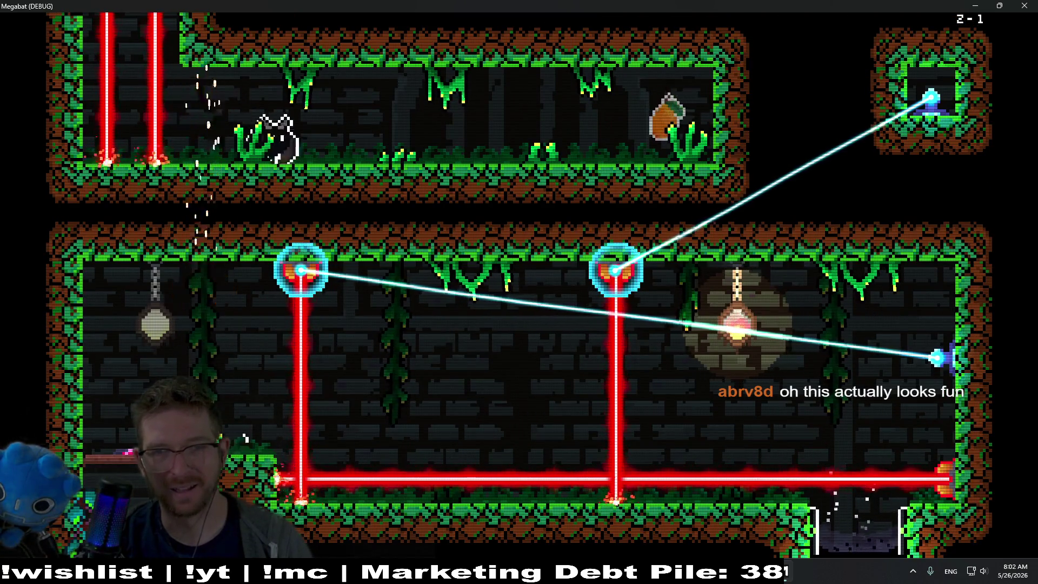
key(Down)
key(Right)
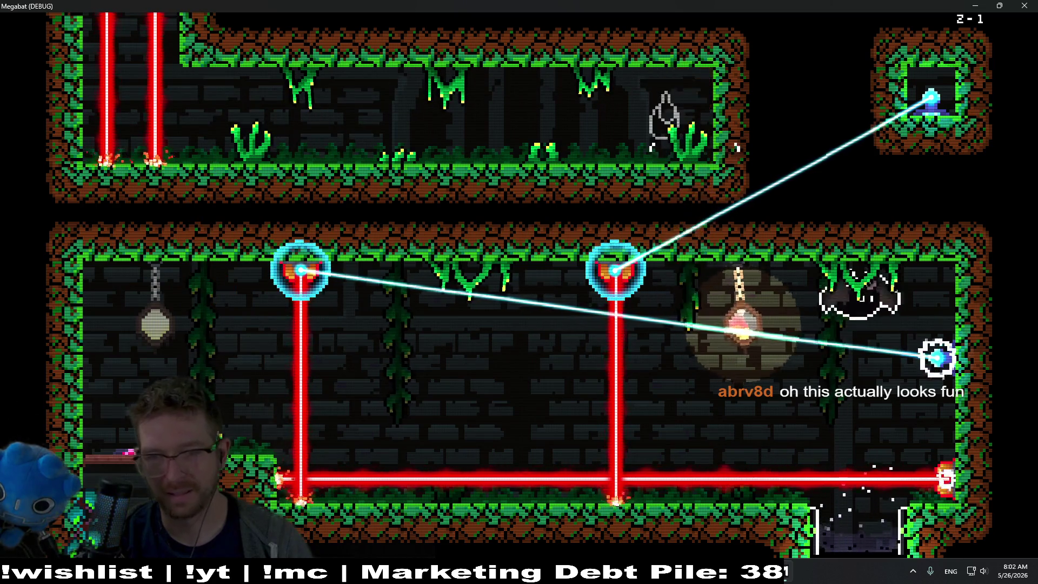
key(Down)
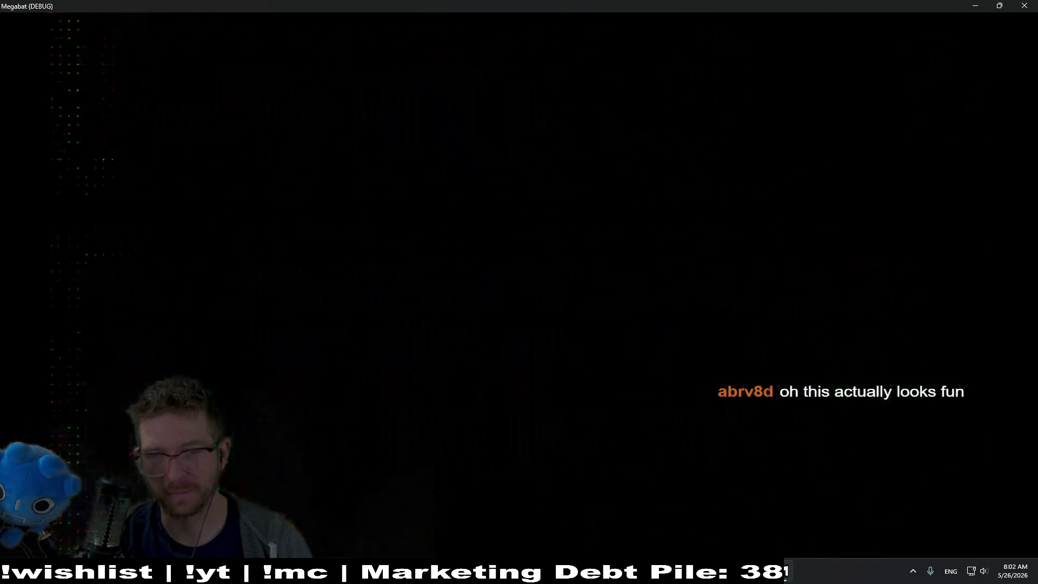
In level 2-2, eat the purple fruit and both pears, grab the elf hat, and pause.
key(Right)
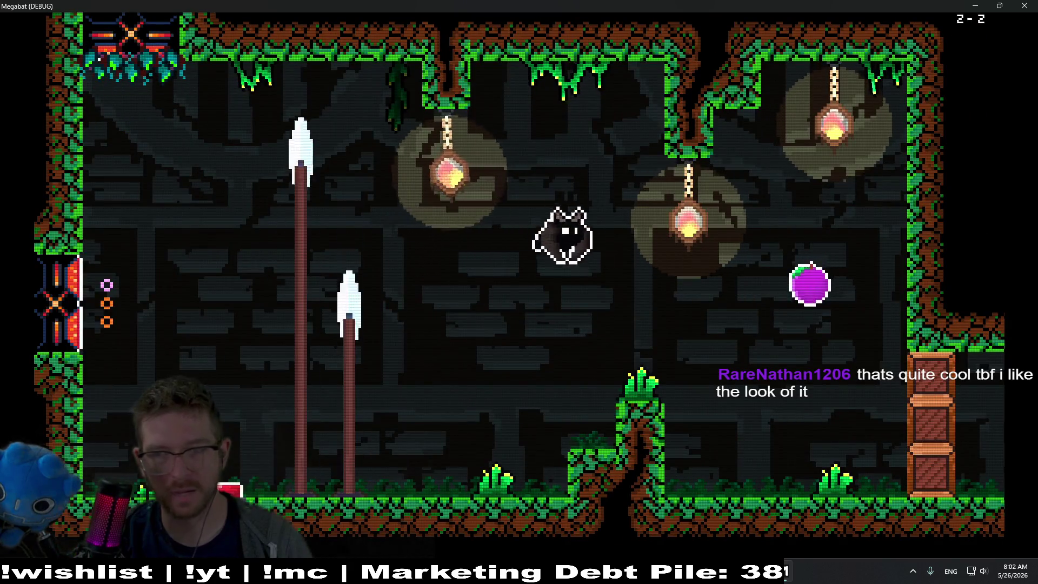
key(Right)
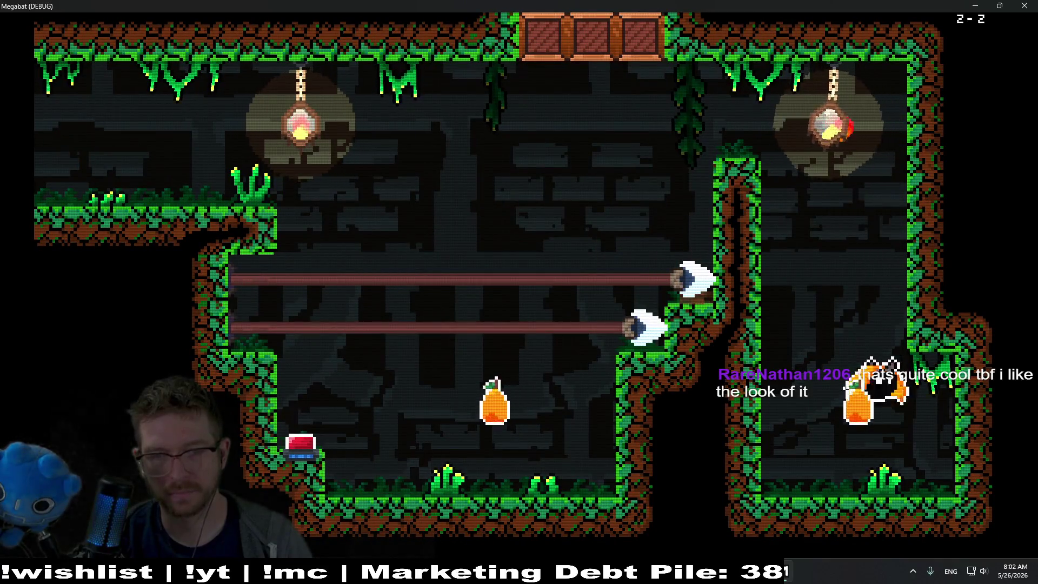
key(Left)
key(Up)
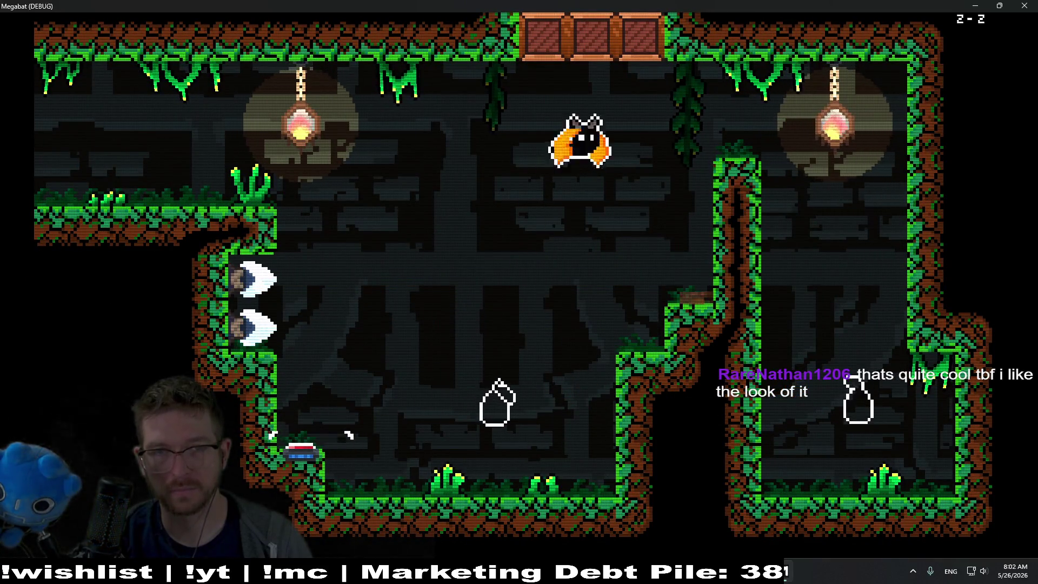
key(Left)
key(Left)
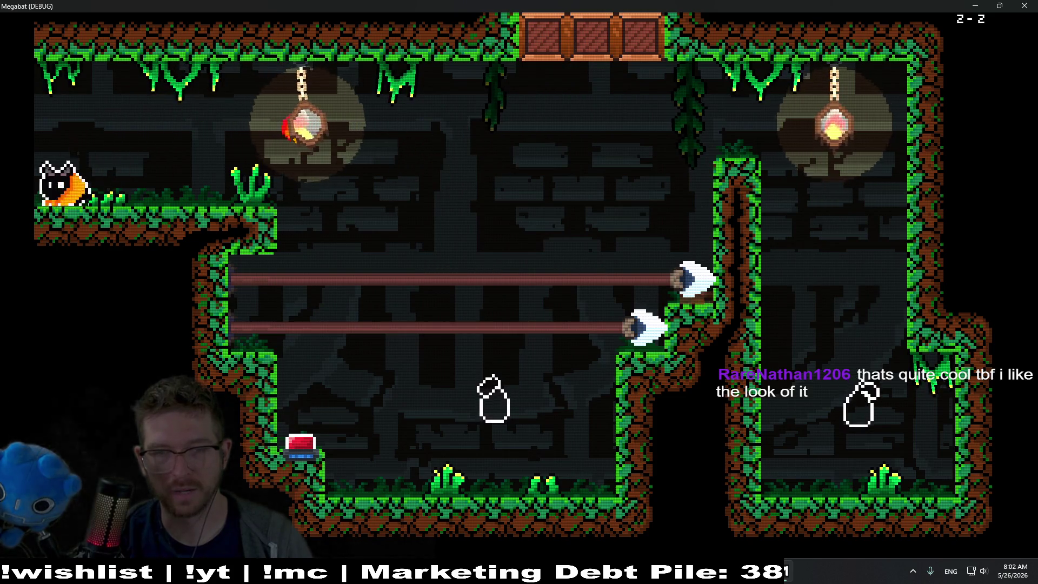
key(Right)
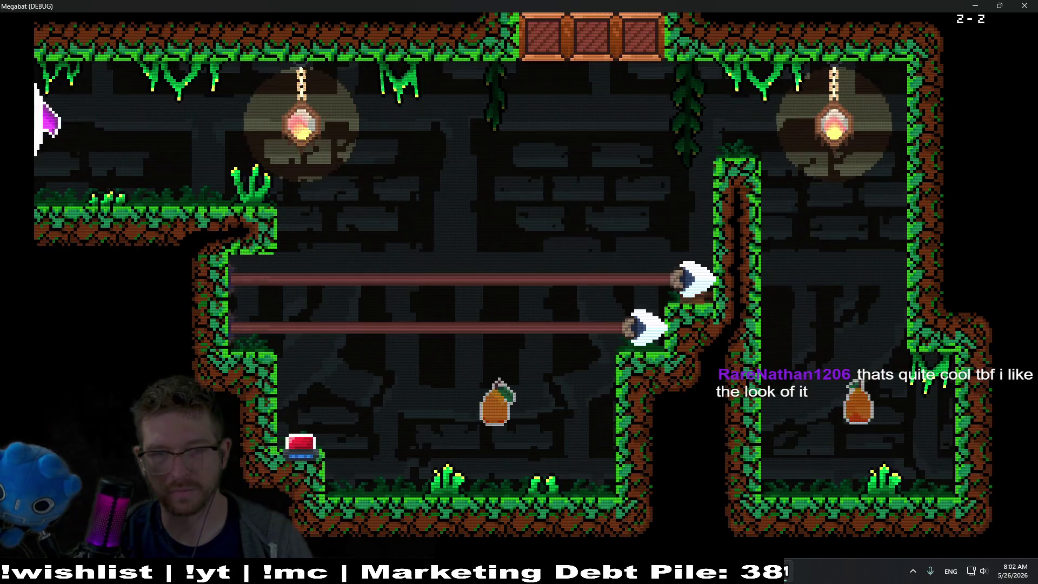
key(Up)
key(Left)
key(Right)
key(Escape)
Equip the elf hat from the Hats screen and resume play.
key(Down)
key(Down)
key(Down)
key(Return)
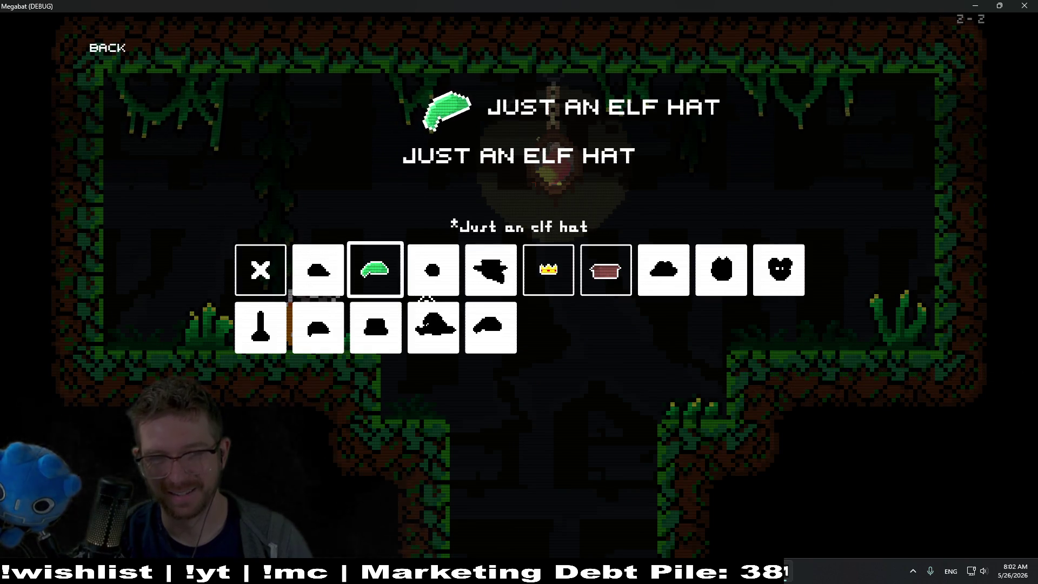
key(Escape)
key(Escape)
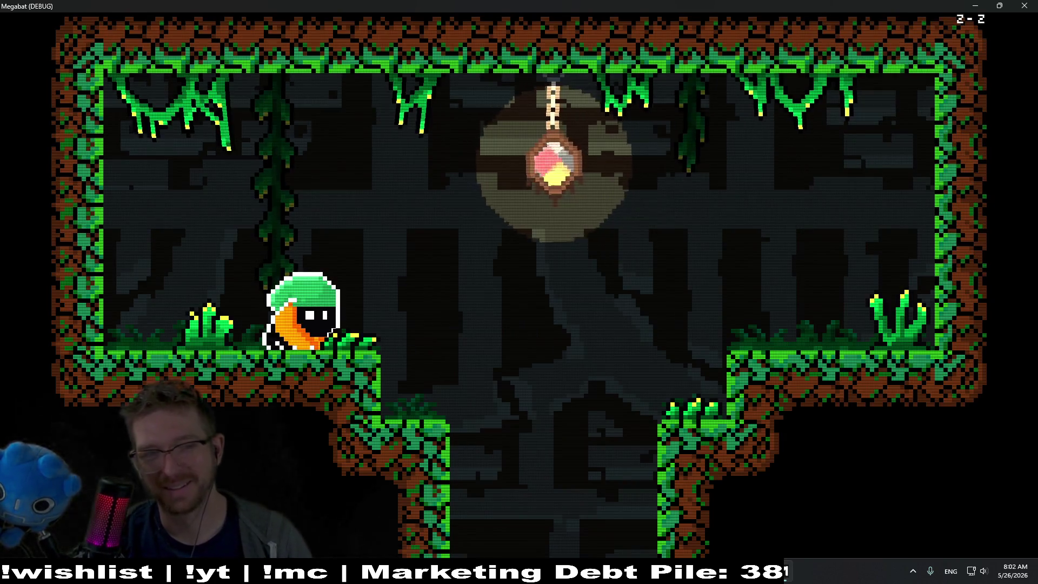
key(Left)
Fly into level 2-3, grab the orange fruit past the spear, and pause on Level Select.
key(Right)
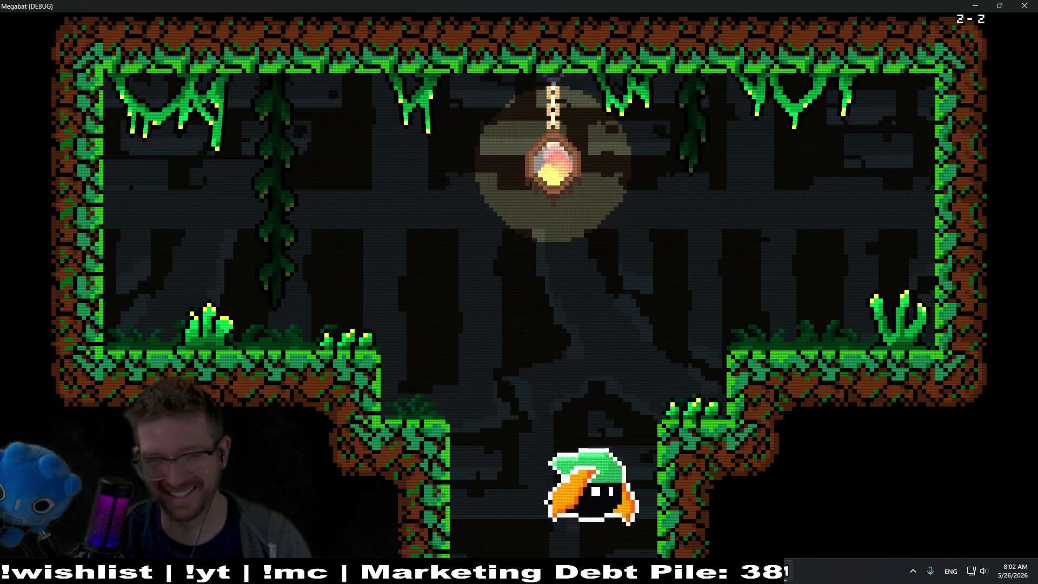
key(Left)
key(Left)
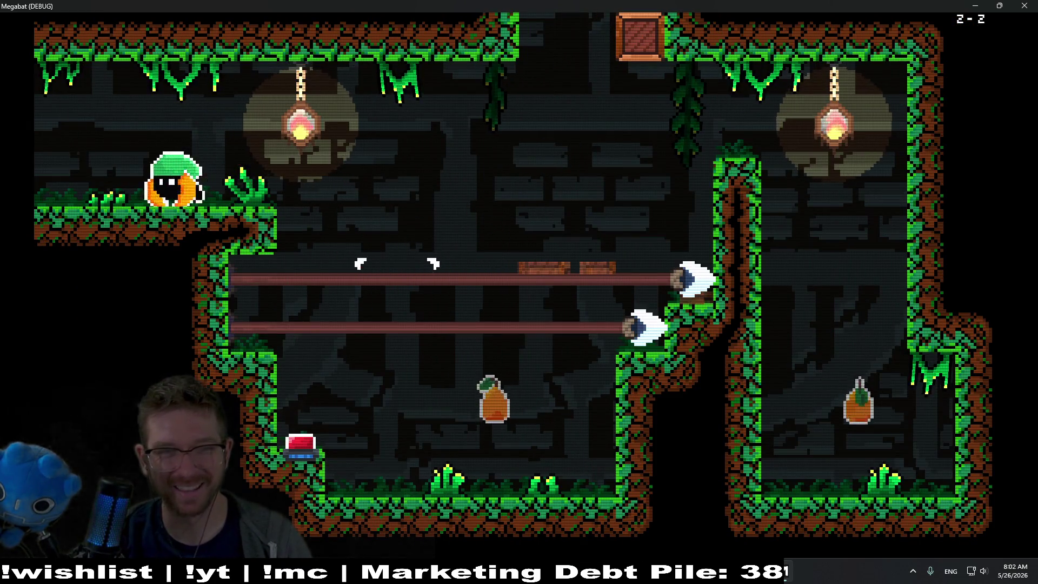
key(Left)
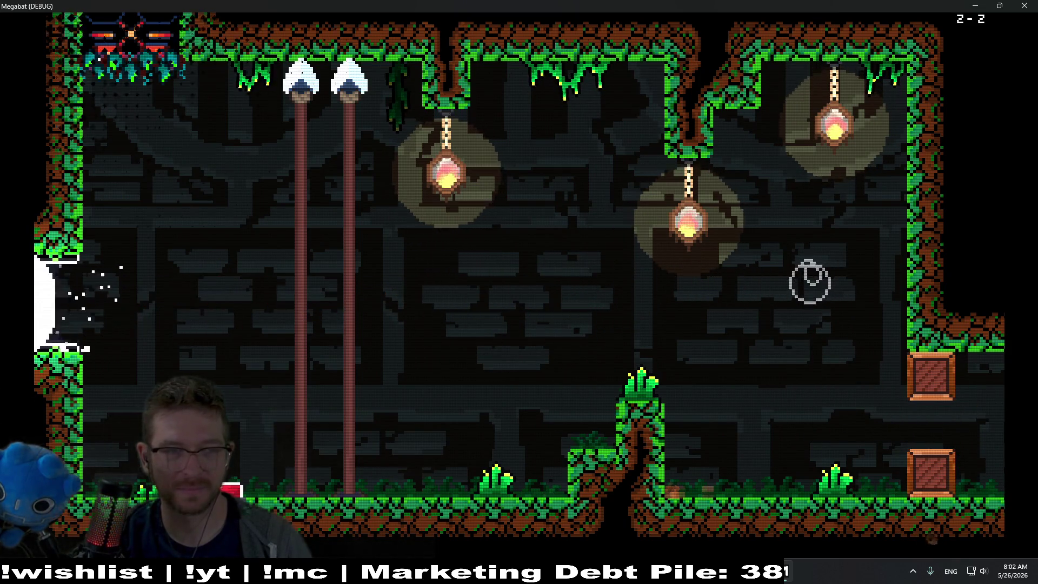
key(Right)
key(Right)
key(Left)
key(Right)
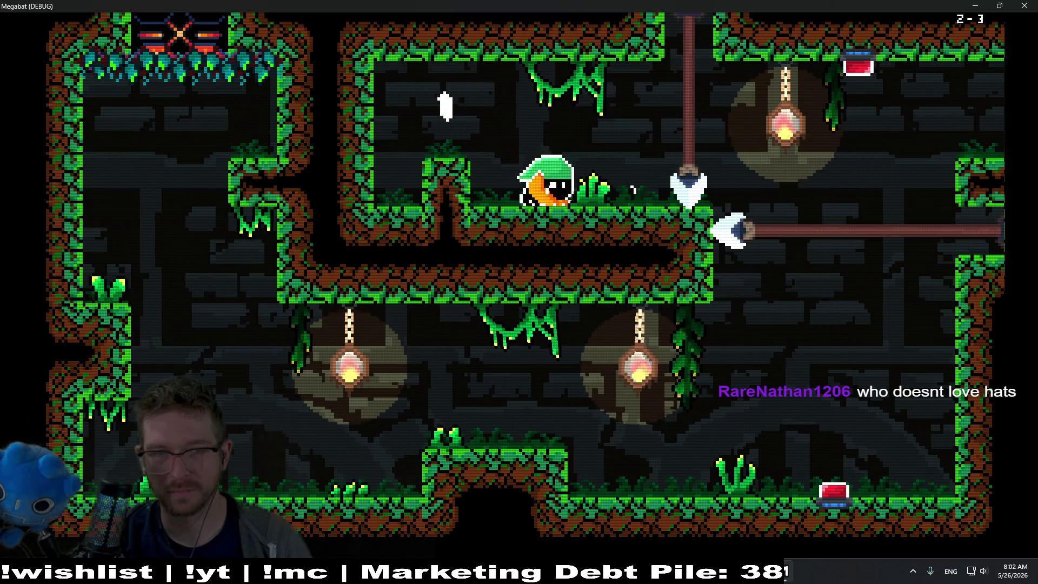
key(Right)
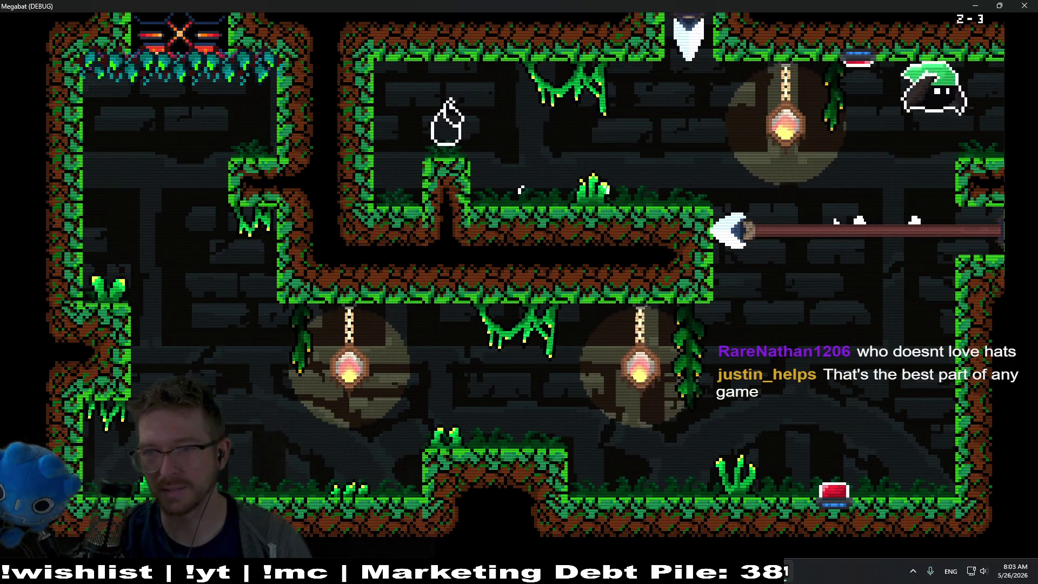
key(Right)
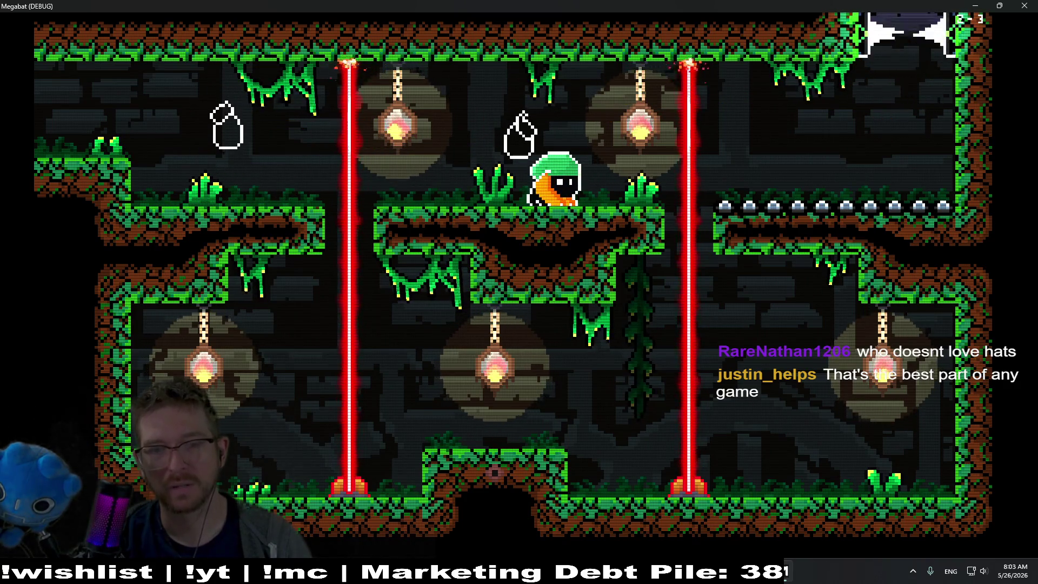
key(Escape)
key(Down)
key(Down)
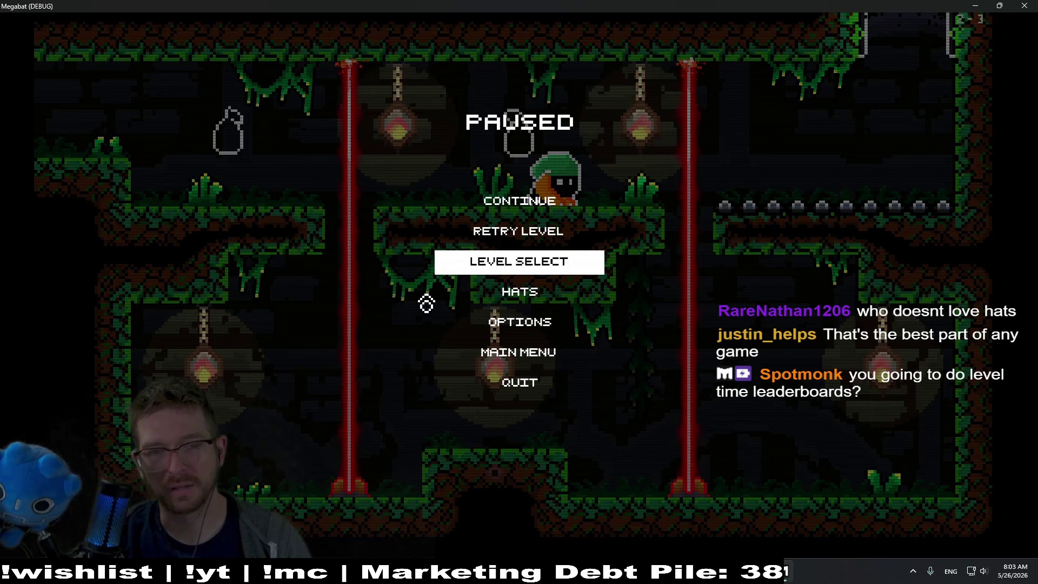
From Level Select, enter the forest world and fly through level 3-1's rooms.
key(Return)
key(Right)
key(Right)
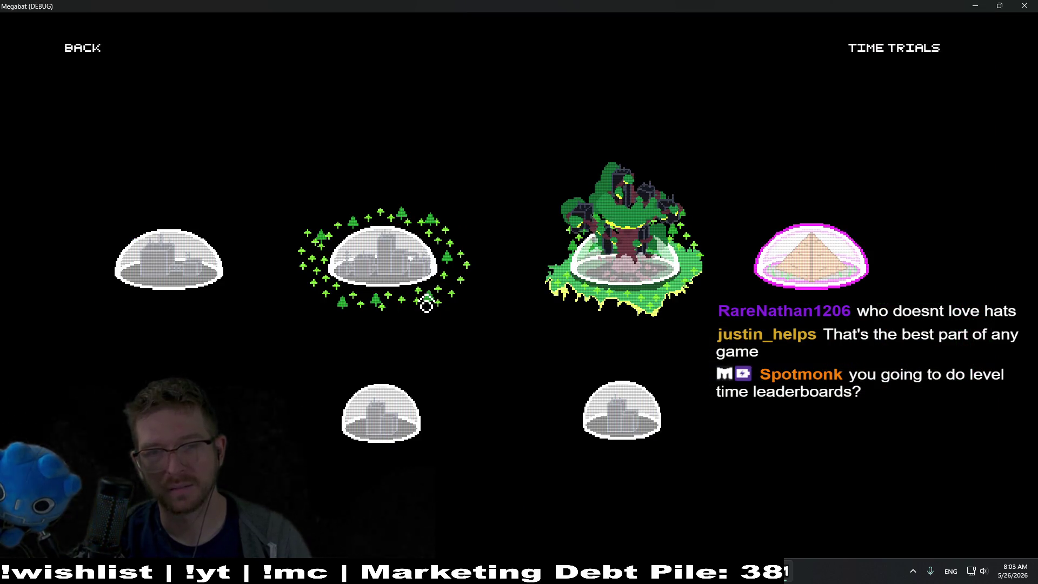
key(Return)
key(Return)
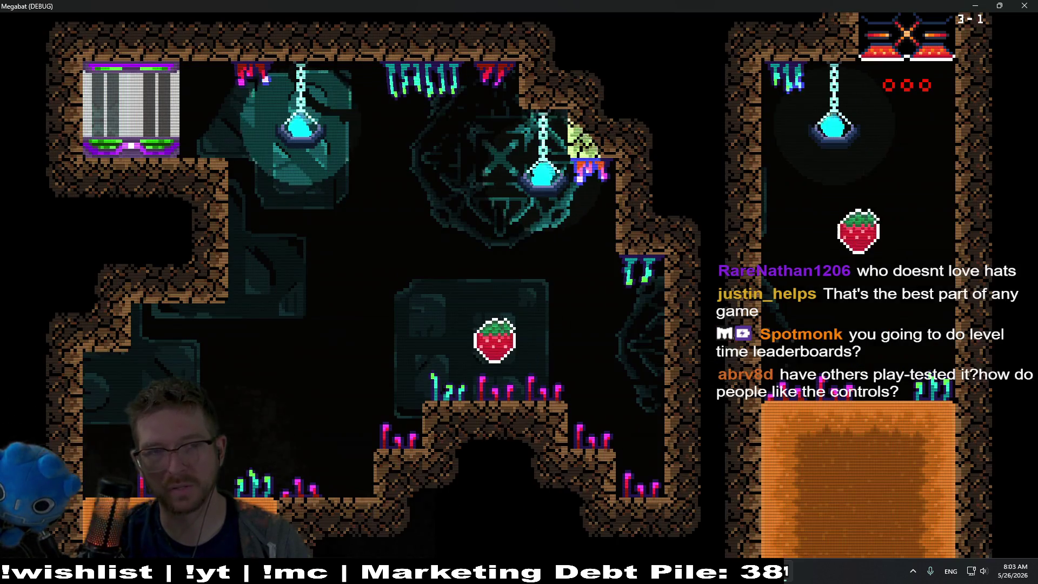
key(Right)
key(Left)
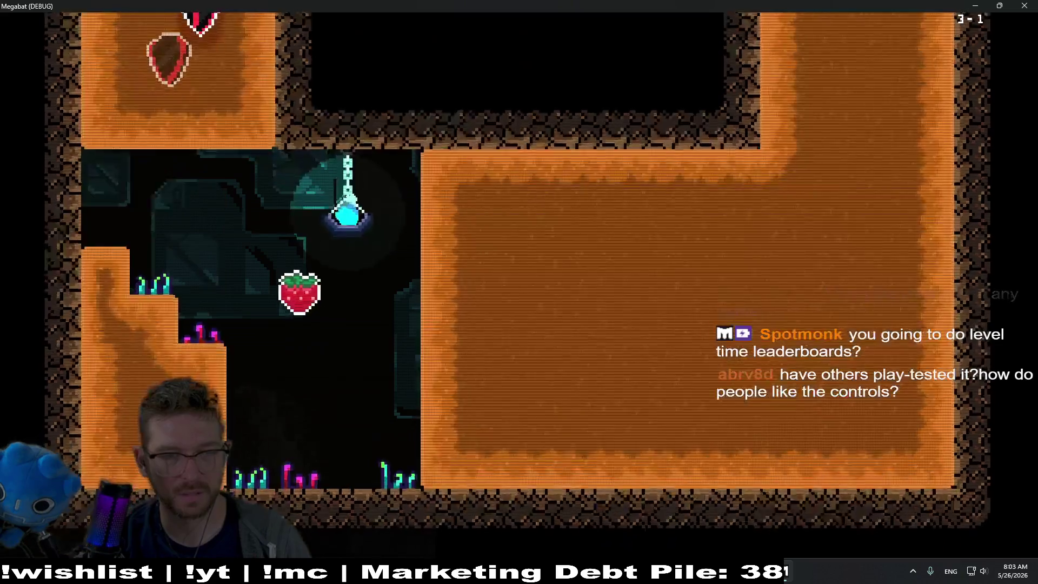
key(Right)
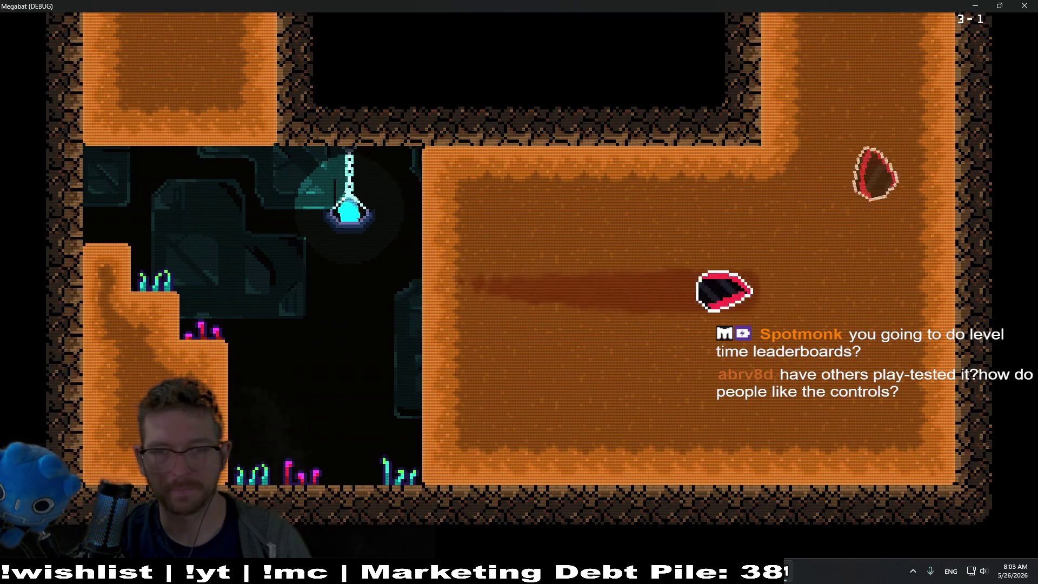
key(Up)
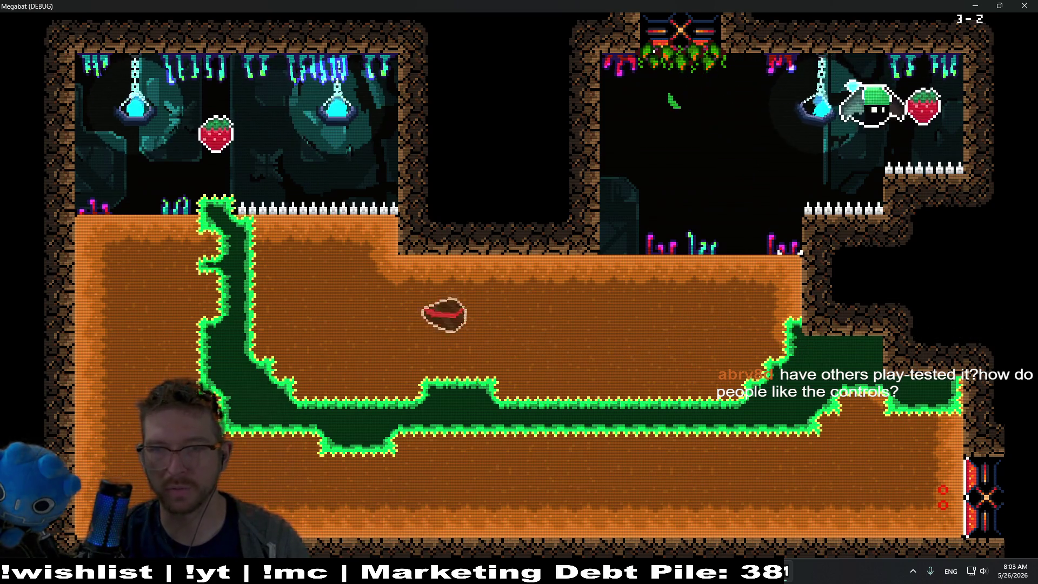
Dive through level 3-2's orange area past the spikes and sweep out its exit.
key(Down)
key(Left)
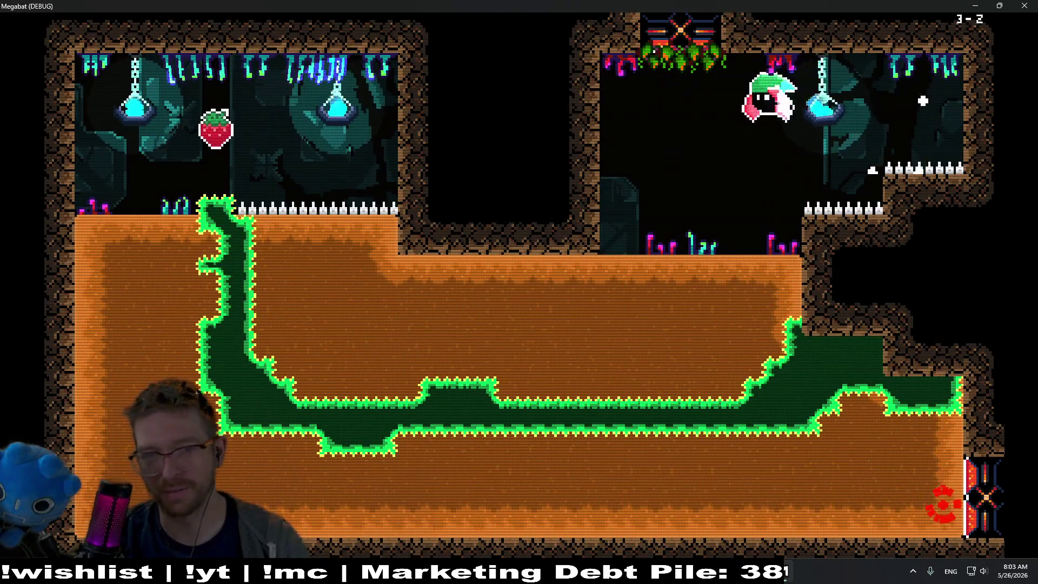
key(Down)
key(Left)
key(Up)
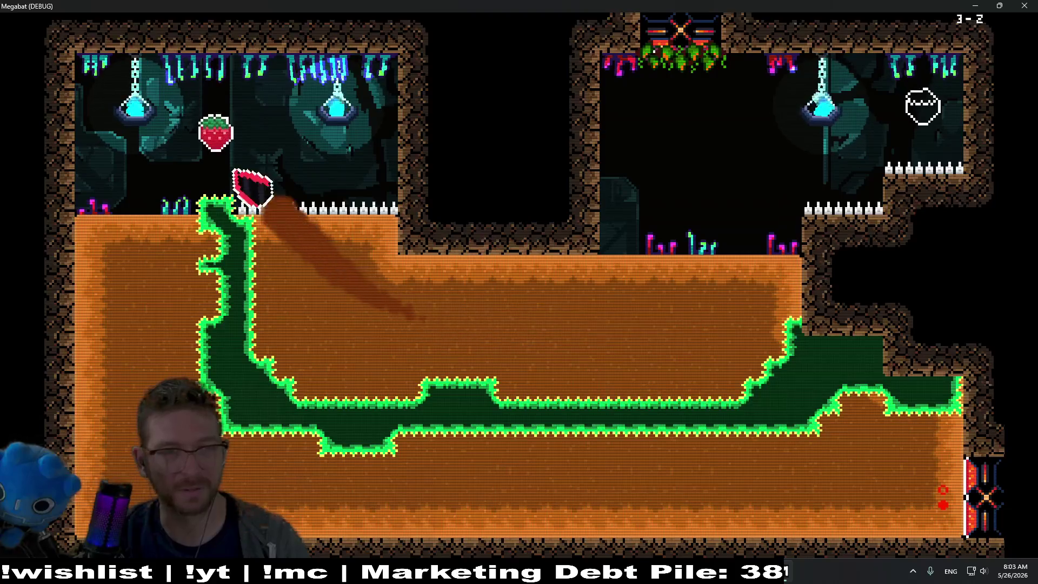
key(Down)
key(Right)
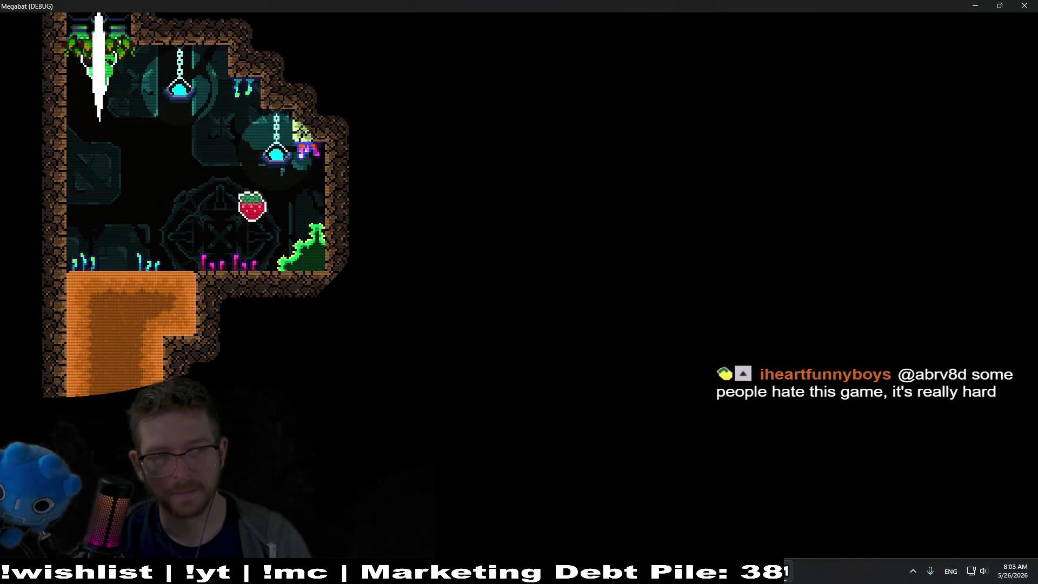
Fly through the orange area and teal room, then dash along the lower corridor.
key(Down)
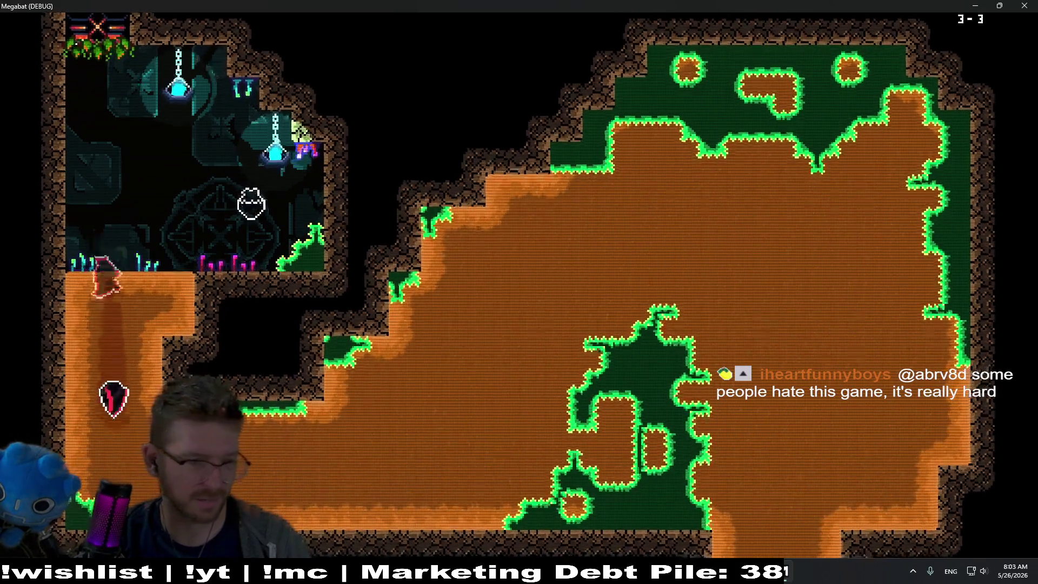
key(Right)
key(Down)
key(Right)
key(Up)
key(Right)
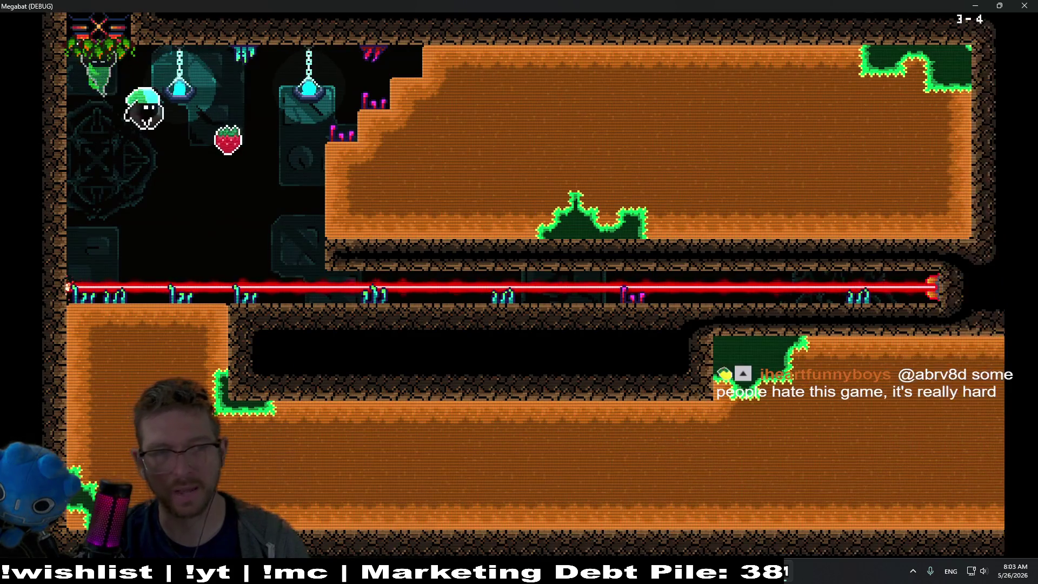
key(Right)
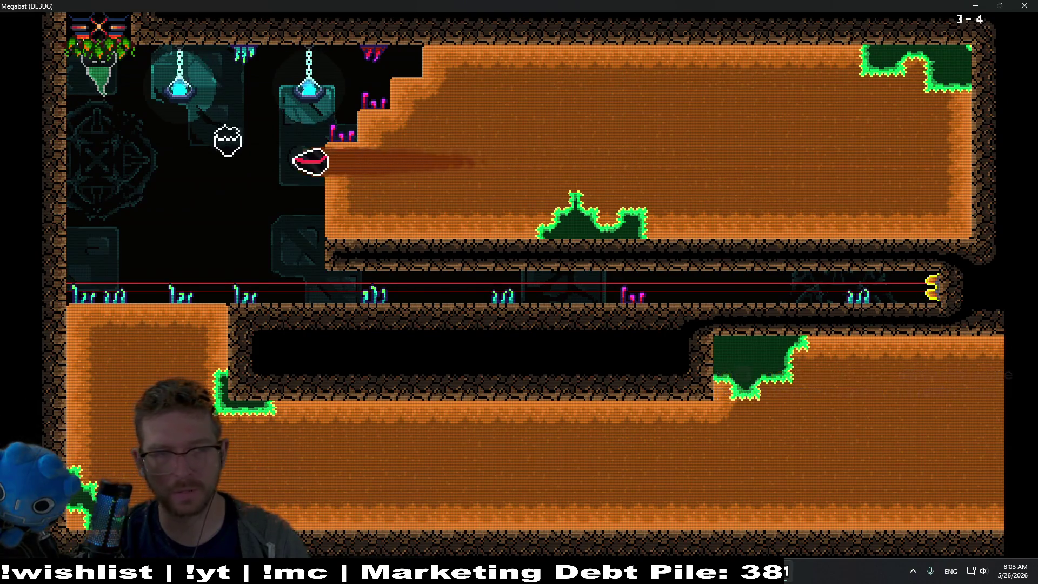
key(Down)
key(Right)
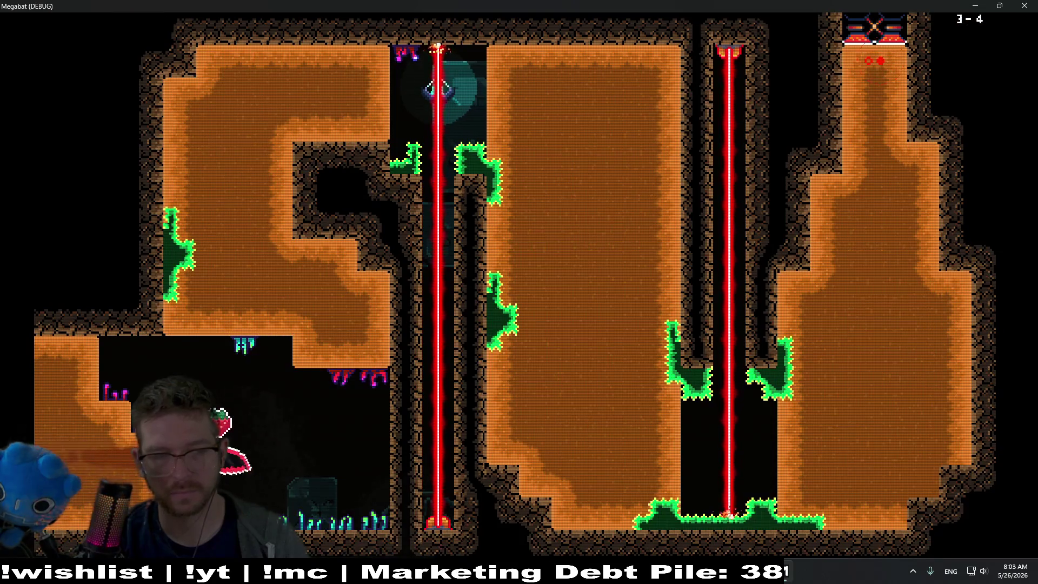
Steer through the center room and laser corridor, then quit the test run with F8.
key(Up)
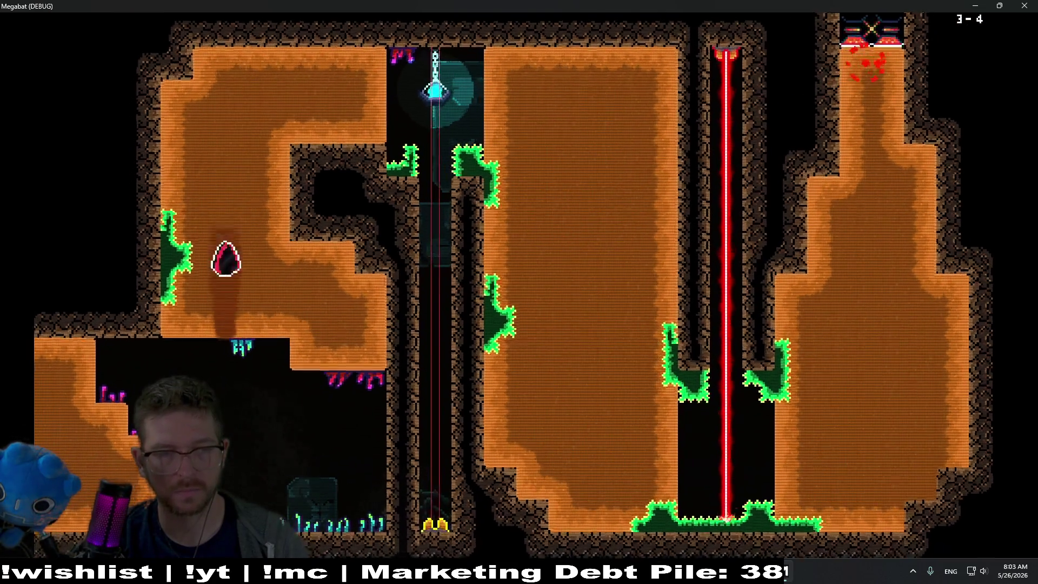
key(Right)
key(Down)
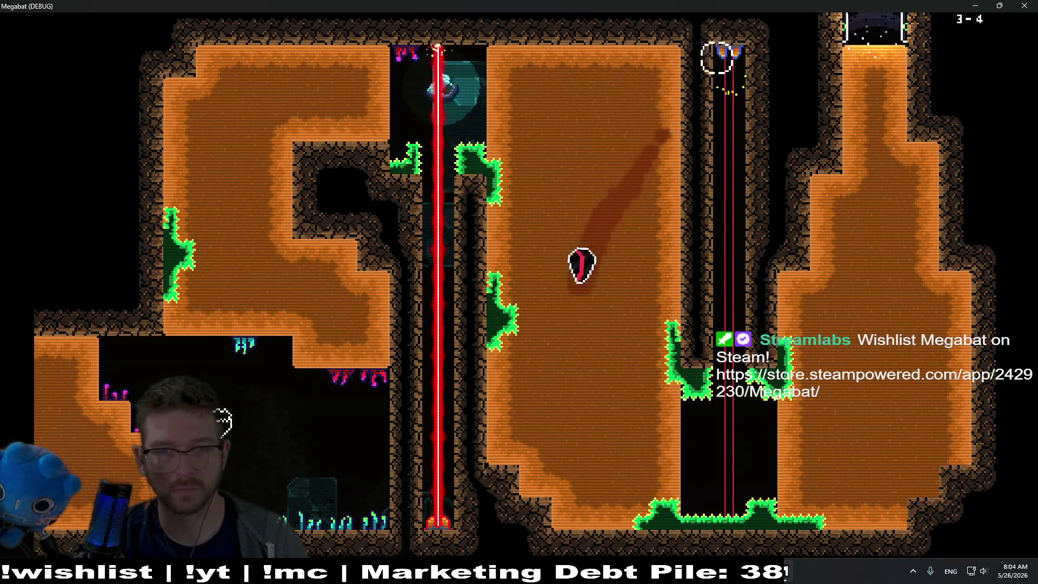
key(Right)
key(Up)
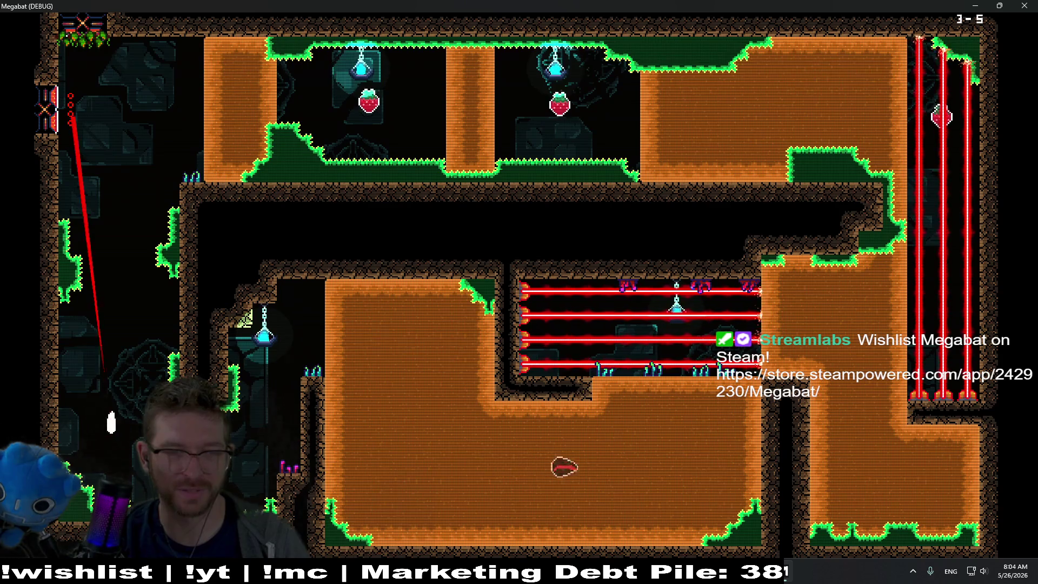
key(Right)
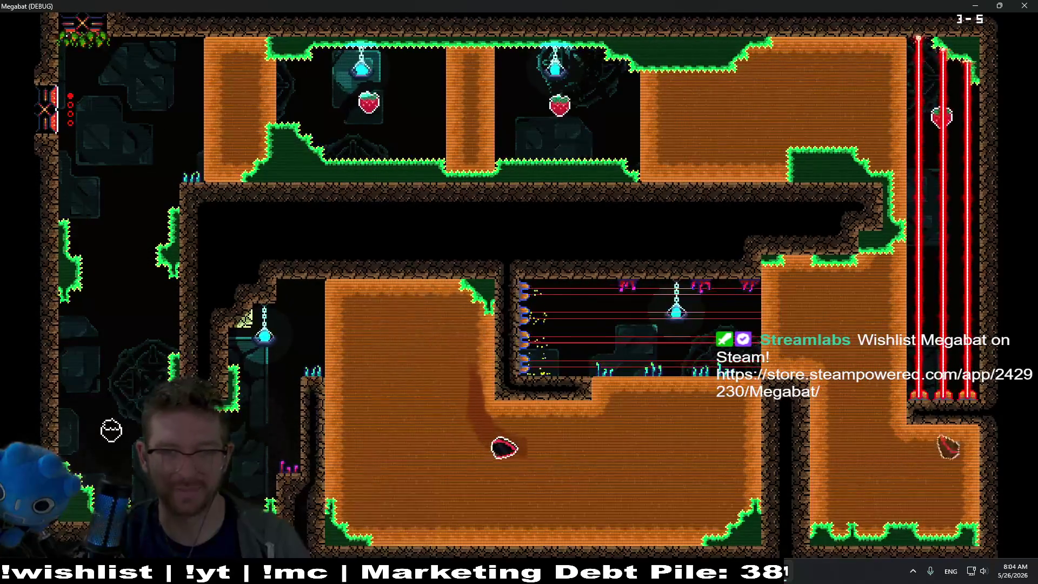
key(Up)
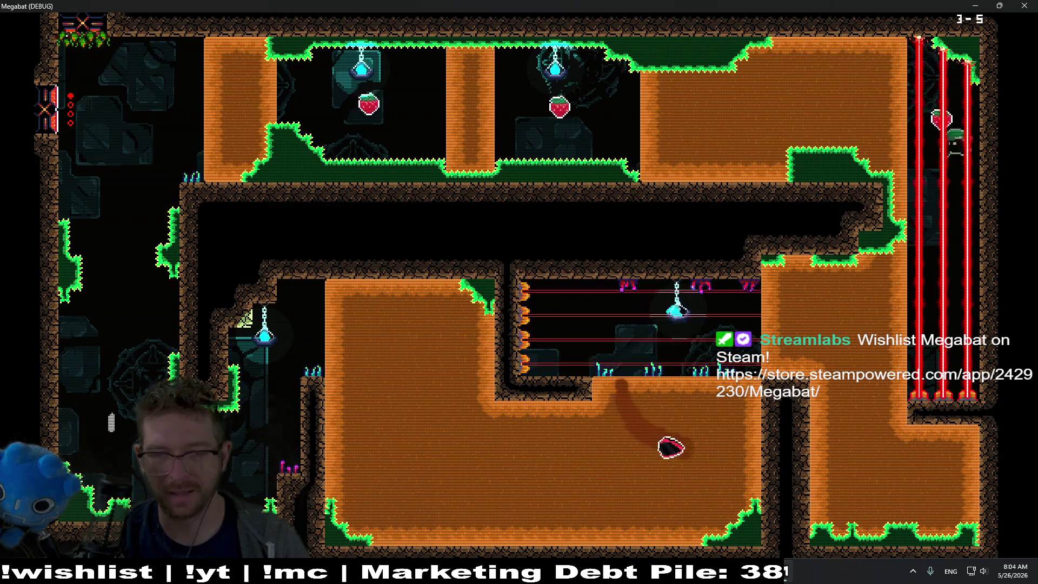
key(Left)
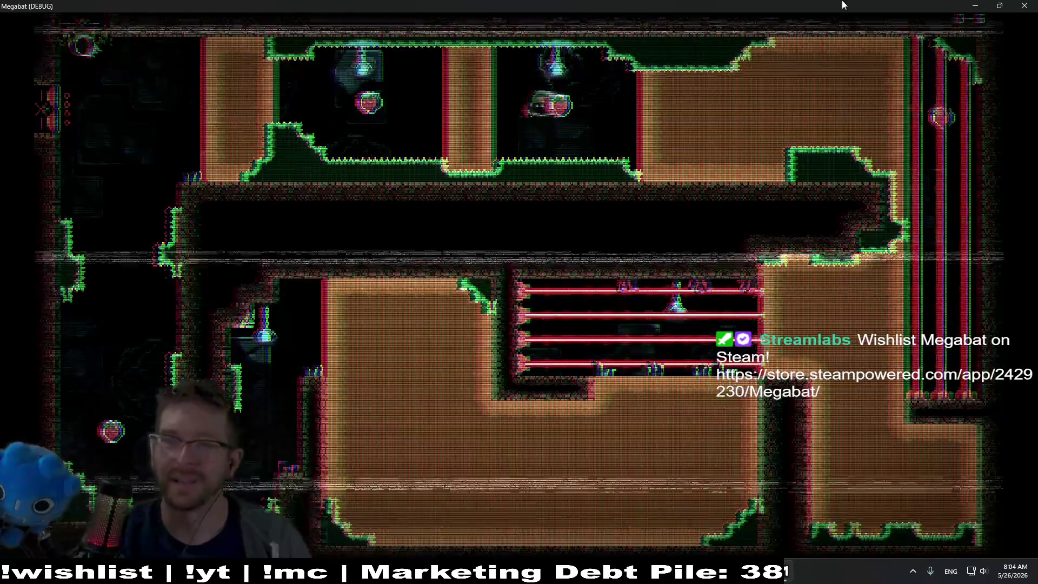
key(F8)
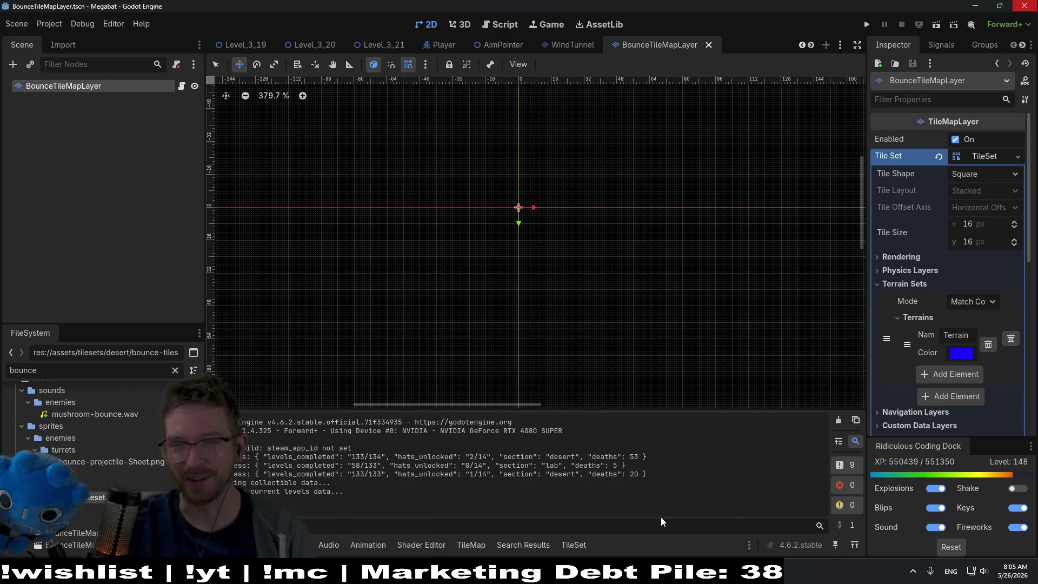
Select Terrain 0 in Level_3_21 and open the BounceTileMapLayer scene from its node icon.
click(379, 46)
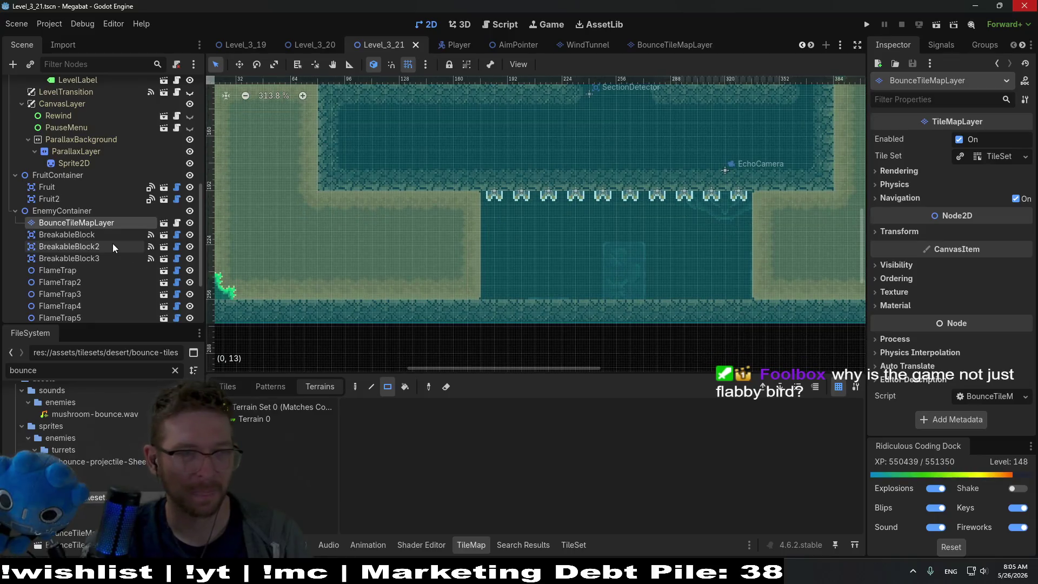
click(282, 419)
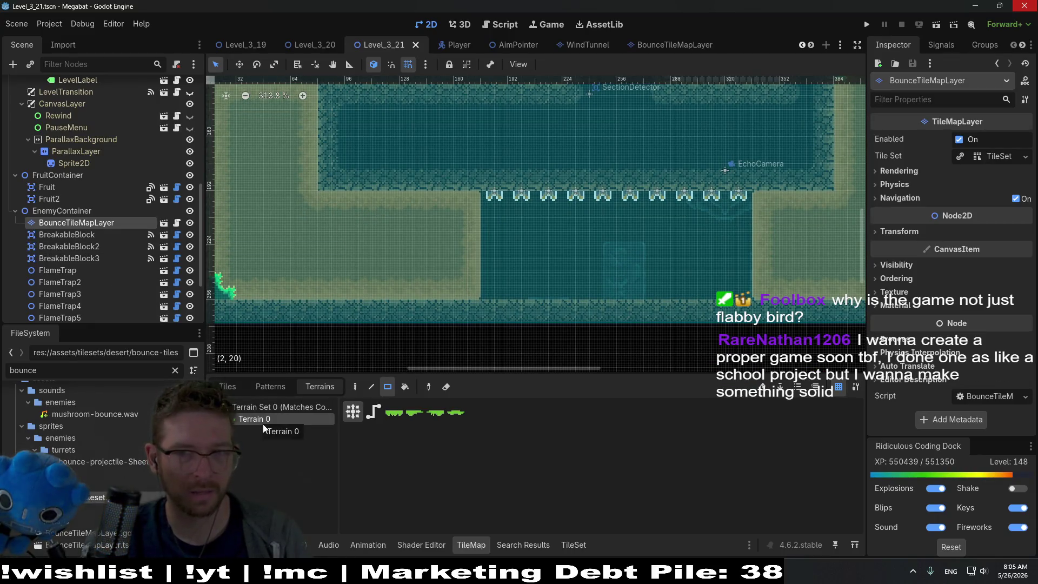
click(164, 223)
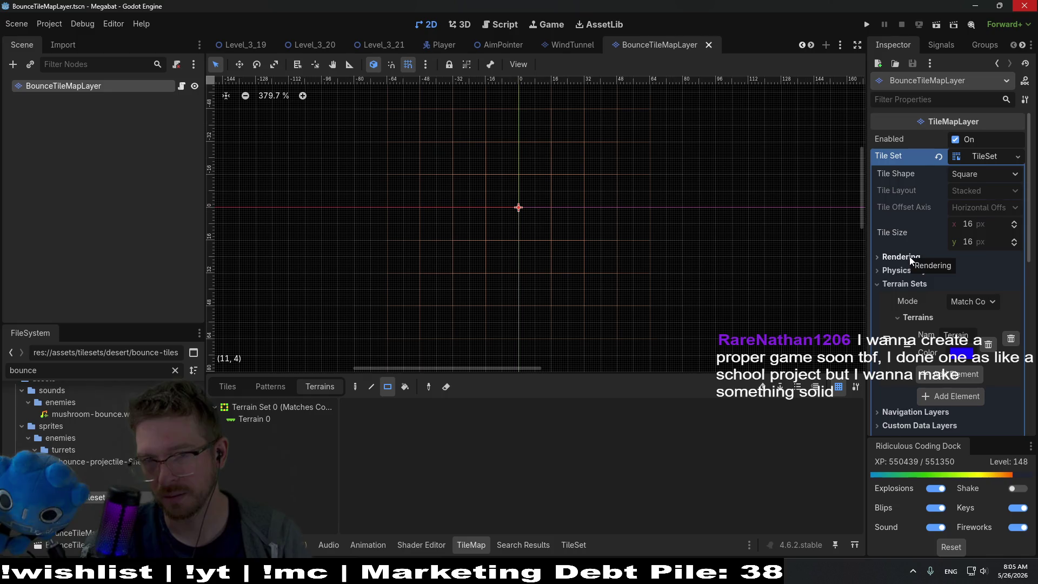
scroll(990, 233, down, 3)
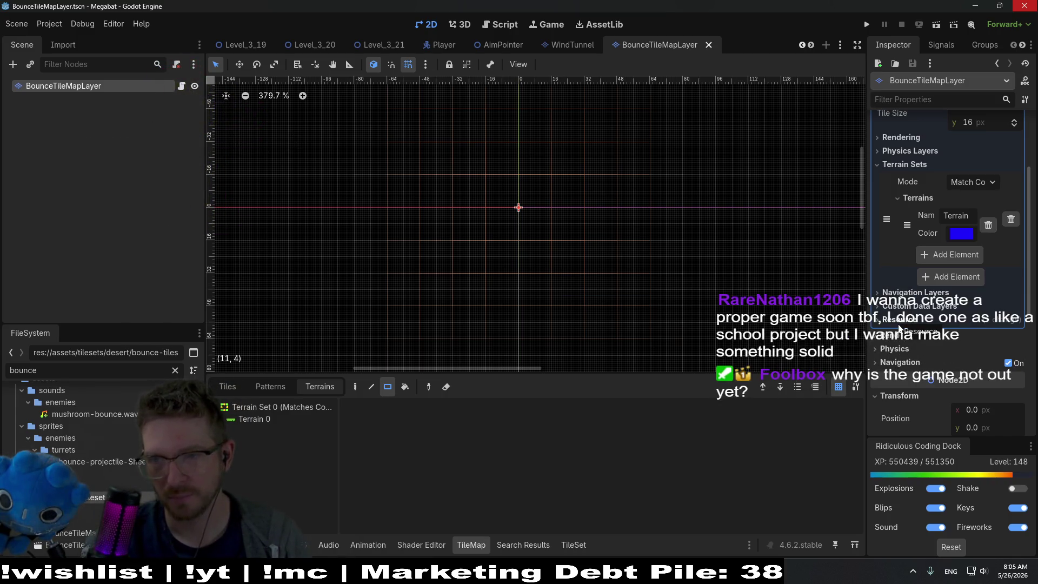
click(888, 351)
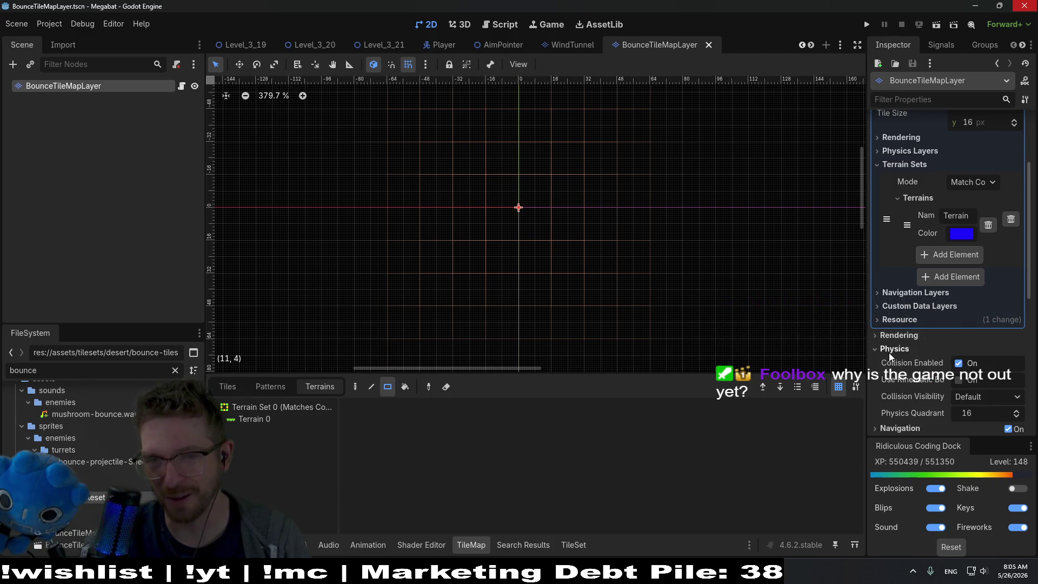
click(888, 351)
click(893, 337)
click(893, 337)
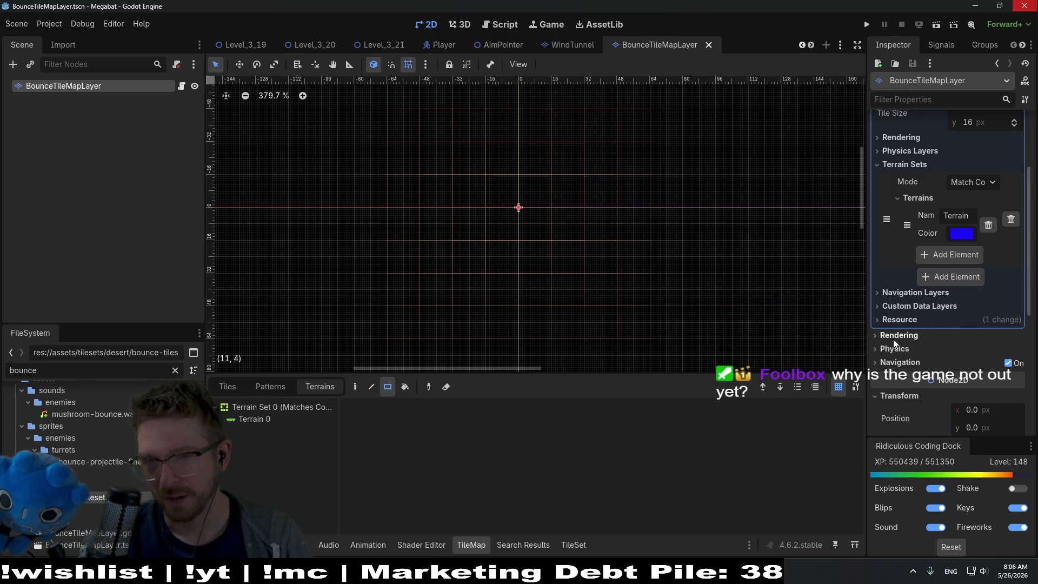
click(917, 308)
click(901, 294)
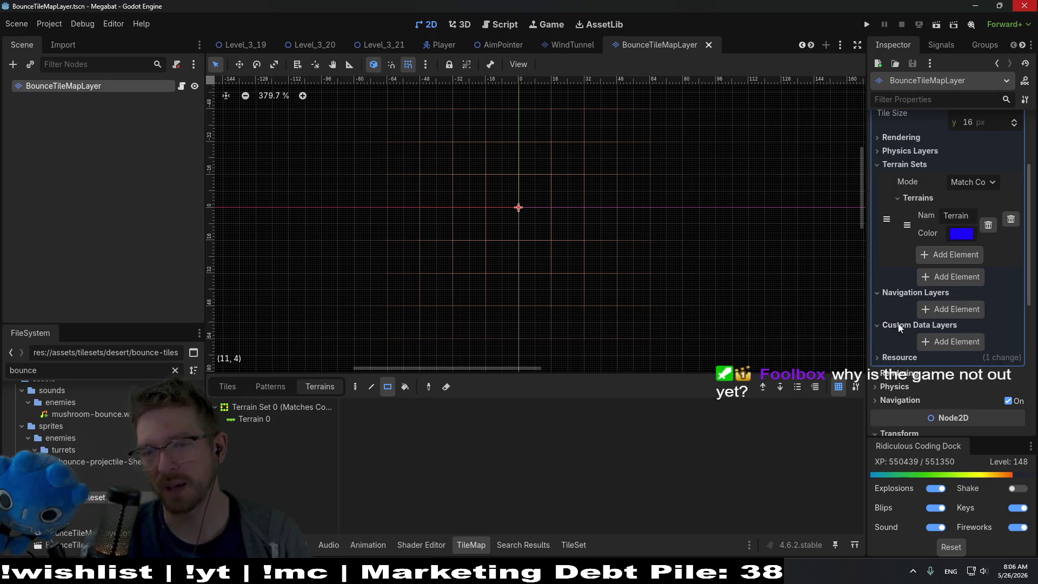
scroll(891, 346, up, 3)
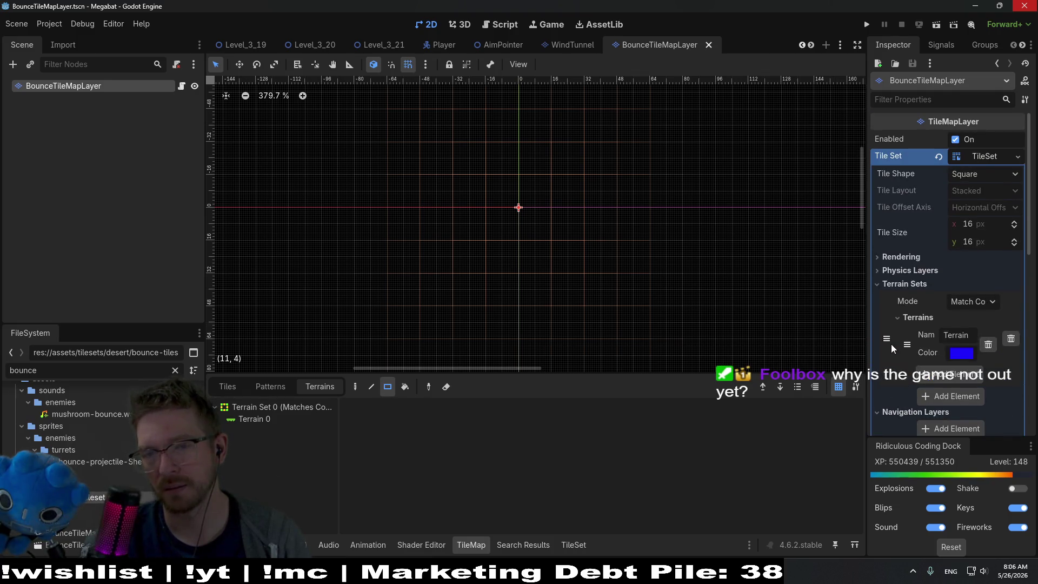
scroll(919, 335, down, 4)
click(927, 304)
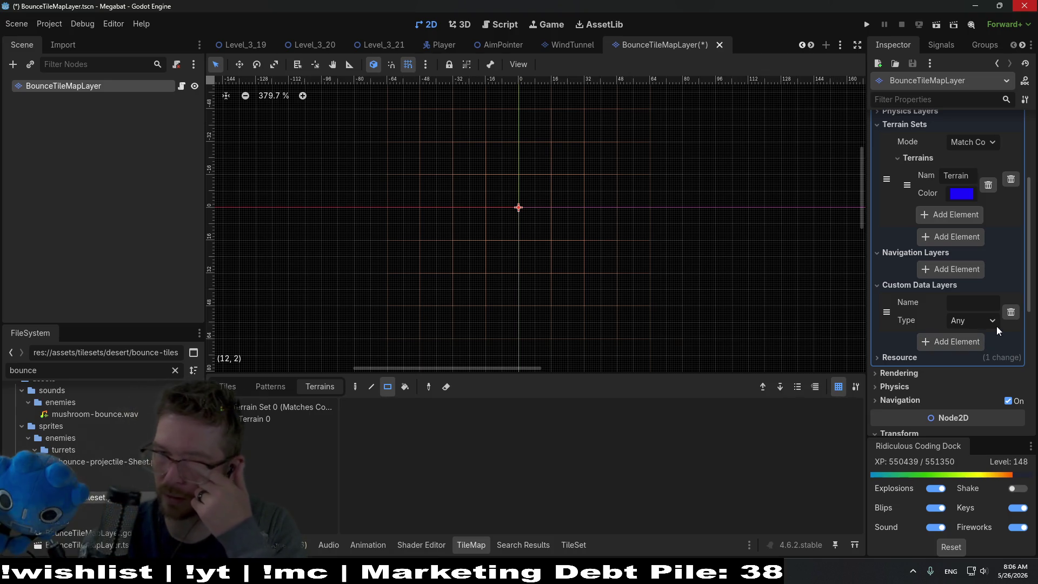
click(1012, 312)
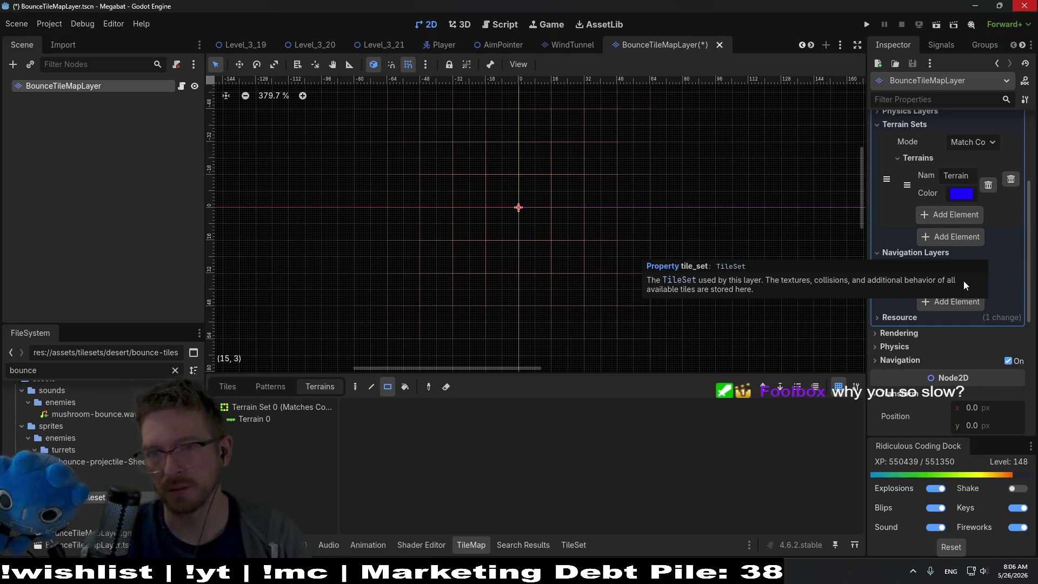
scroll(968, 249, up, 5)
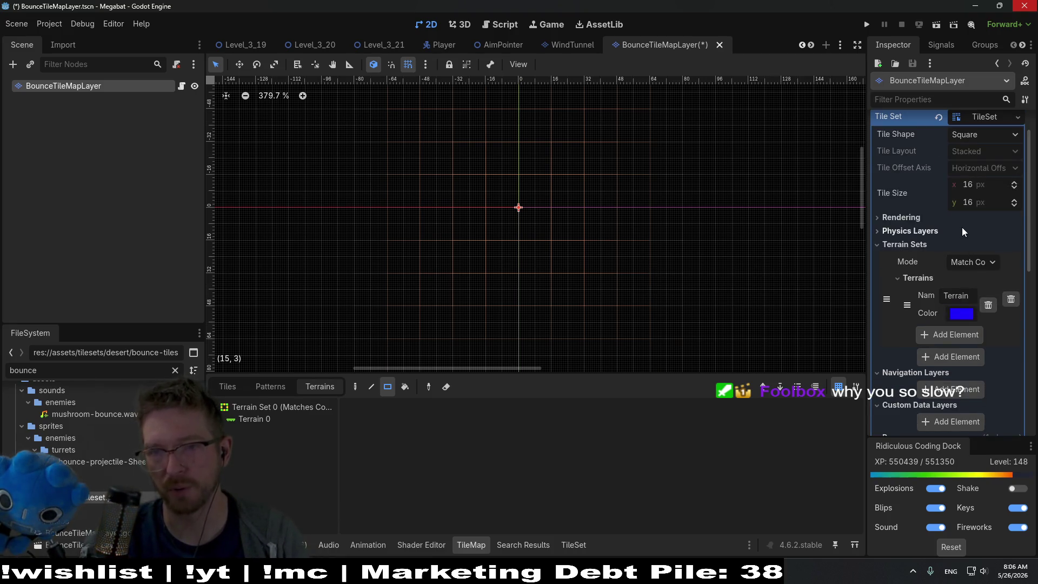
click(903, 231)
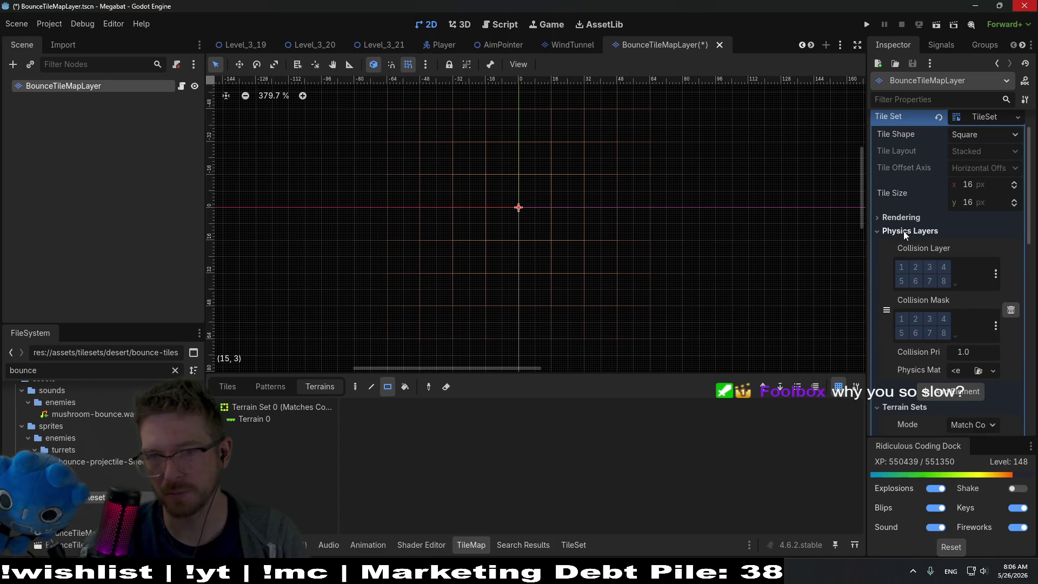
click(897, 217)
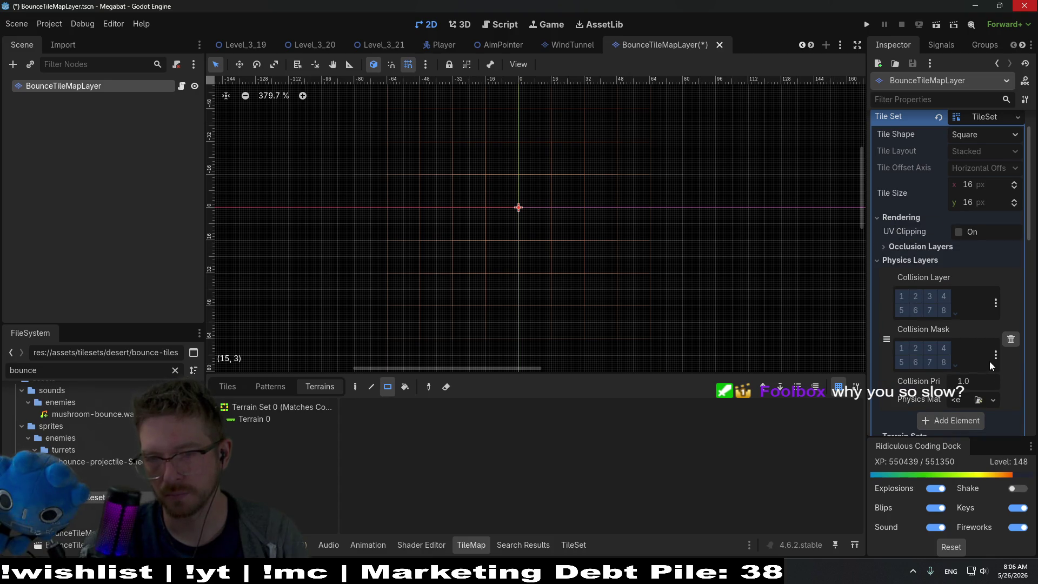
click(996, 303)
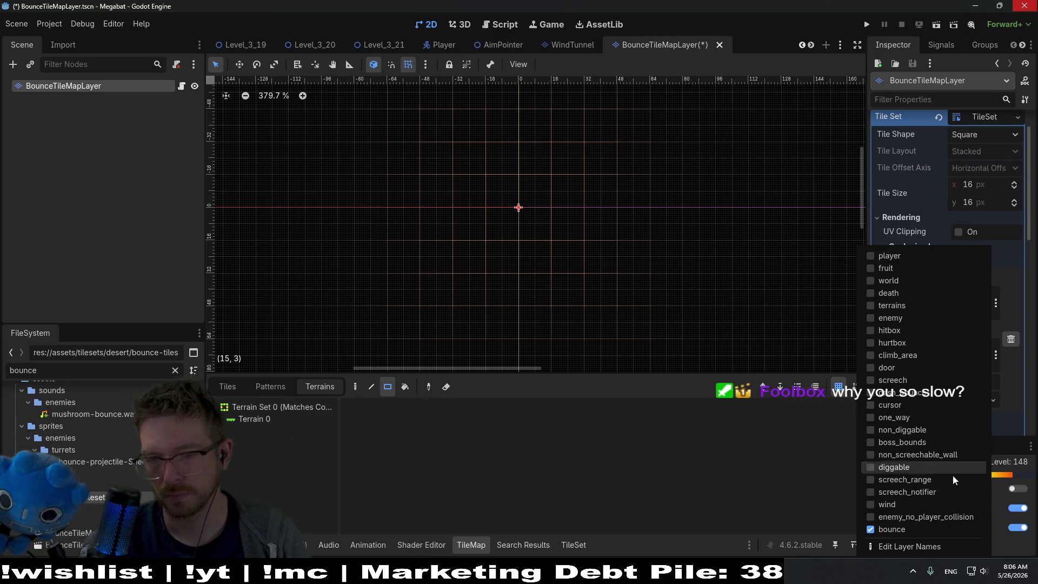
click(1012, 291)
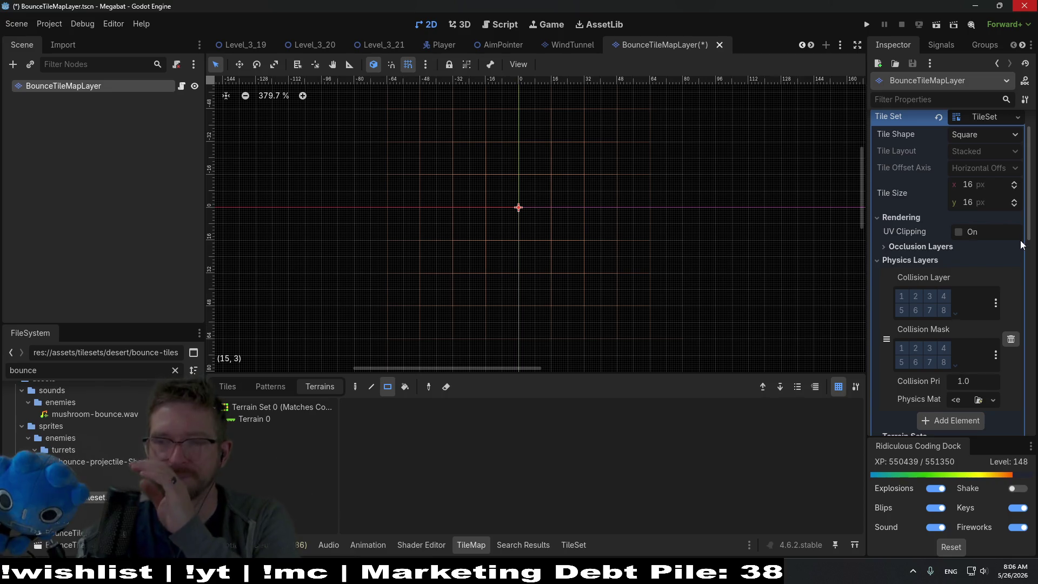
scroll(1009, 259, up, 2)
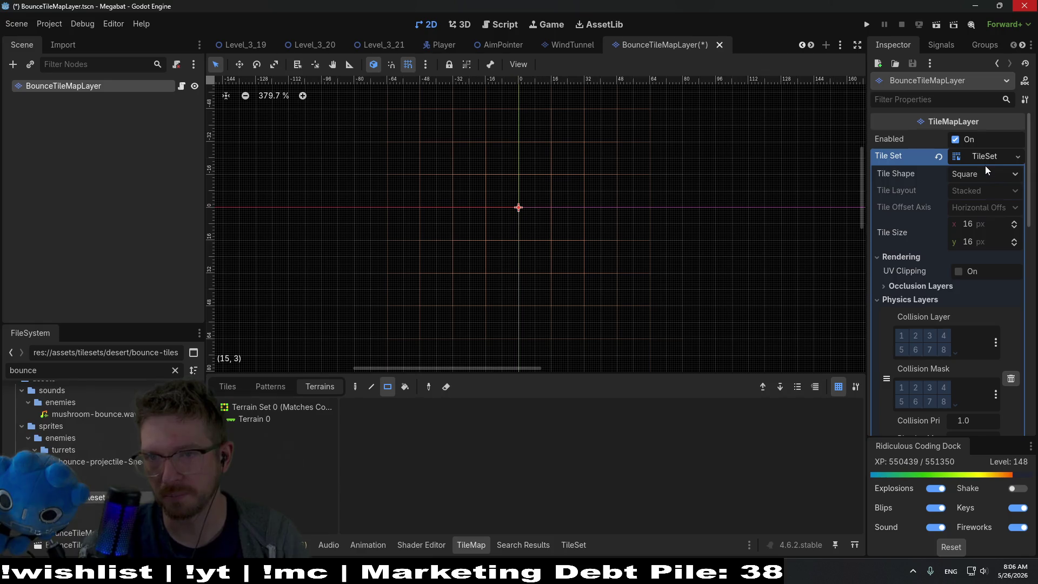
scroll(987, 278, down, 10)
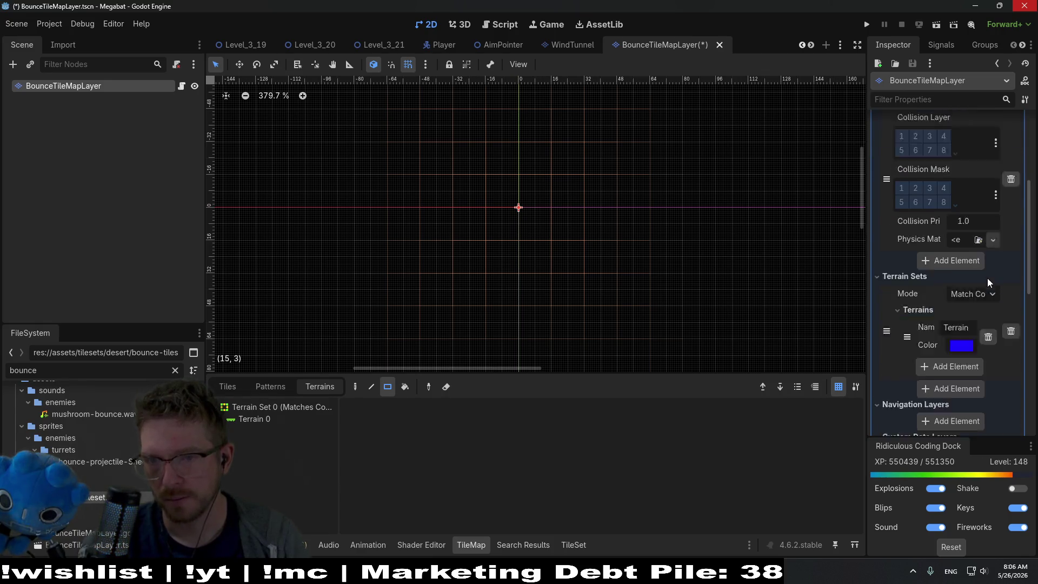
scroll(987, 278, down, 5)
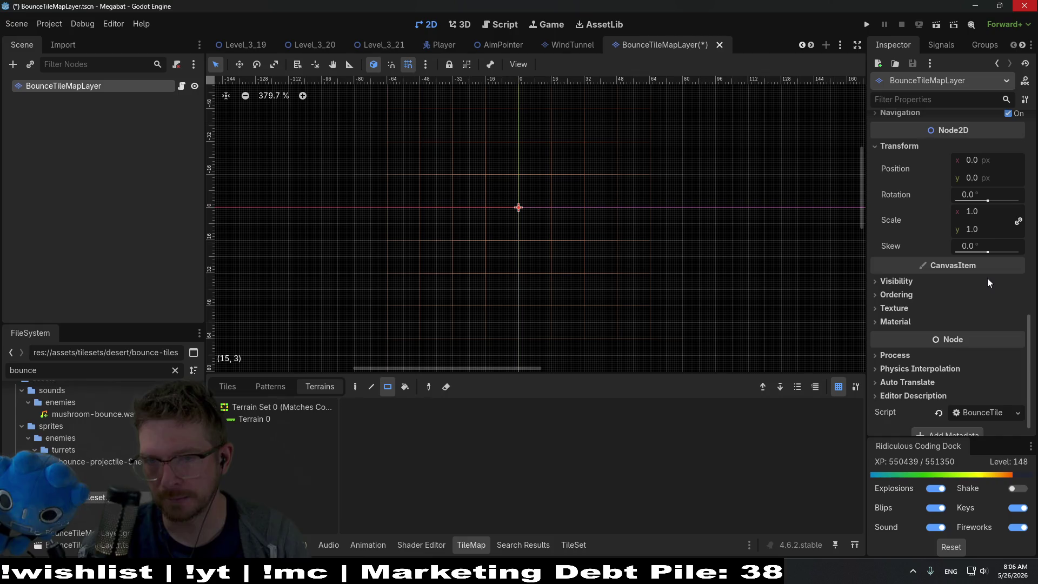
click(912, 298)
click(913, 295)
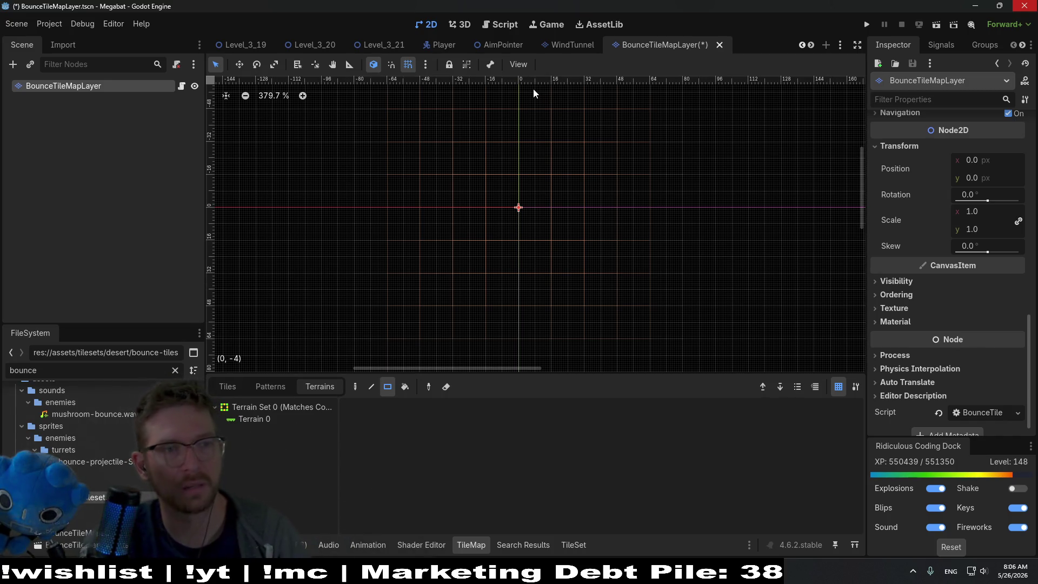
click(490, 38)
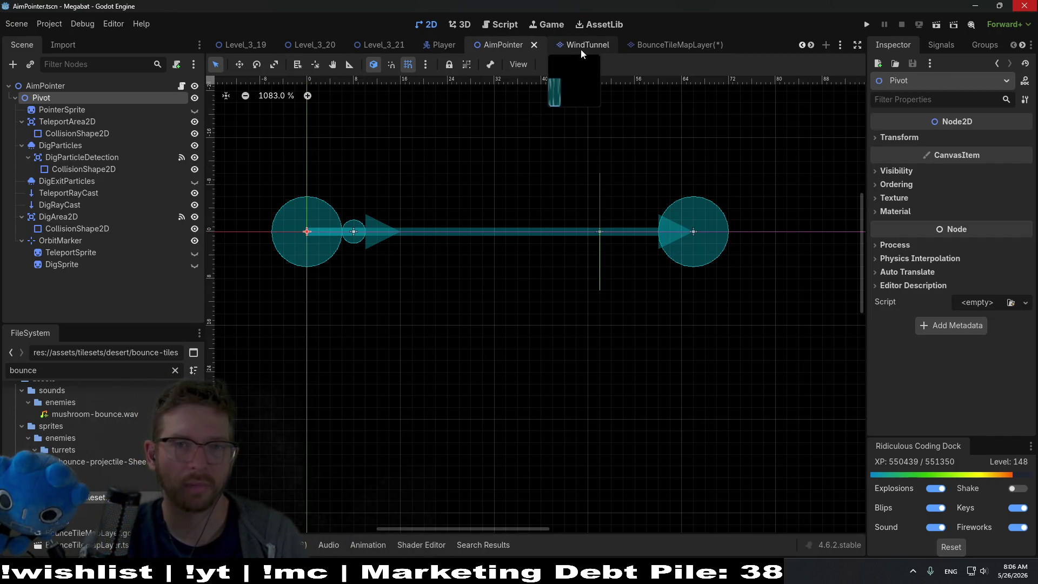
Return to the Level_3_21 scene and select the BounceTileMapLayer node.
click(578, 47)
click(382, 44)
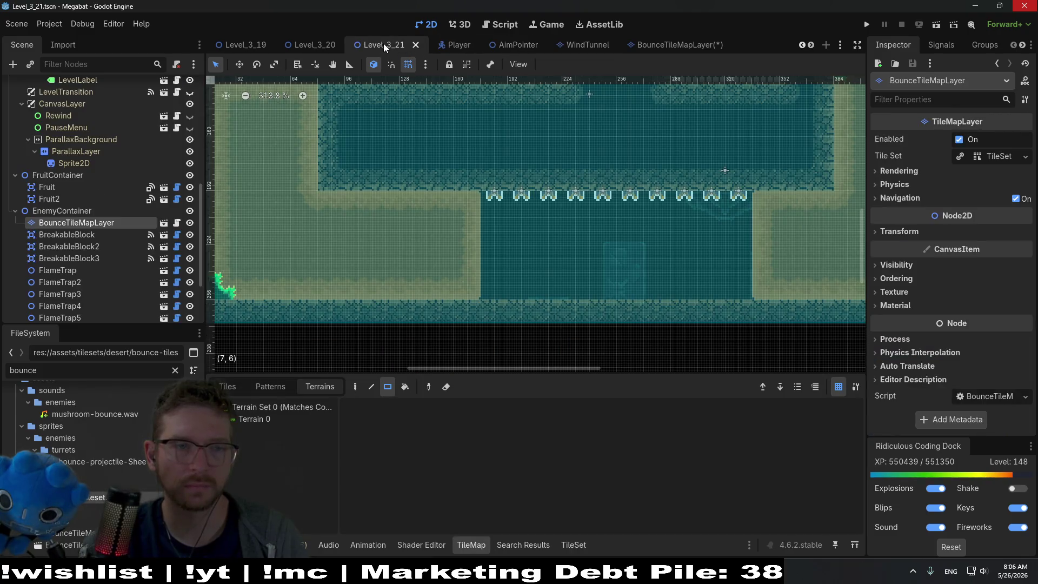
click(66, 234)
click(75, 222)
Rectangle-paint a Terrain 0 bounce strip along the bottom floor.
key(w)
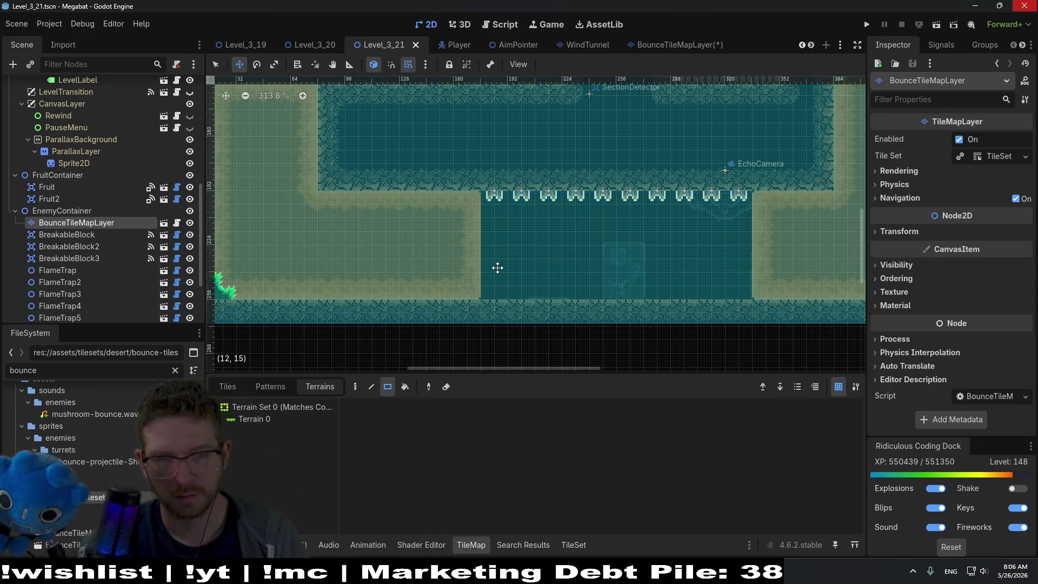
scroll(498, 268, down, 6)
click(251, 419)
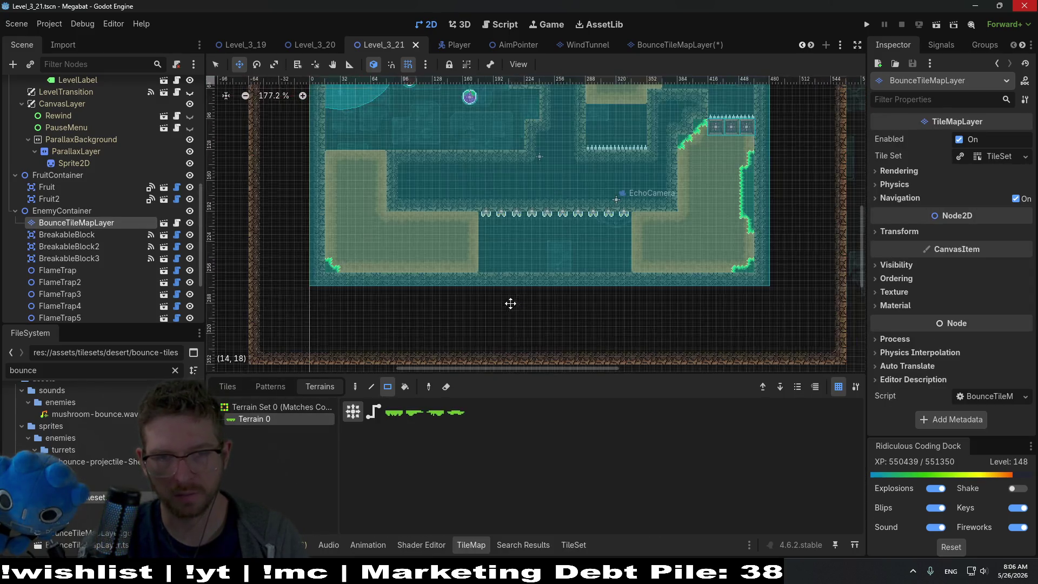
scroll(513, 304, up, 3)
key(q)
drag(477, 271, 656, 273)
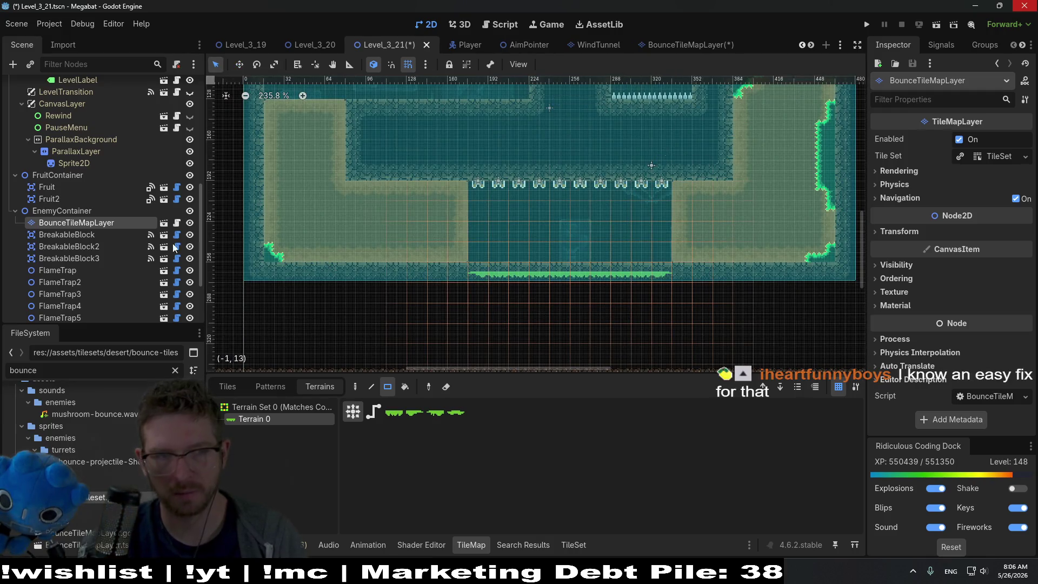
Move the bounce layer and nudge it up so the green strip sits on the floor.
scroll(480, 273, up, 3)
key(w)
drag(552, 287, 554, 289)
key(Up)
key(Up)
key(Up)
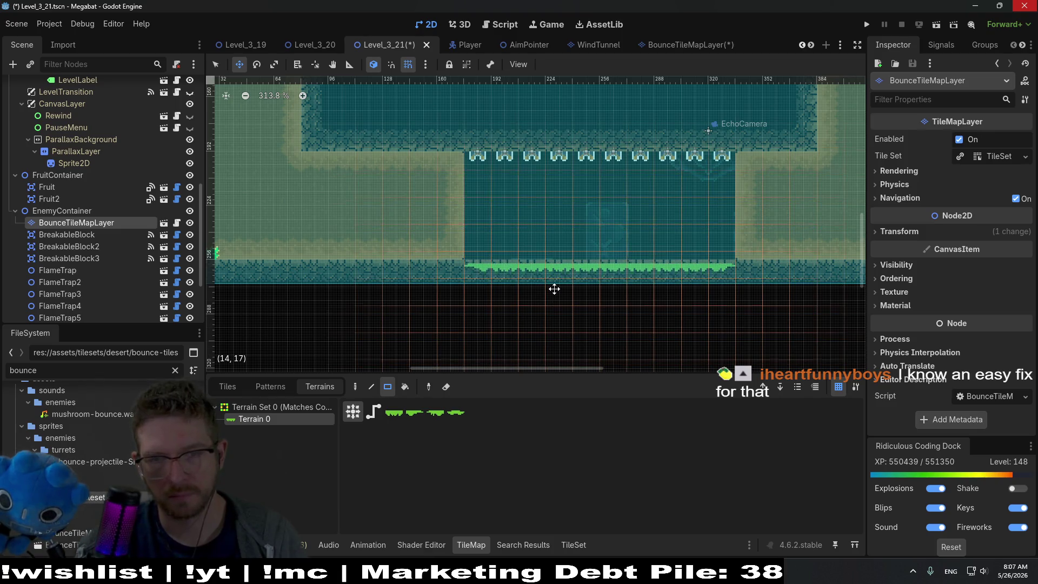
scroll(554, 289, up, 6)
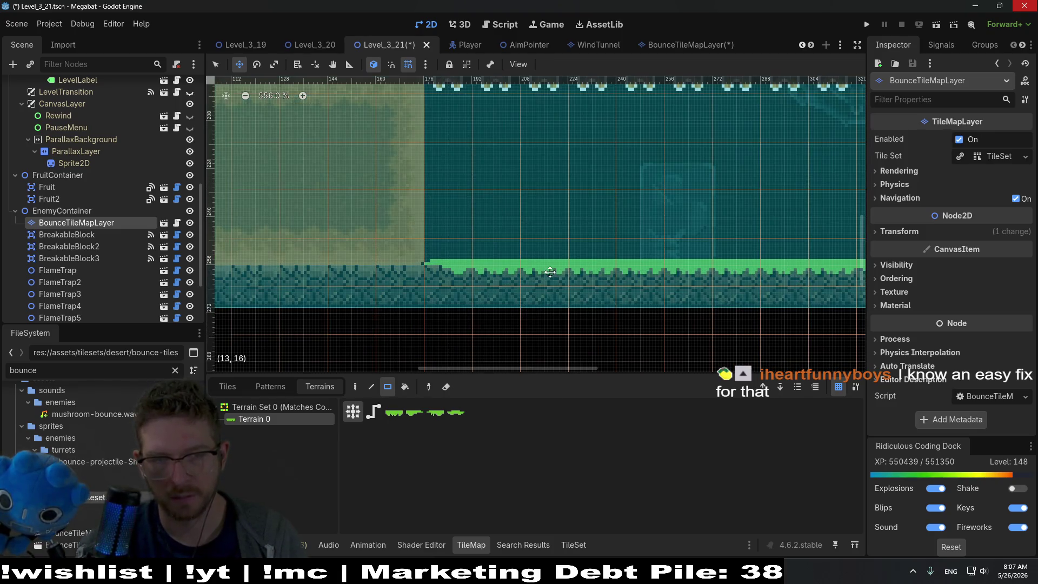
key(Down)
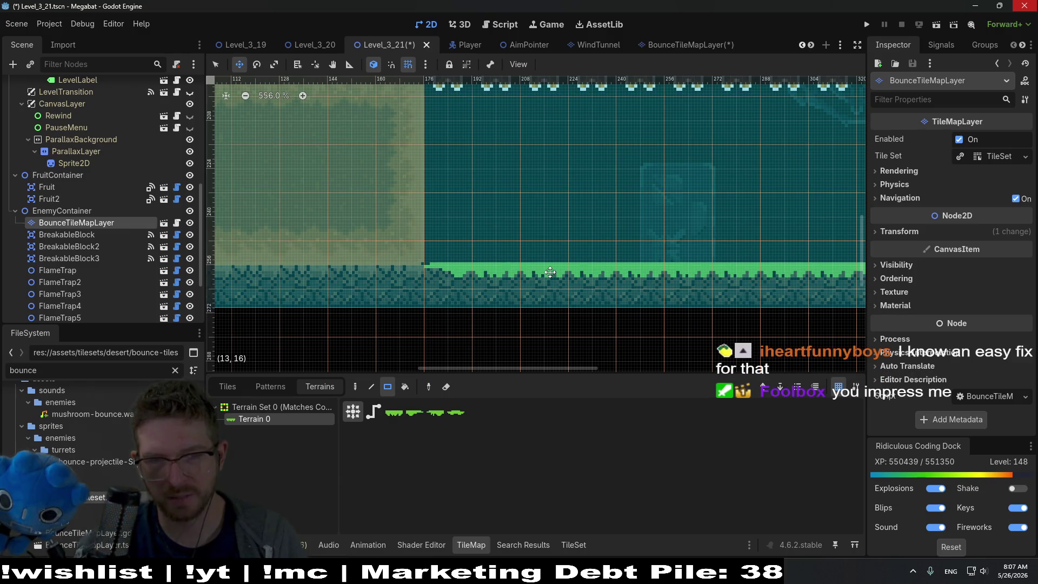
key(Up)
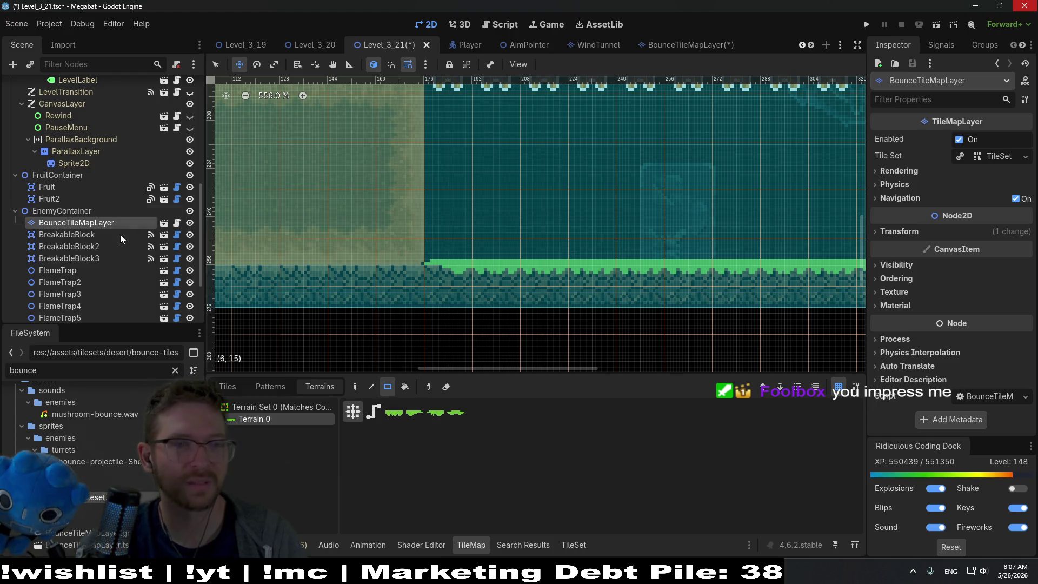
click(58, 24)
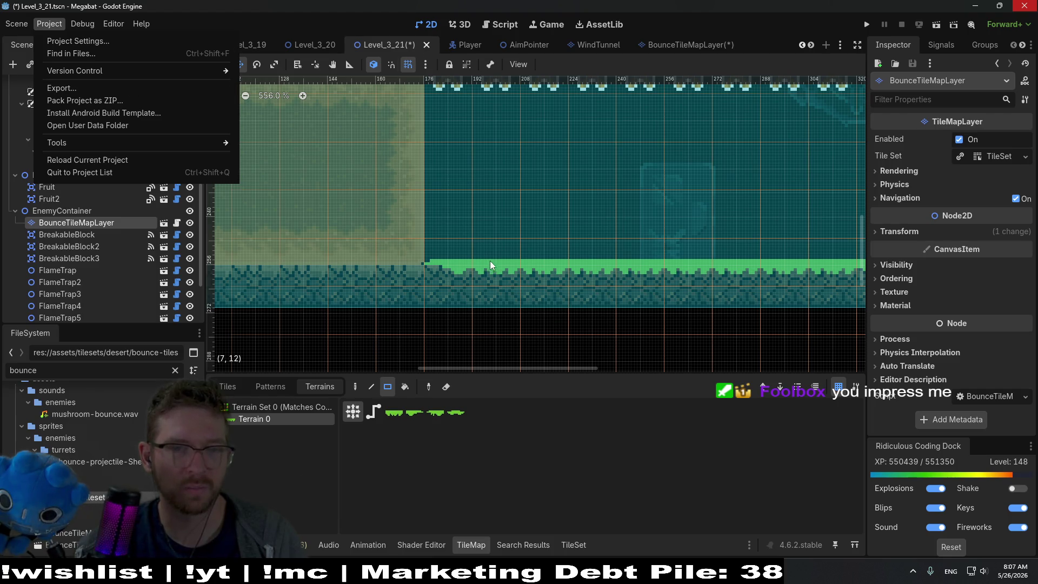
click(394, 52)
click(676, 45)
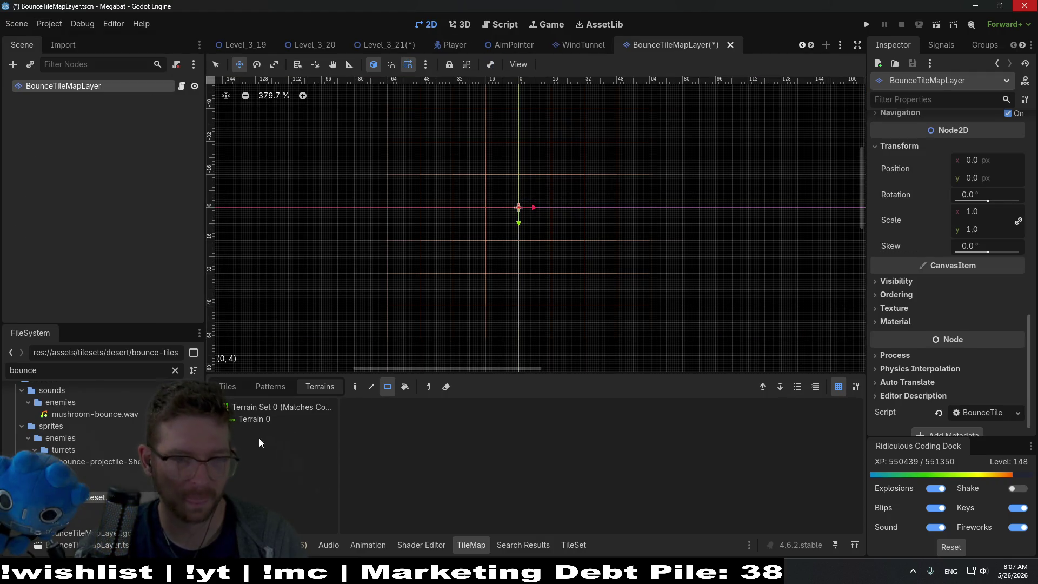
click(573, 544)
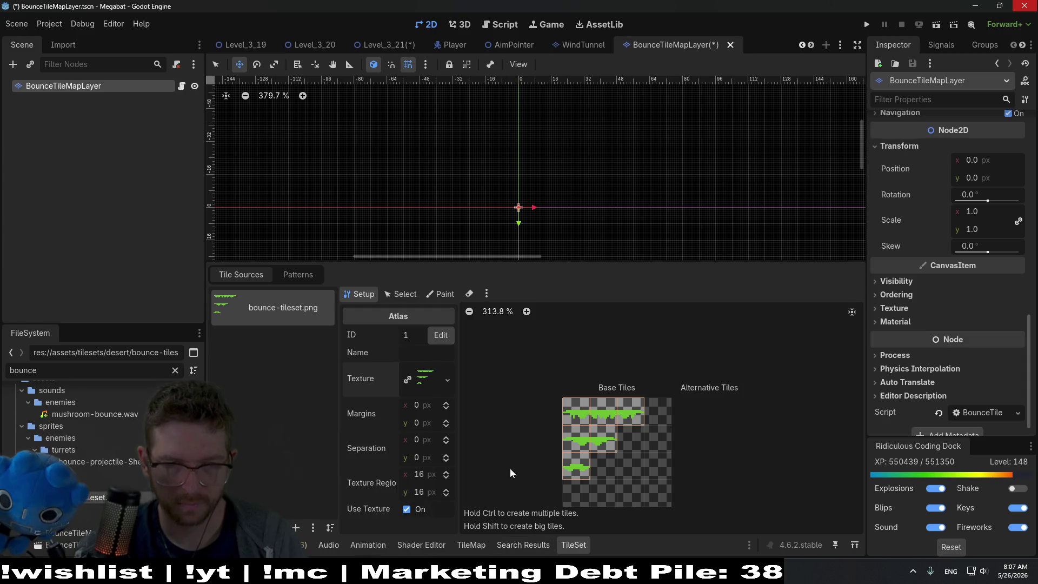
click(444, 295)
click(400, 293)
click(443, 297)
click(390, 334)
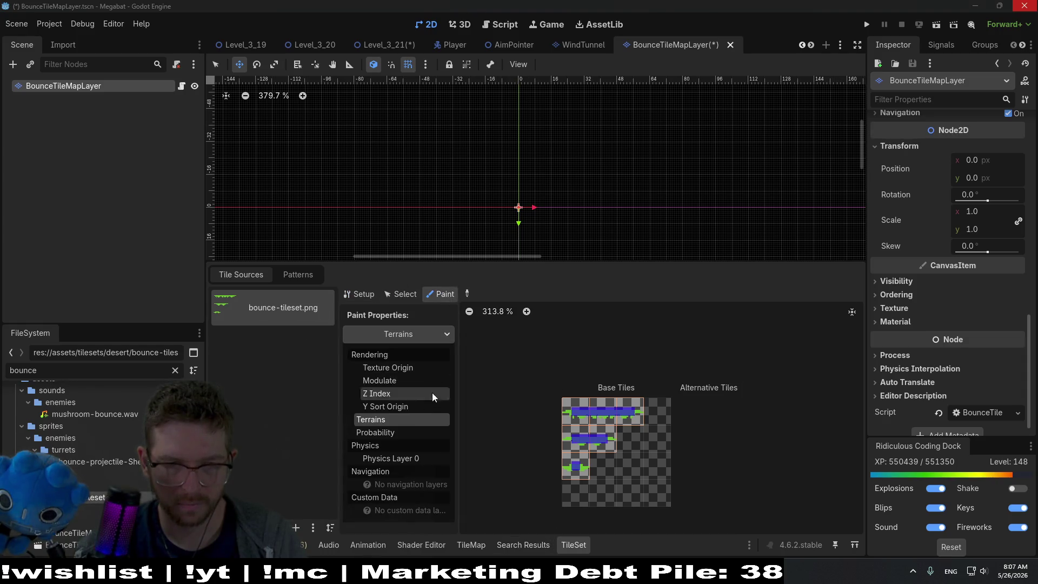
click(395, 458)
scroll(627, 437, up, 8)
scroll(625, 430, down, 10)
click(388, 43)
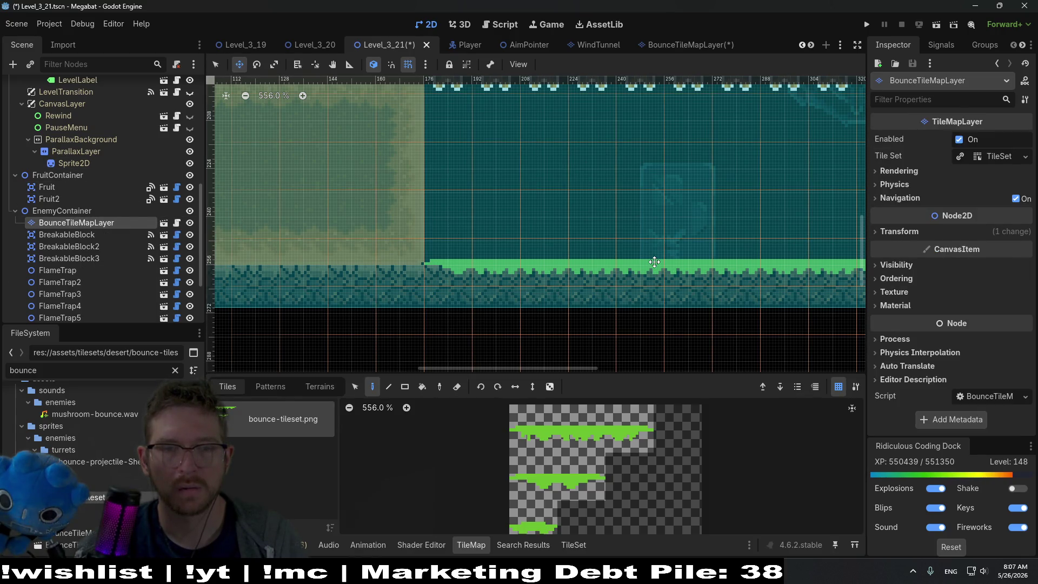
Select BounceTileMapLayer and check its Transform position and rotation.
click(81, 212)
click(71, 233)
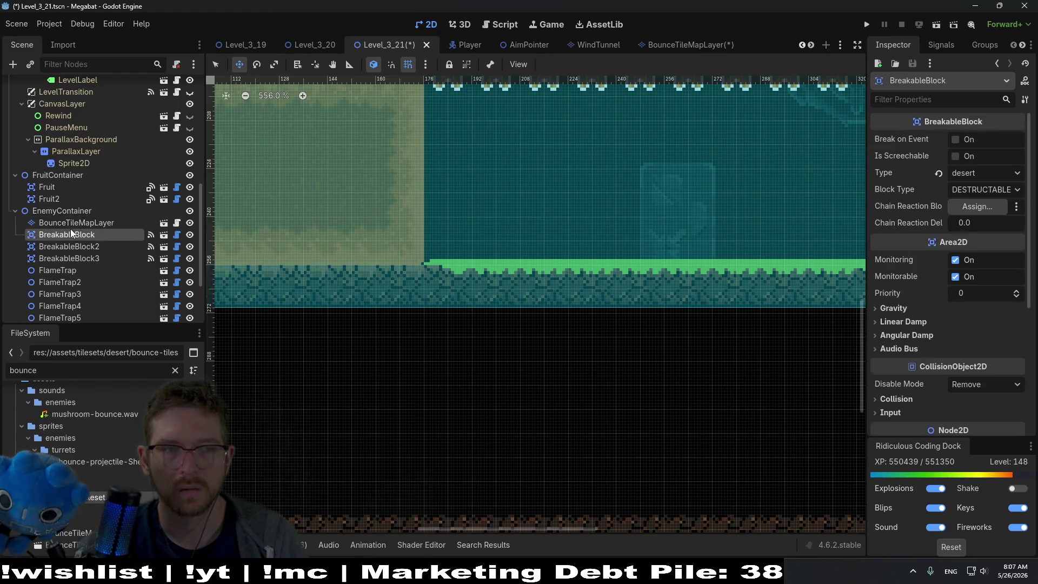
click(81, 220)
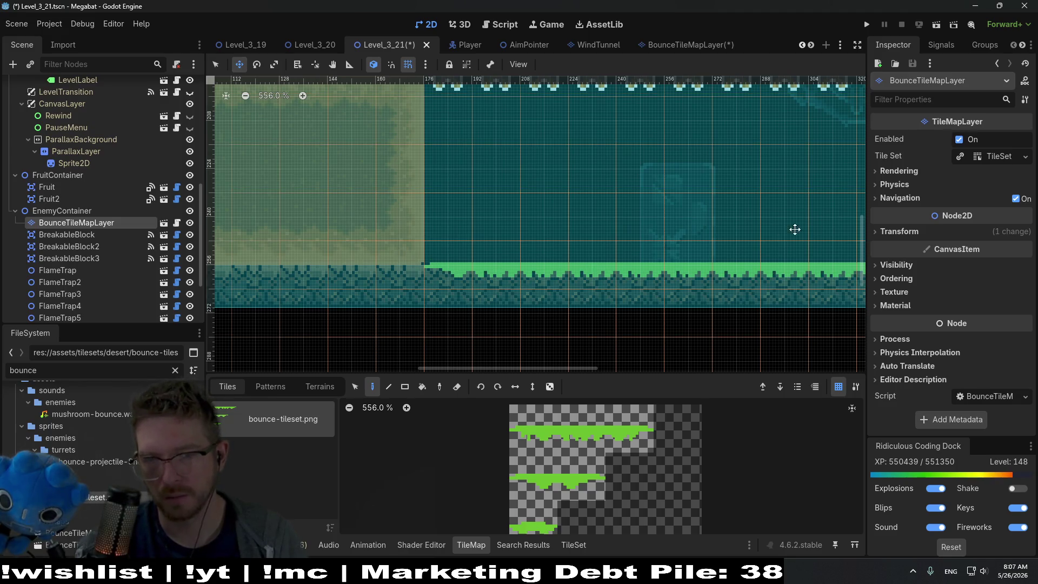
click(916, 233)
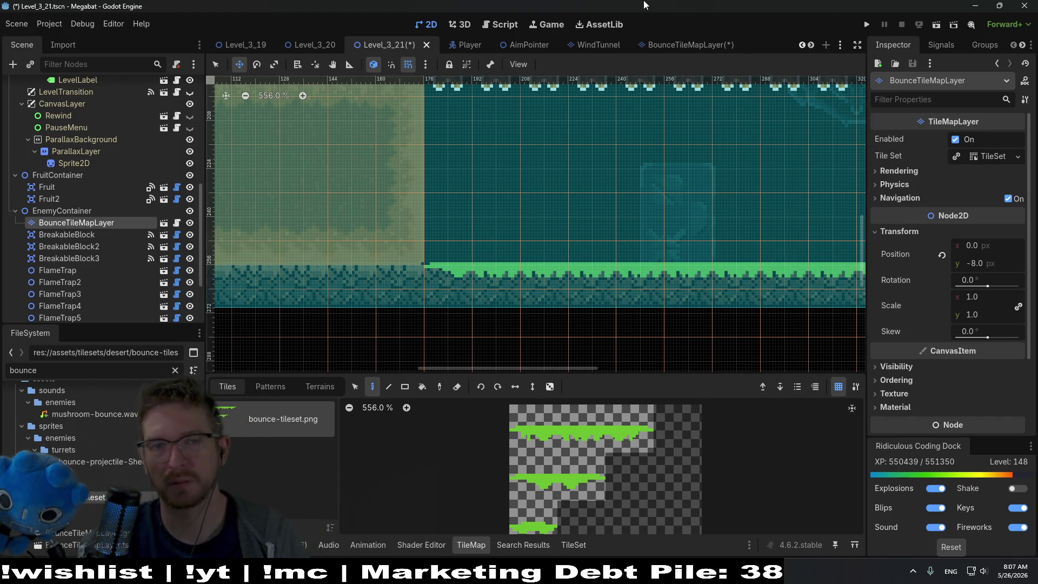
scroll(478, 162, down, 4)
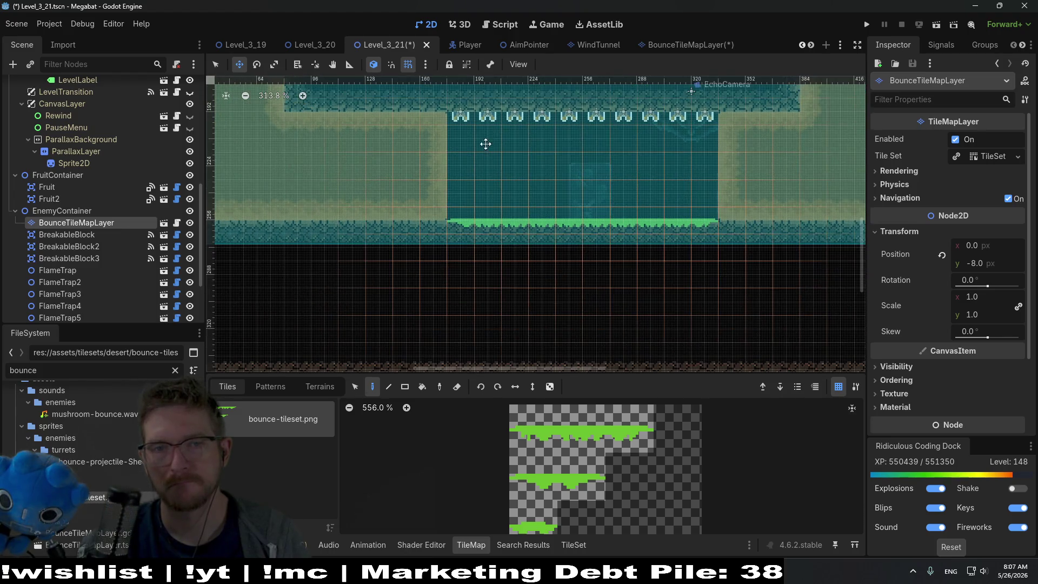
Save the scene and run Level_3_21 to playtest it.
key(ctrl+s)
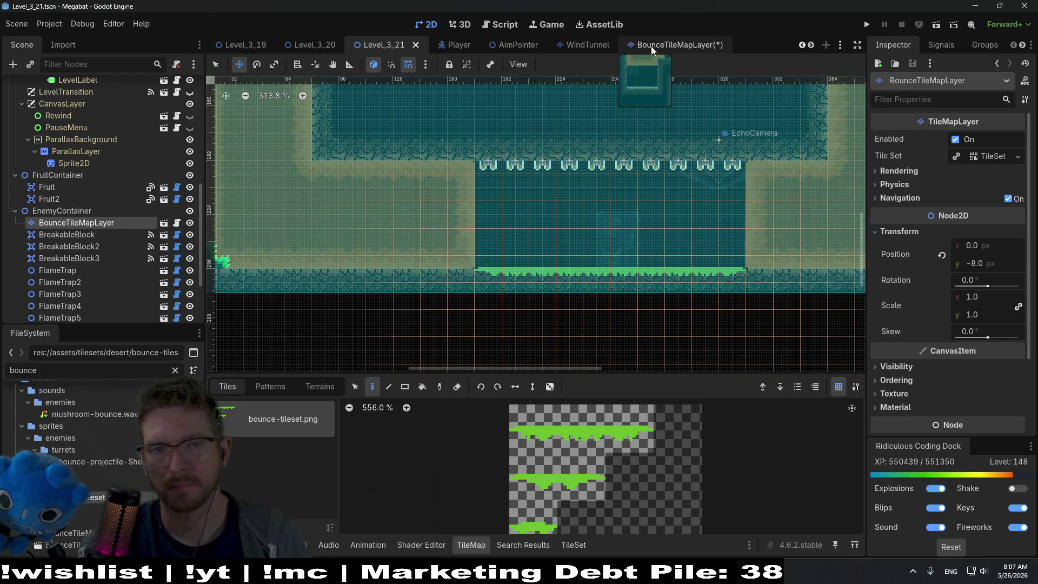
click(651, 46)
click(384, 43)
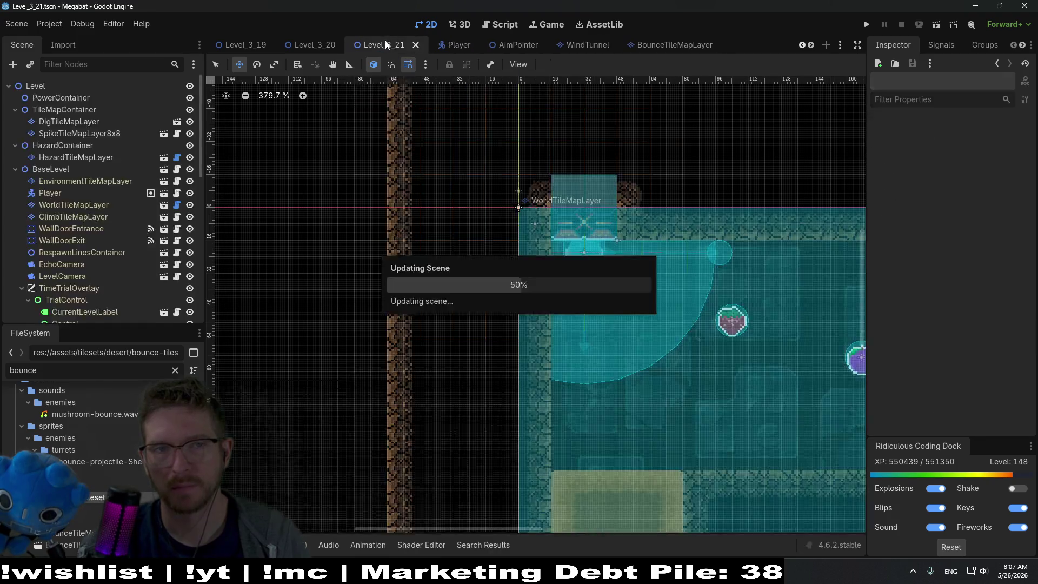
click(937, 24)
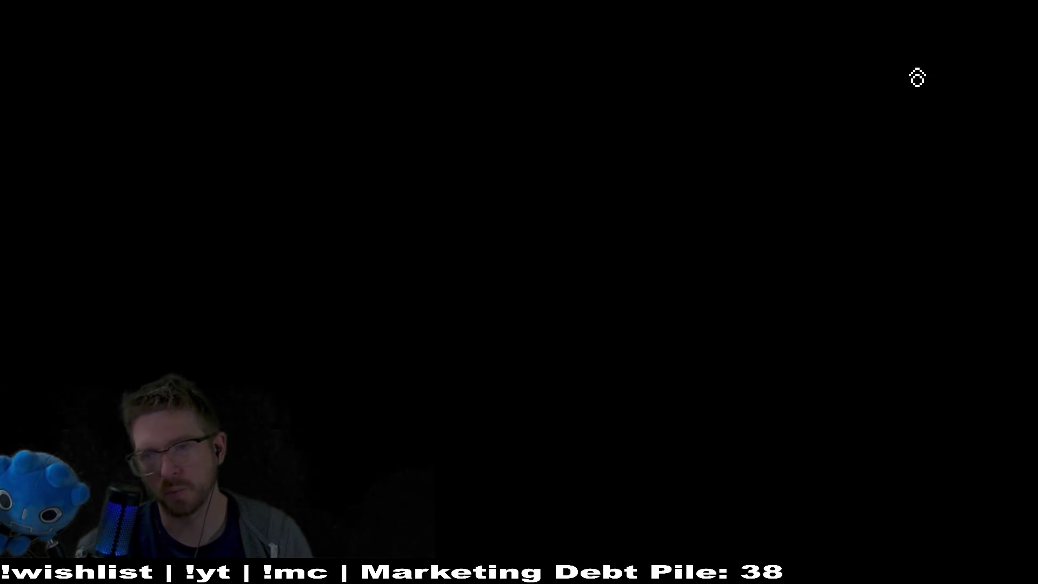
Fly the bat to the fruit, through the fire pit, up to the upper-right room, then close with F8.
key(Right)
key(Left)
key(Right)
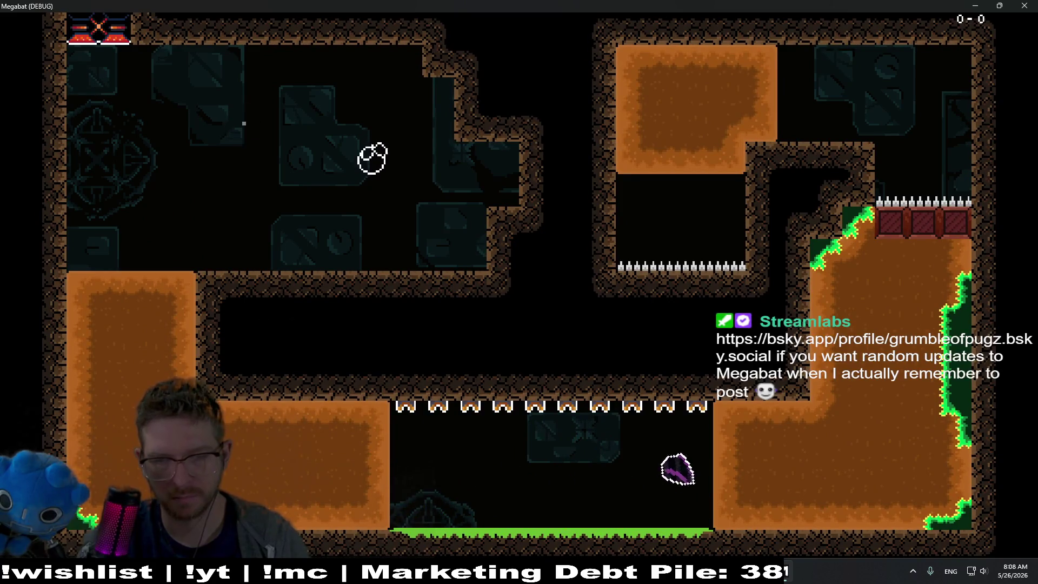
key(Up)
key(Left)
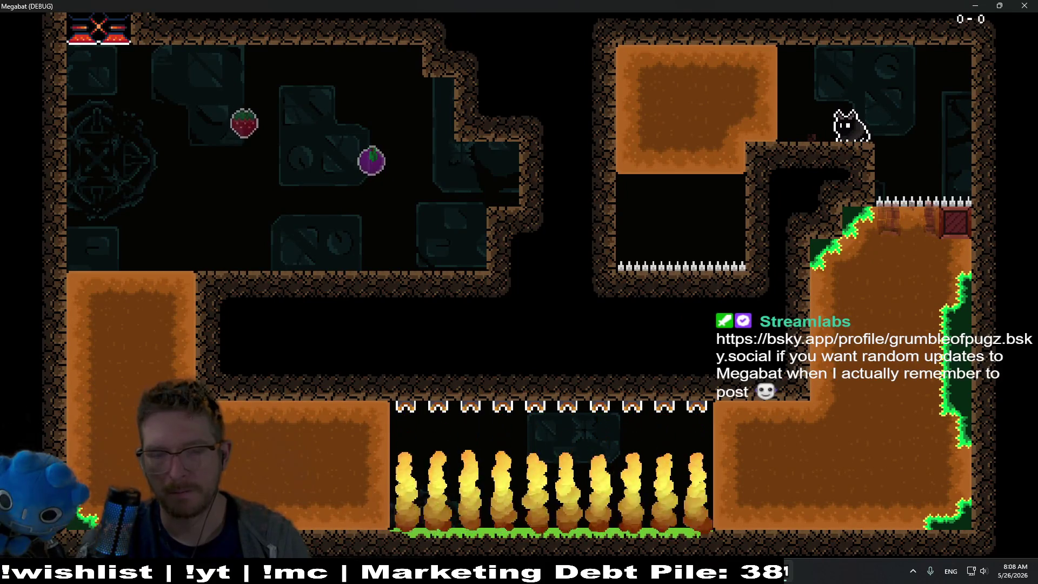
key(F8)
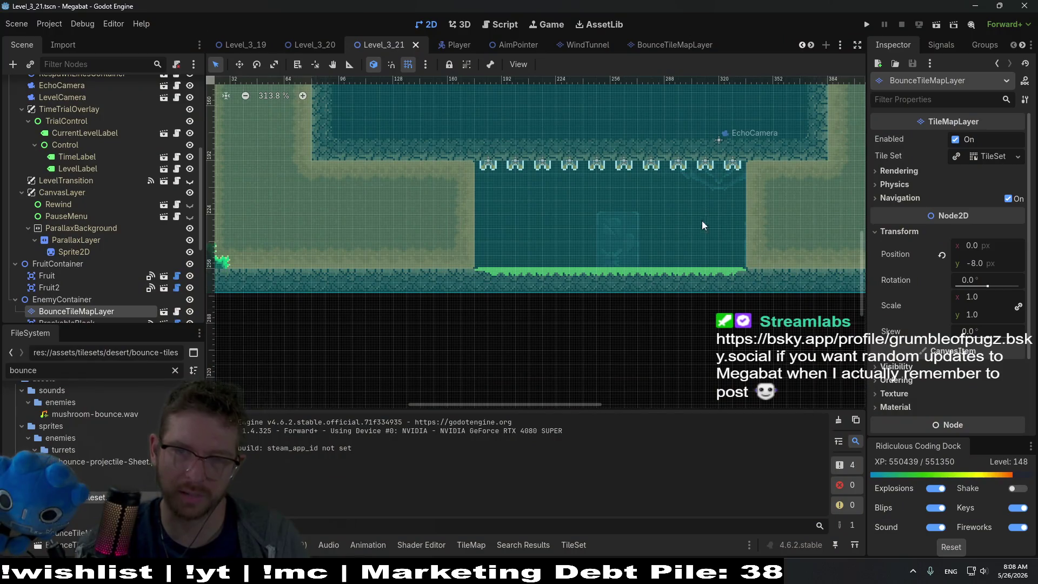
Select BounceTileMapLayer and duplicate it with Ctrl+D.
scroll(641, 218, up, 5)
scroll(704, 199, right, 4)
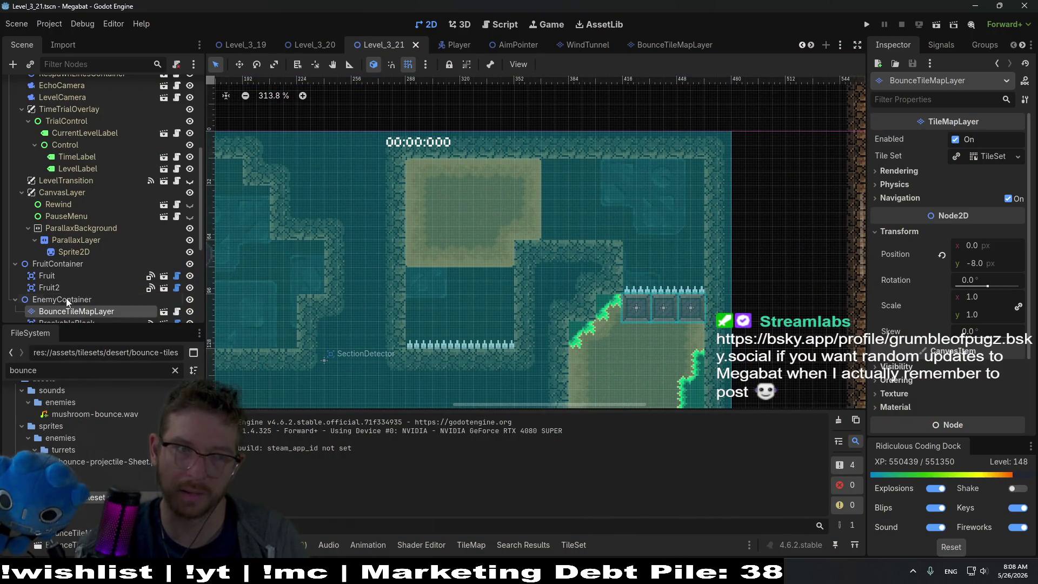
scroll(69, 281, down, 3)
scroll(562, 292, down, 4)
scroll(562, 293, left, 6)
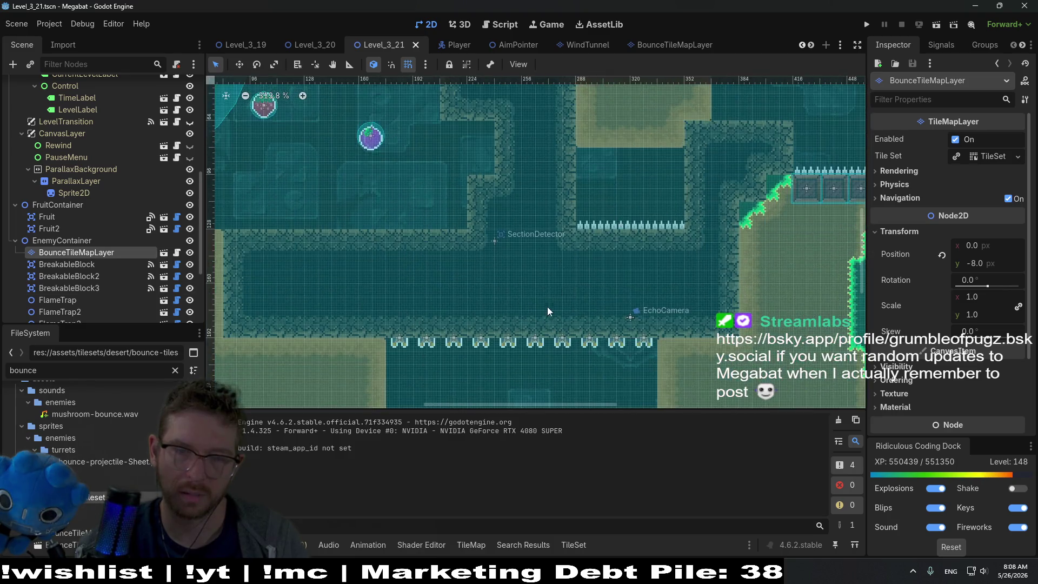
scroll(573, 270, down, 3)
scroll(584, 254, left, 3)
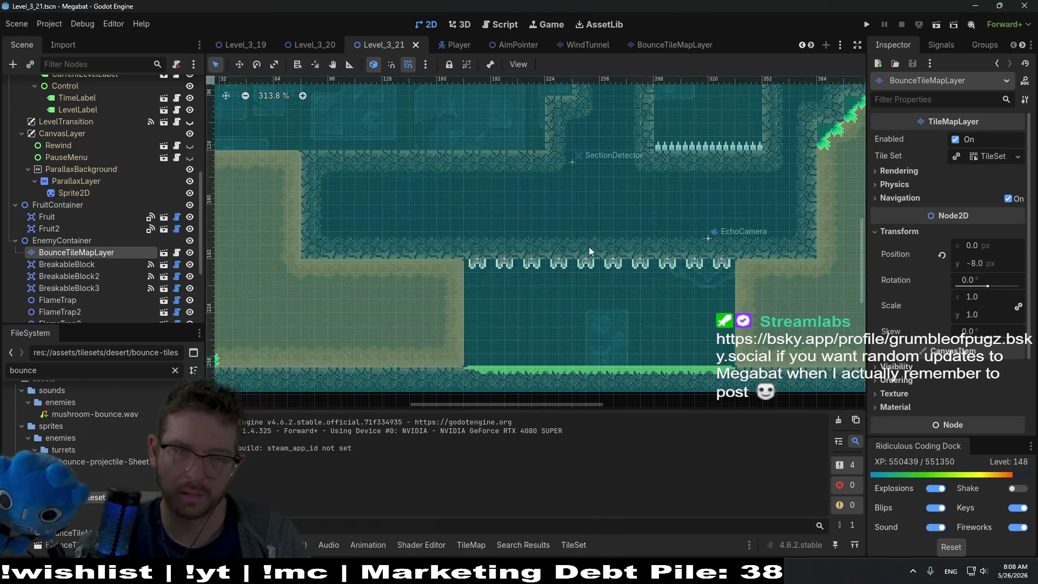
click(76, 241)
click(72, 251)
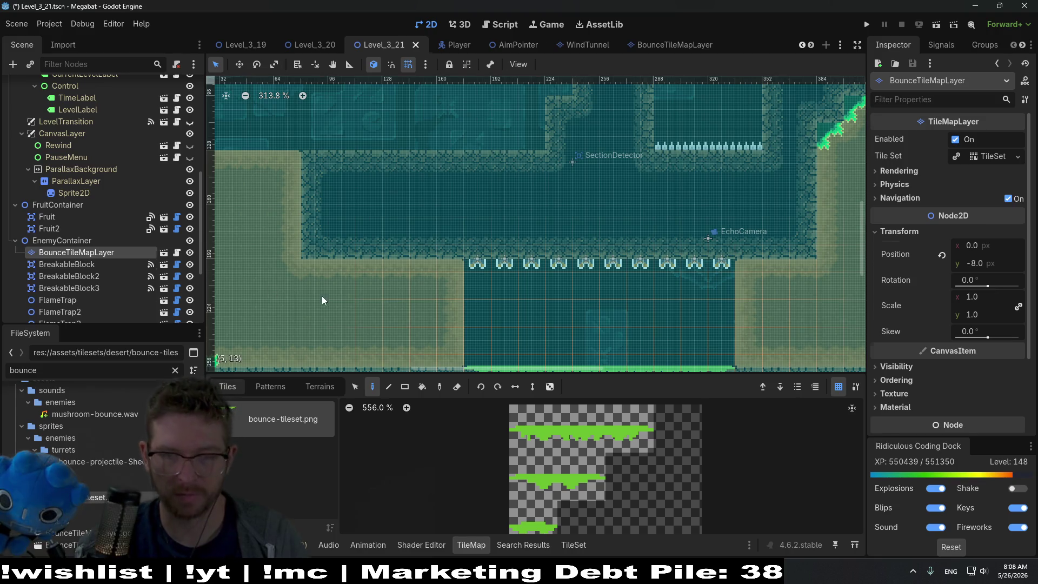
key(ctrl+d)
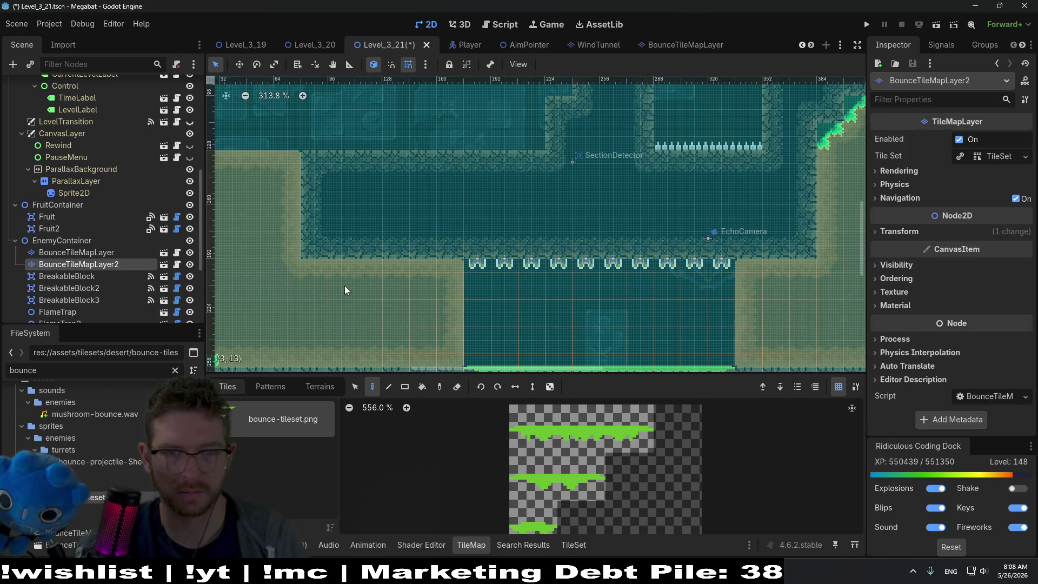
Set the copy's Transform rotation to 270°.
scroll(305, 291, down, 3)
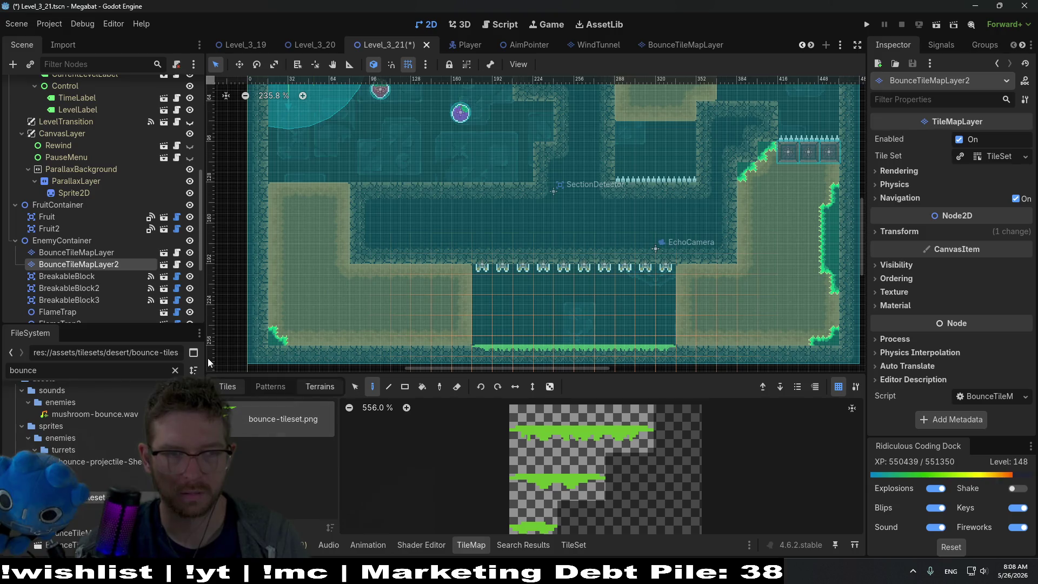
click(902, 231)
click(987, 280)
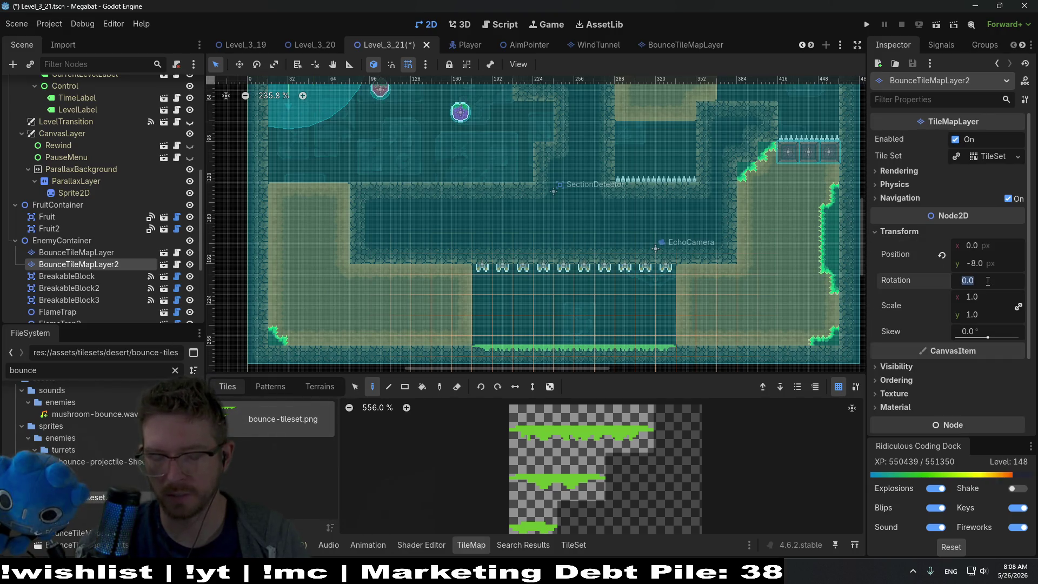
text(9)
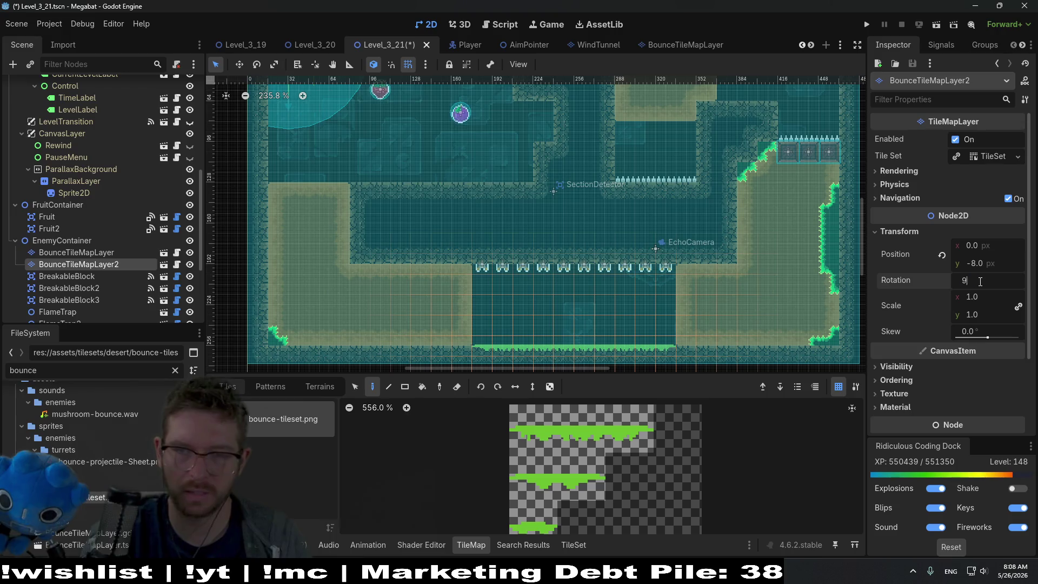
text(0270.0)
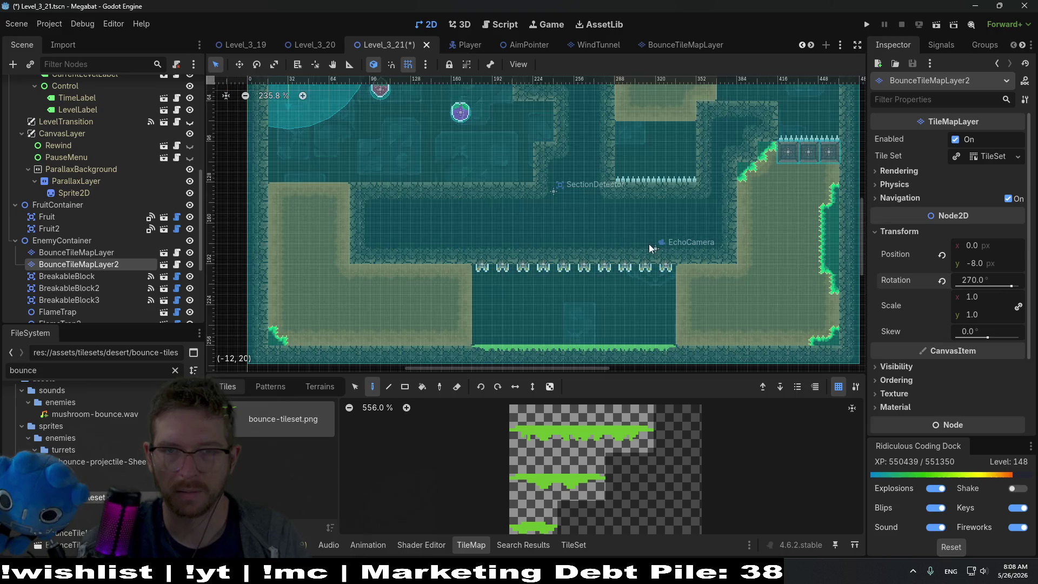
scroll(580, 260, down, 5)
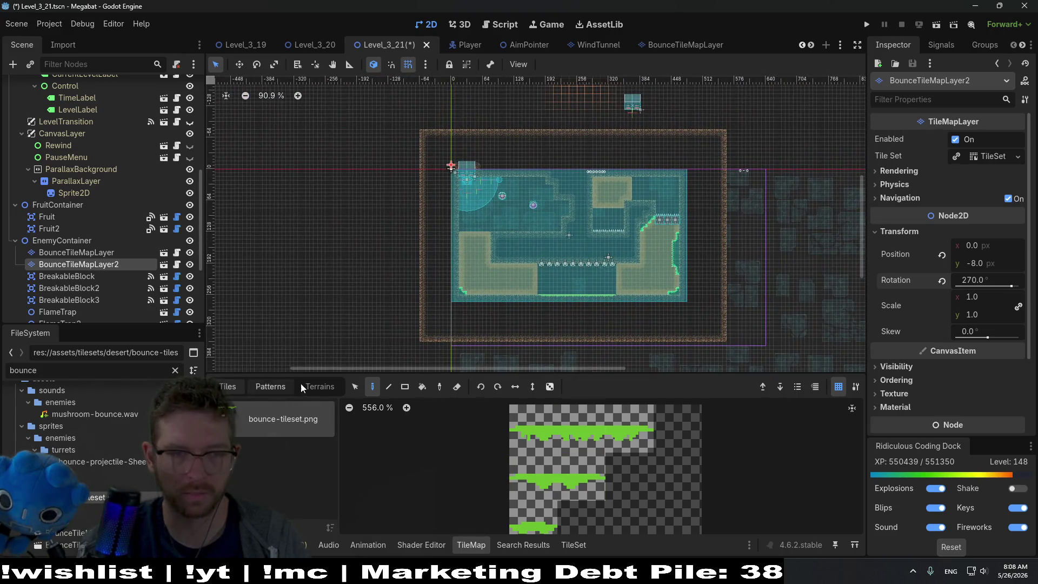
Paint a Terrain 0 bounce strip along the right wall on the rotated copy.
click(319, 386)
click(254, 419)
scroll(464, 198, down, 2)
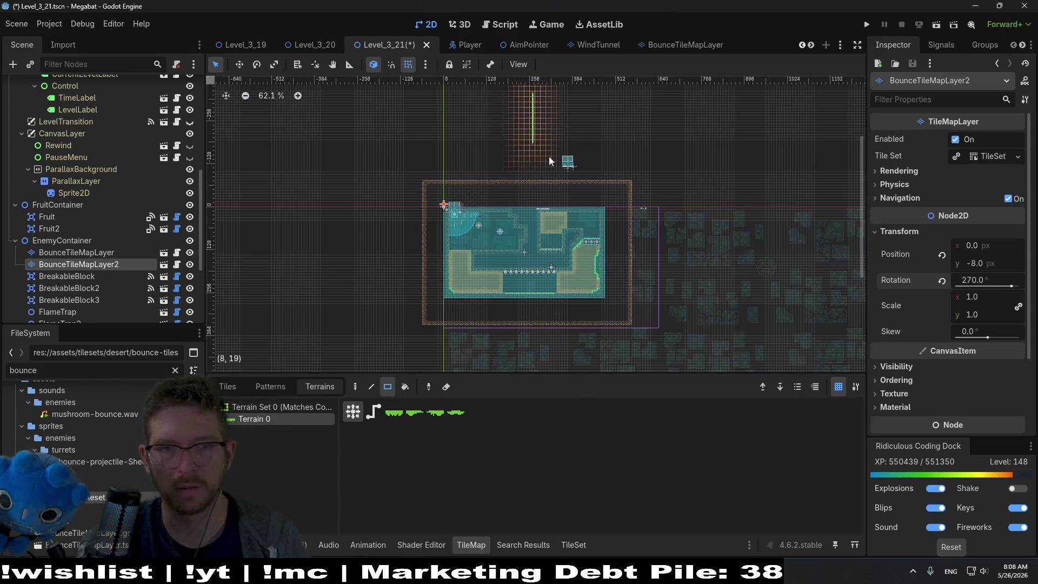
scroll(577, 221, up, 6)
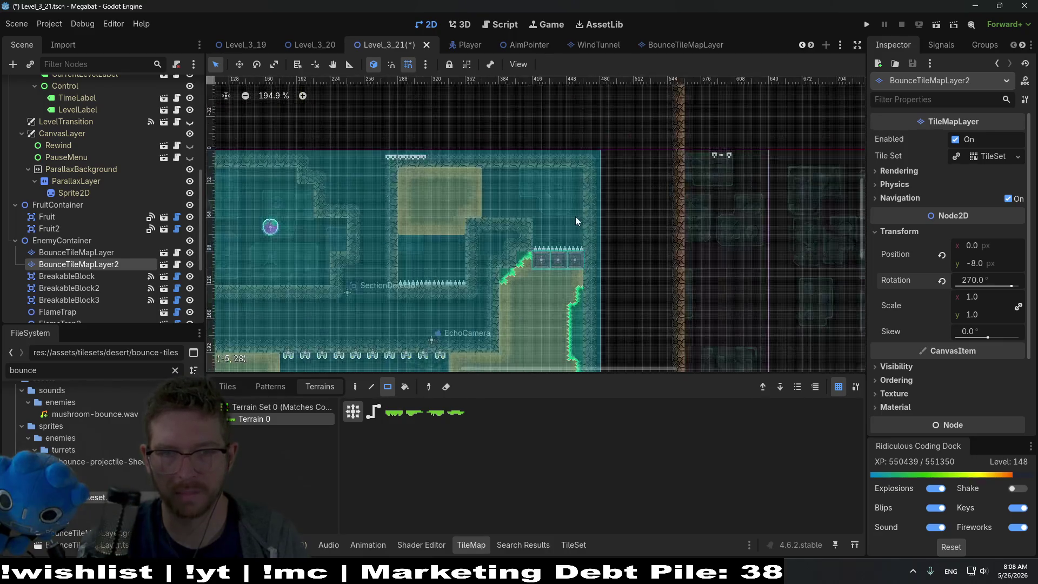
scroll(577, 221, up, 3)
mouse_move(588, 261)
mouse_down()
mouse_move(590, 141)
mouse_move(600, 142)
mouse_move(600, 160)
mouse_up()
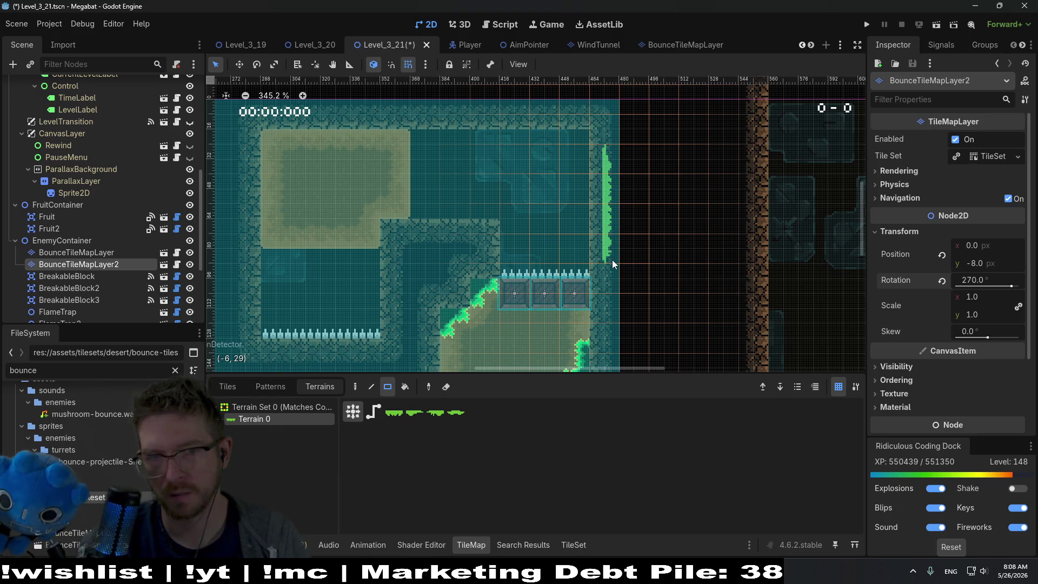
Set the layer's position to (-8, 0), save the level and run it.
click(946, 256)
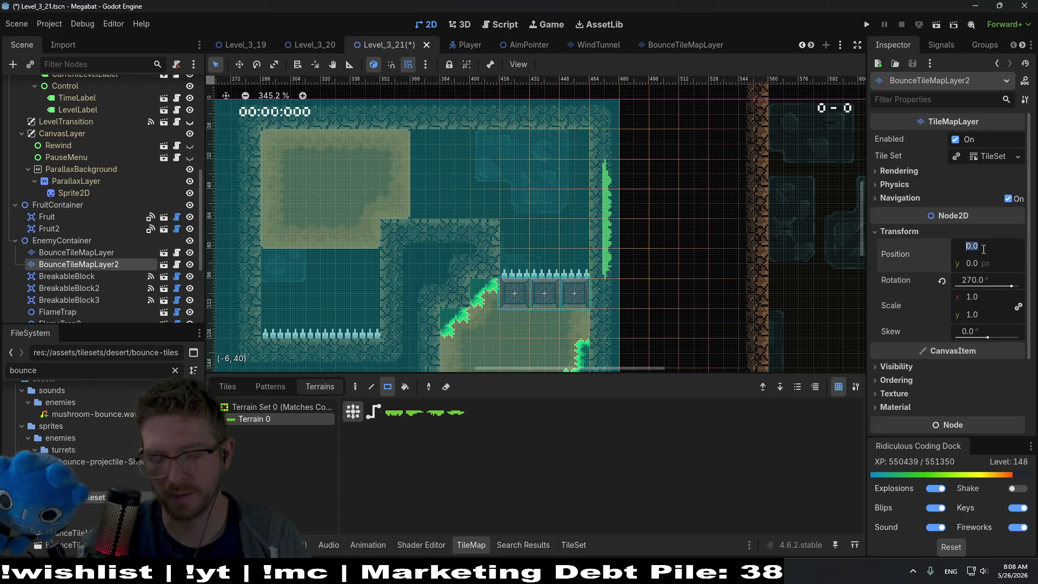
text(-8)
key(Return)
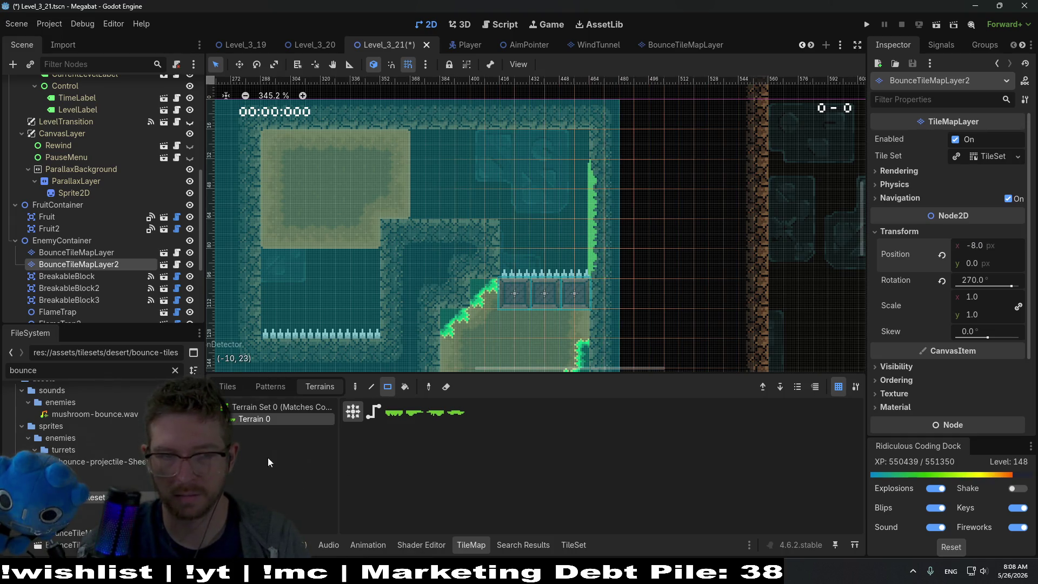
click(227, 386)
click(315, 386)
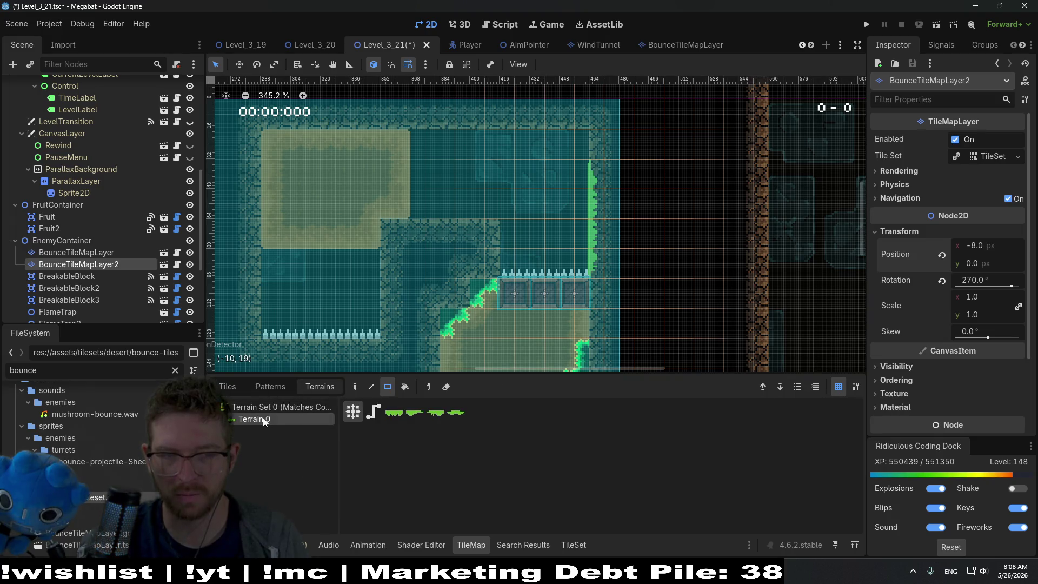
scroll(647, 245, down, 3)
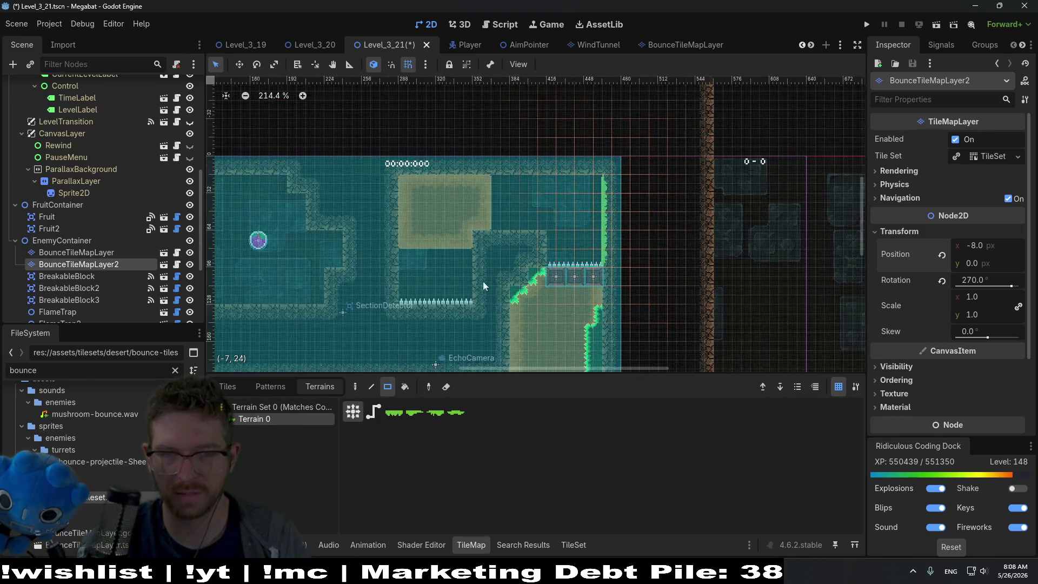
key(ctrl+s)
click(937, 24)
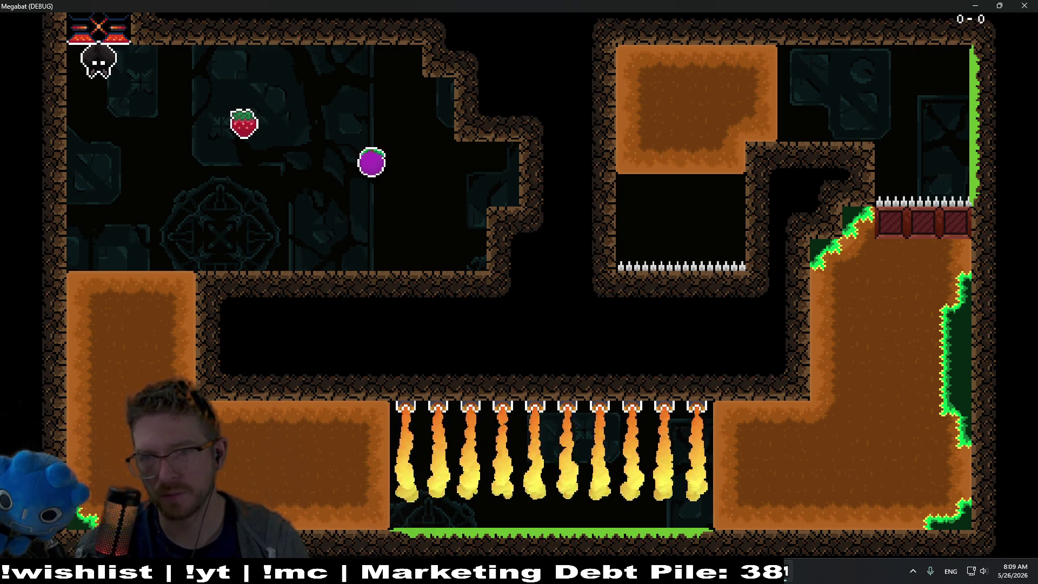
Fly the bat to slash the strawberry, drop into the pit and head up the right slope.
key(Down)
key(Right)
key(x)
key(Left)
key(Down)
key(Right)
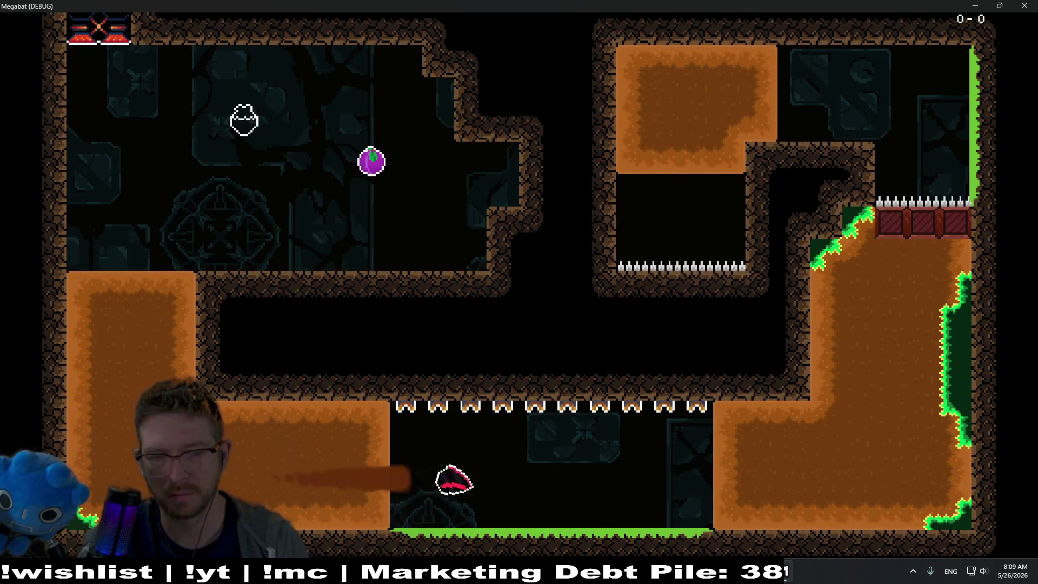
key(Up)
key(Right)
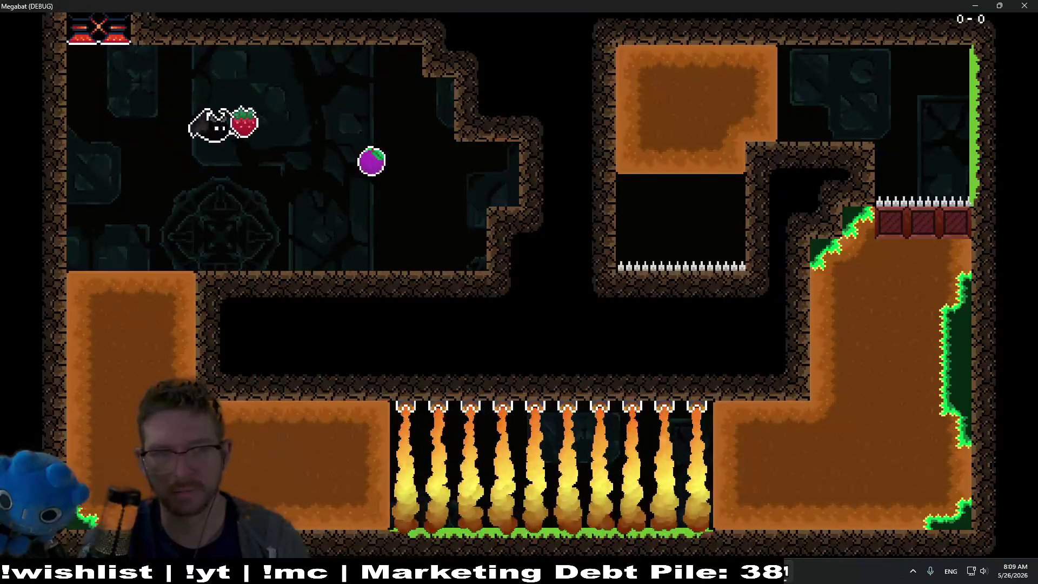
After respawning, cross the pit onto the upper-right ledge, then close the game.
key(Left)
key(Down)
key(Right)
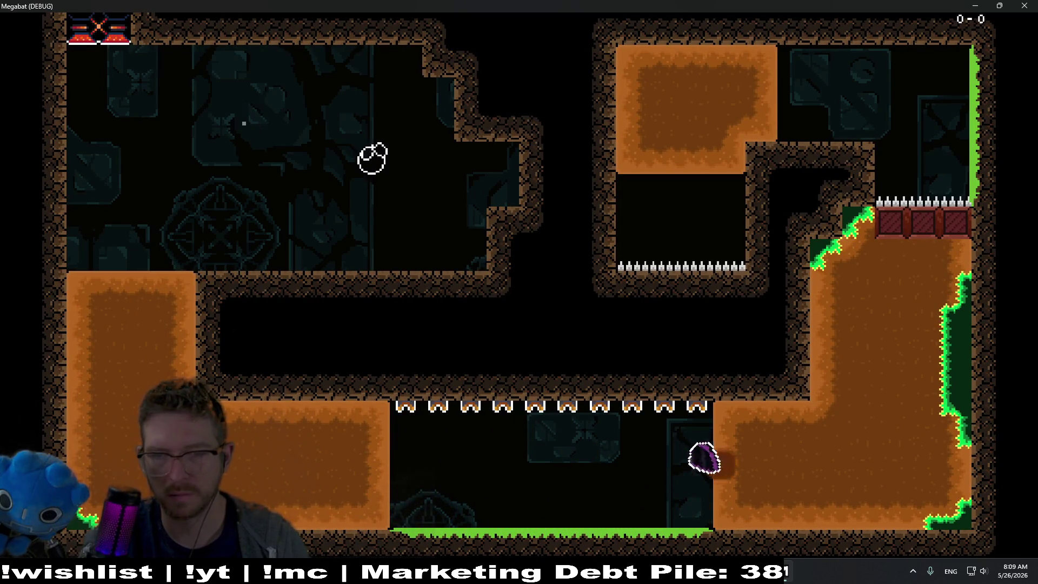
key(Up)
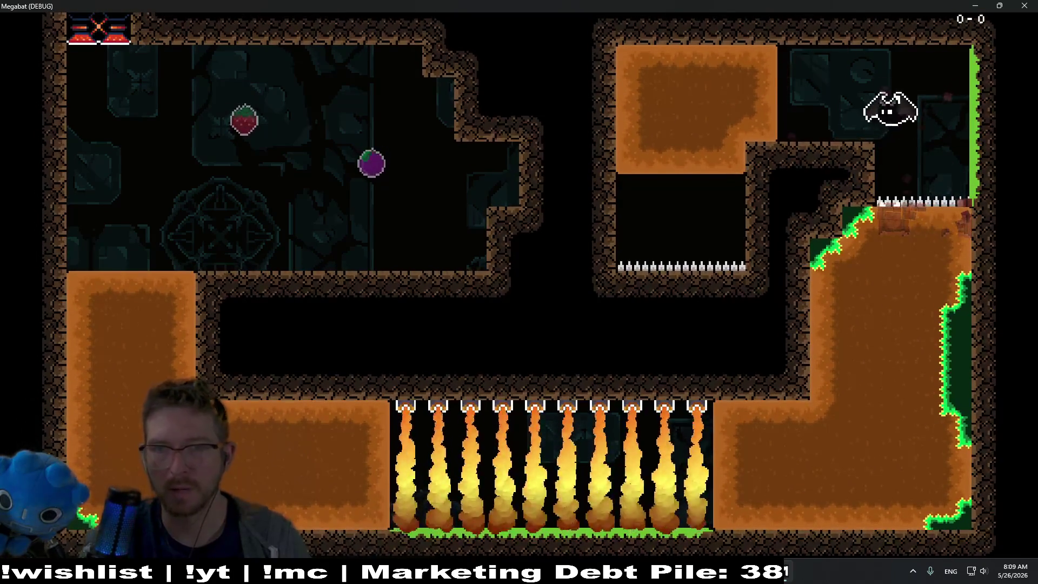
key(Left)
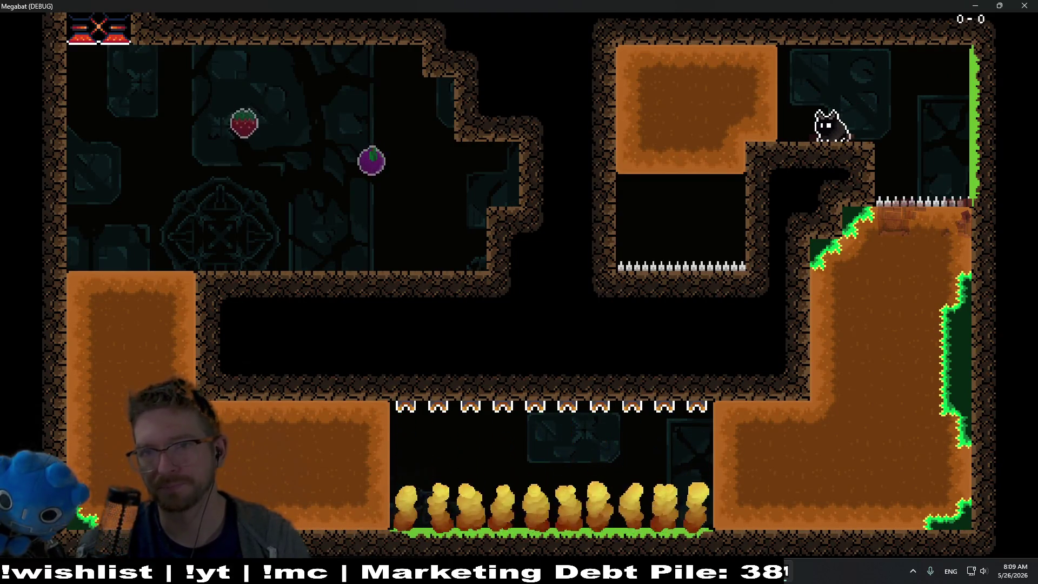
click(1026, 6)
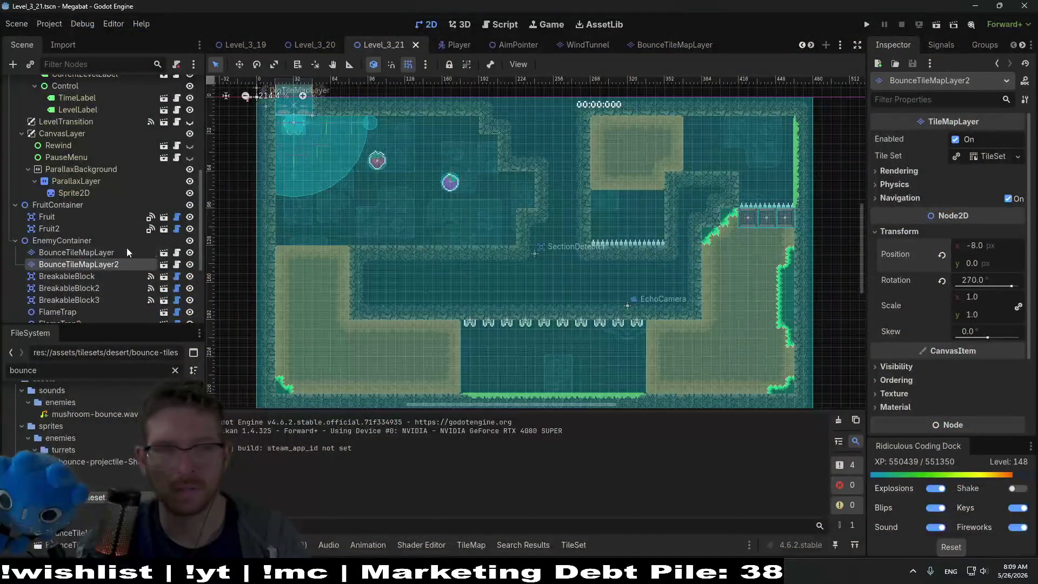
On WorldTileMapLayer, clear the stone wall above the right ledge.
click(76, 205)
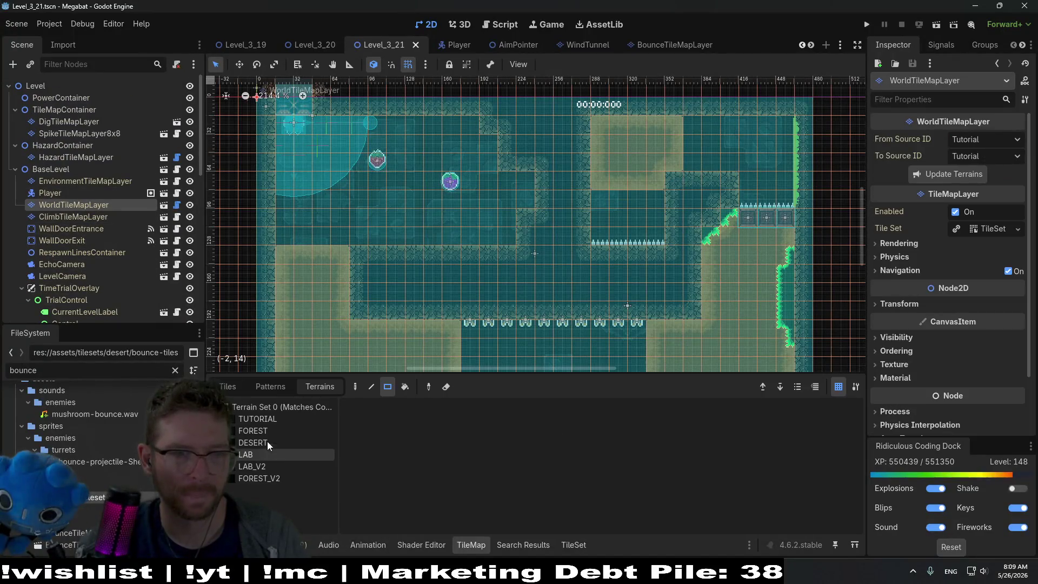
click(737, 179)
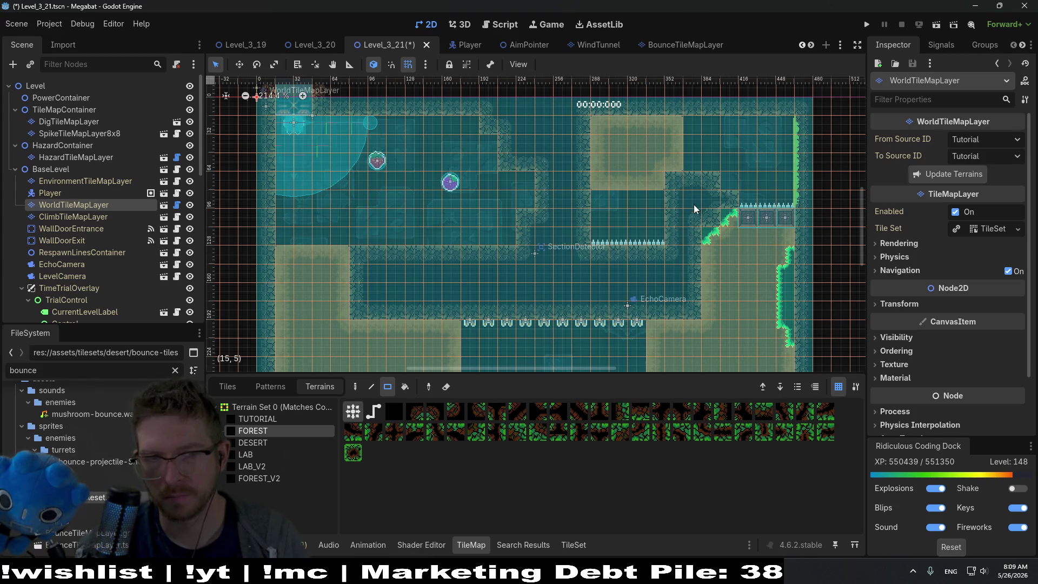
drag(713, 185, 736, 213)
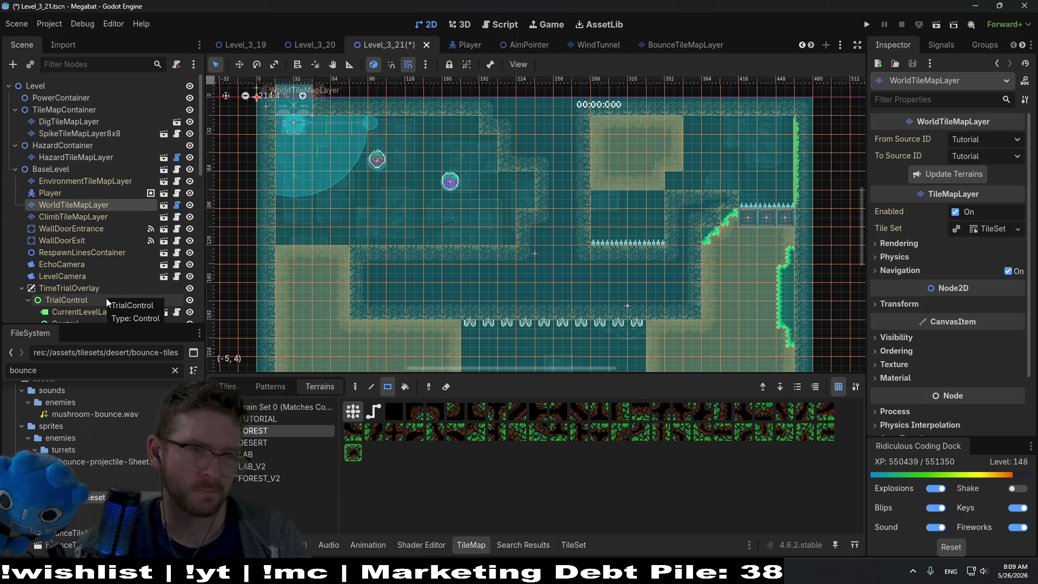
scroll(92, 292, down, 10)
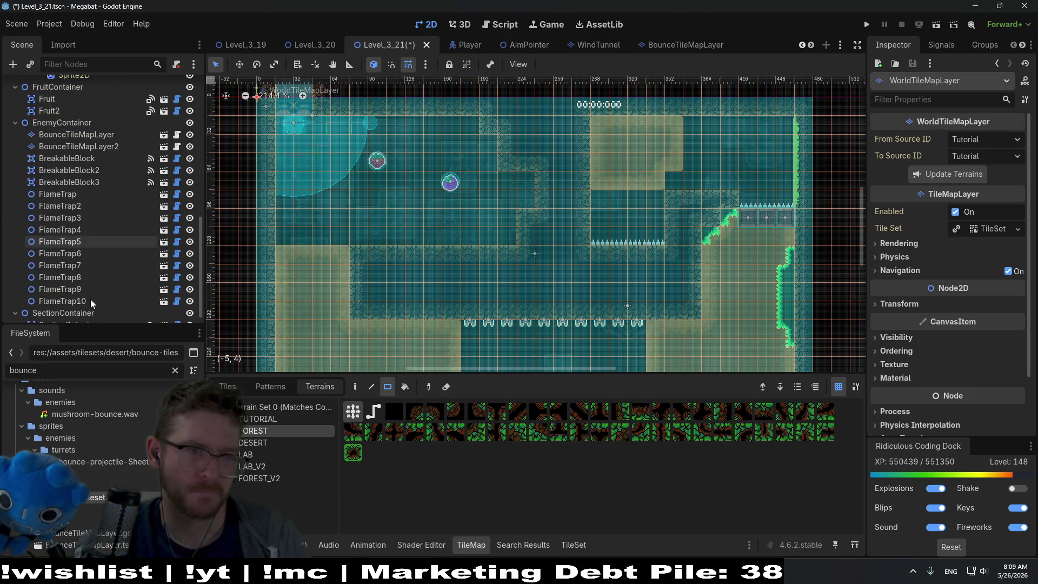
scroll(93, 236, up, 10)
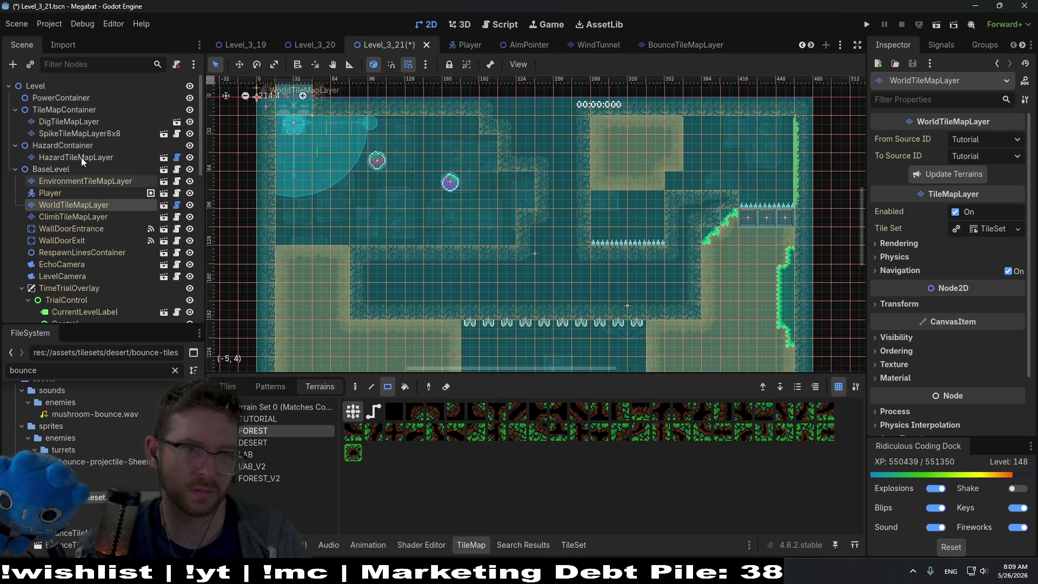
On HazardTileMapLayer, paint a row of three Spikes on the ledge.
click(87, 121)
click(89, 157)
click(250, 419)
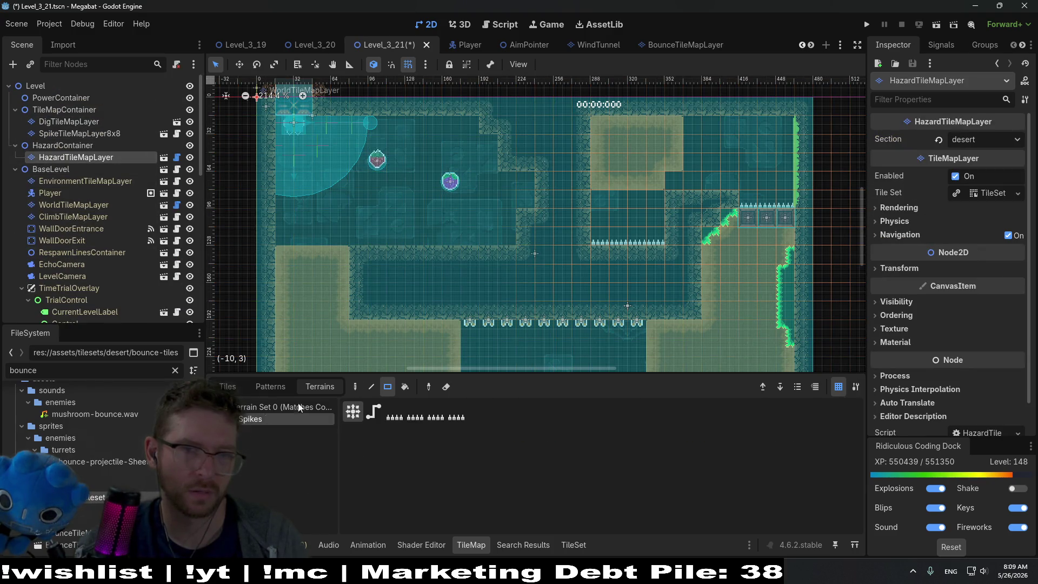
drag(730, 180, 681, 184)
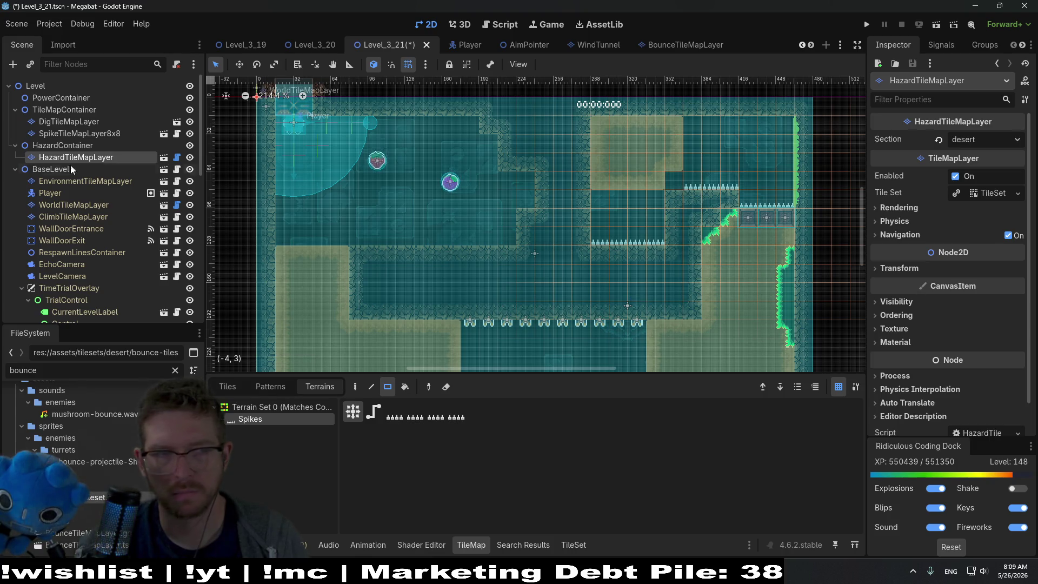
Pick the DigTileMapLayer's Sand terrain, save the level and run it.
click(67, 216)
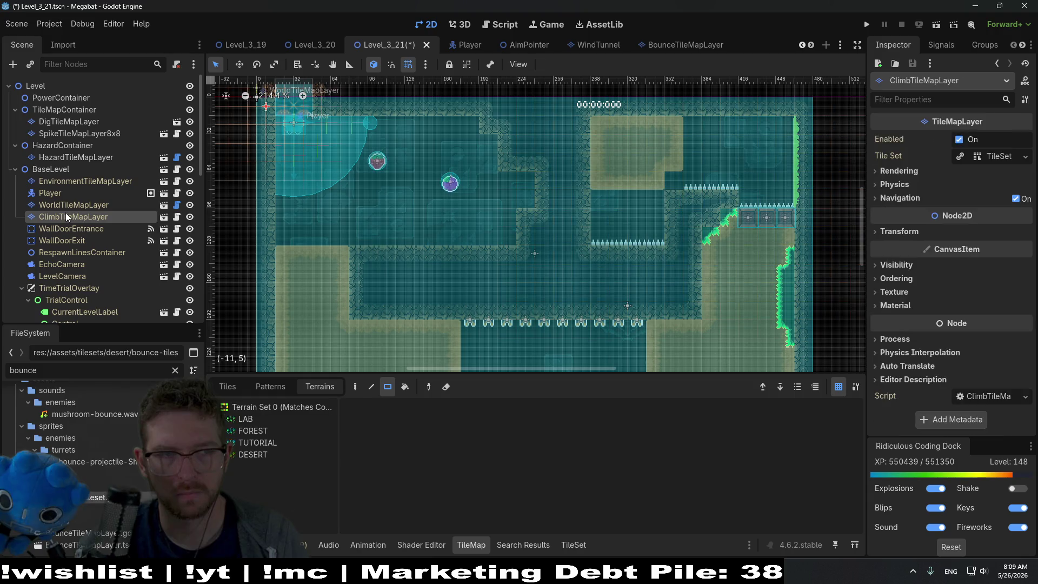
click(68, 121)
click(248, 419)
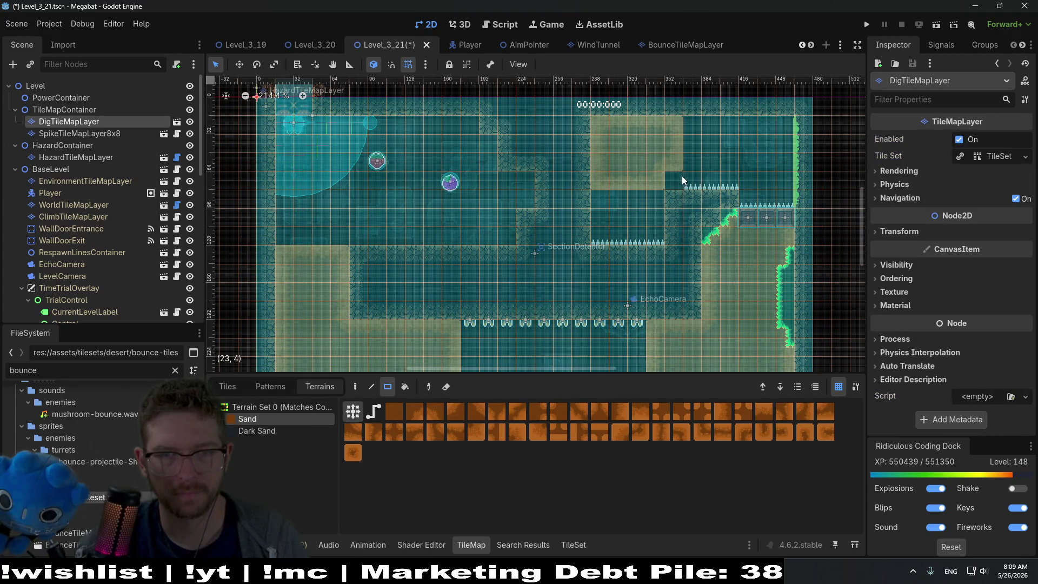
key(ctrl+s)
click(936, 24)
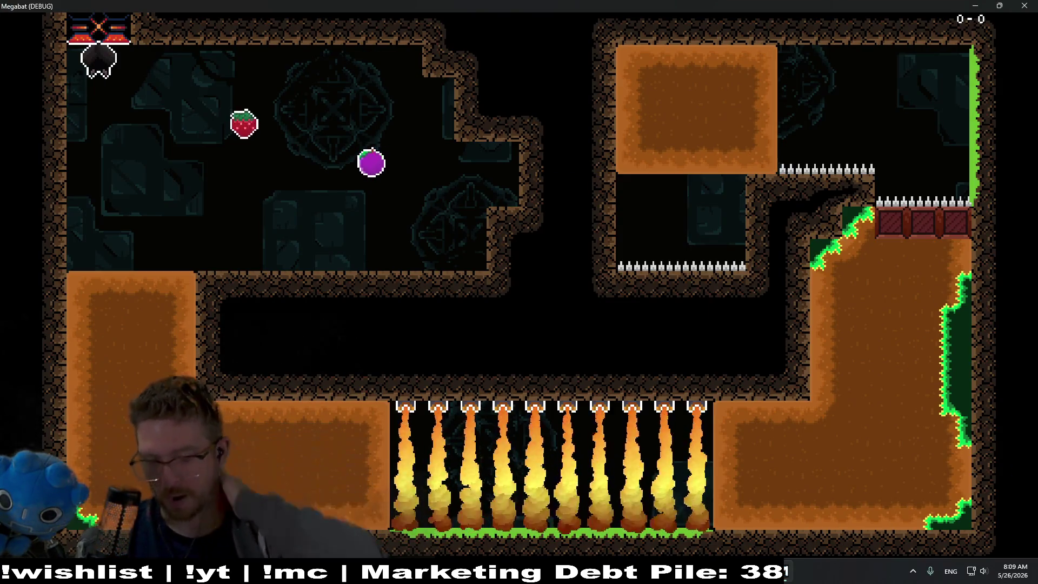
Grab the strawberry and plum, burrow under the pit, break the red blocks, then close the game.
key(Right)
key(Right)
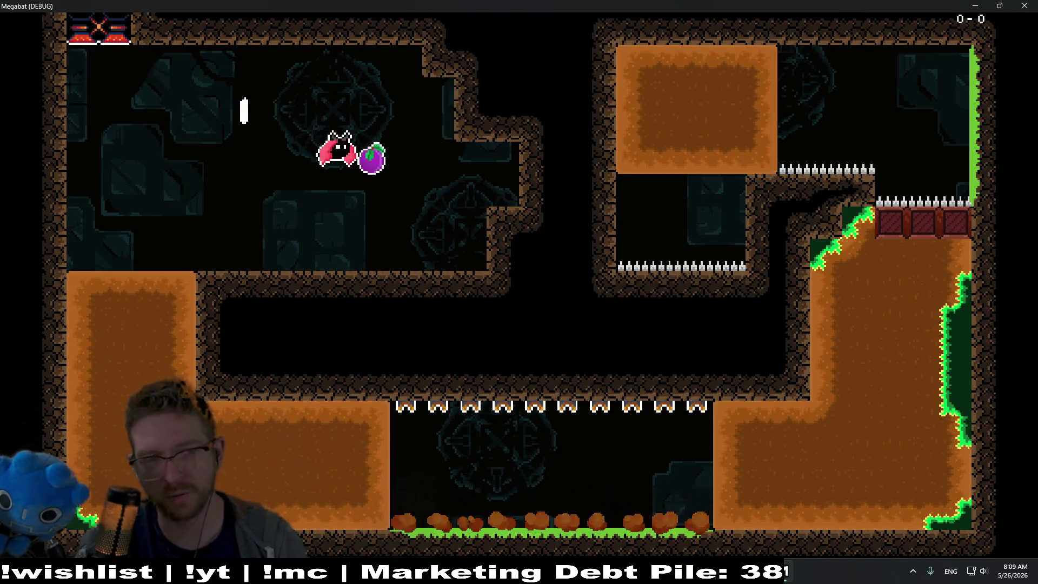
key(Left)
key(Left)
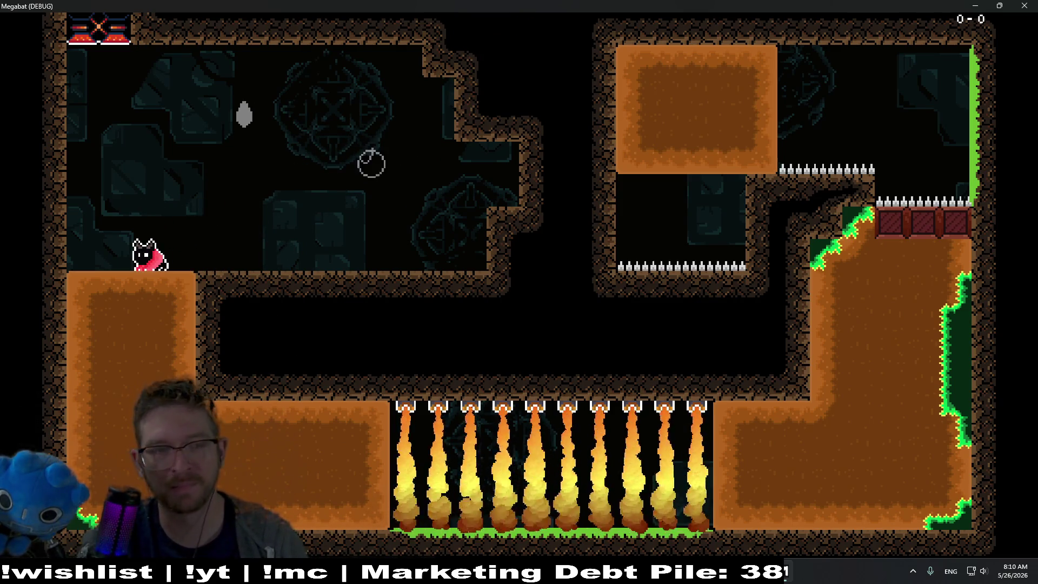
key(Down)
key(Right)
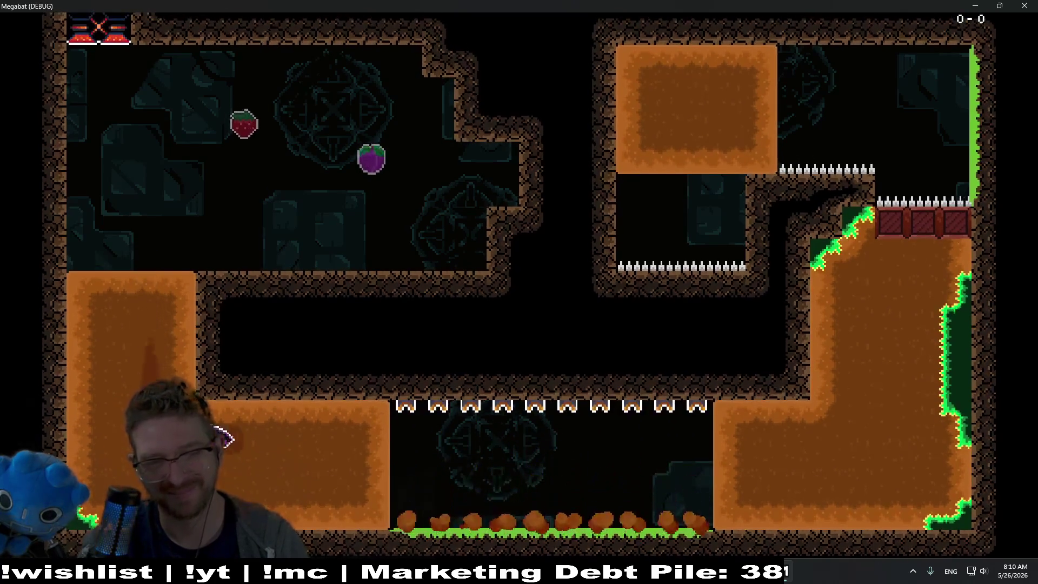
key(Up)
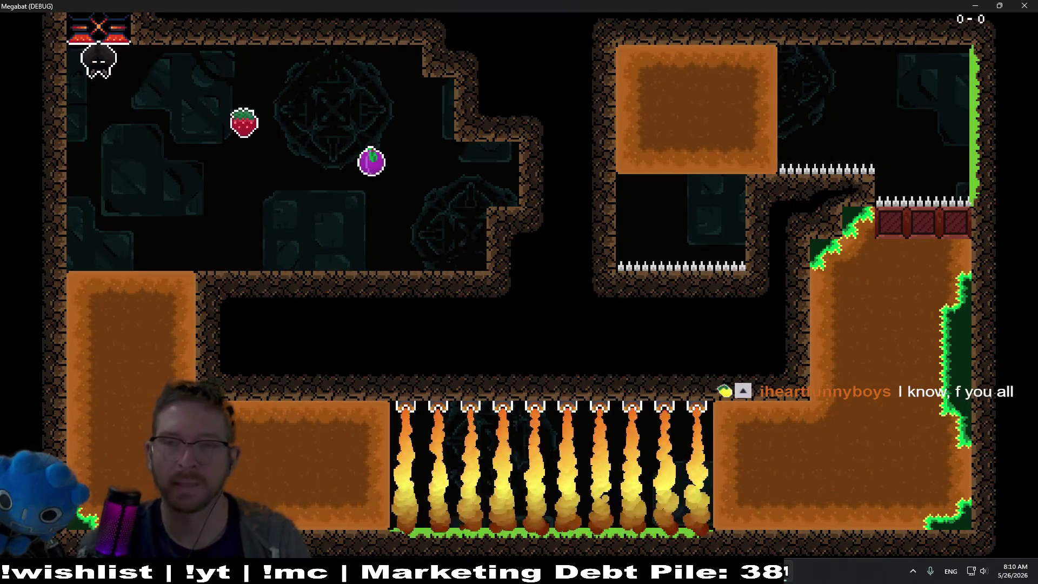
click(1032, 6)
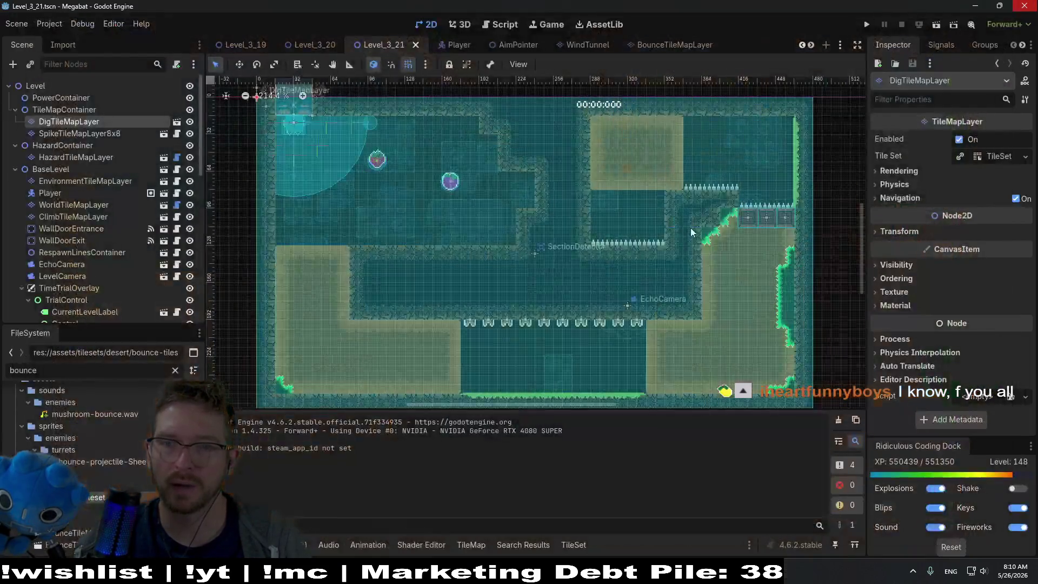
Extend the upper Sand block one column to the right.
scroll(466, 211, up, 5)
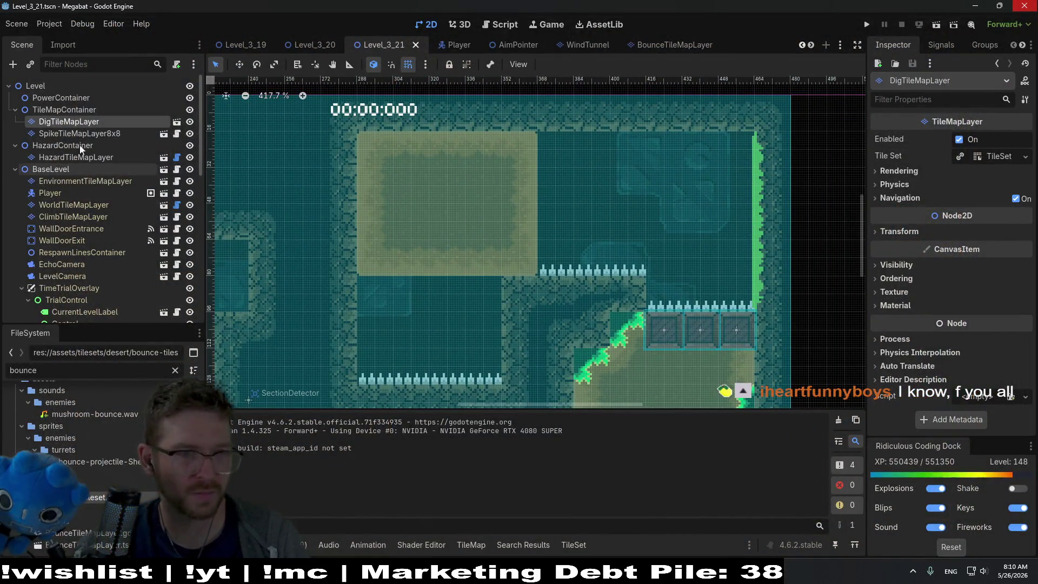
click(79, 133)
click(68, 121)
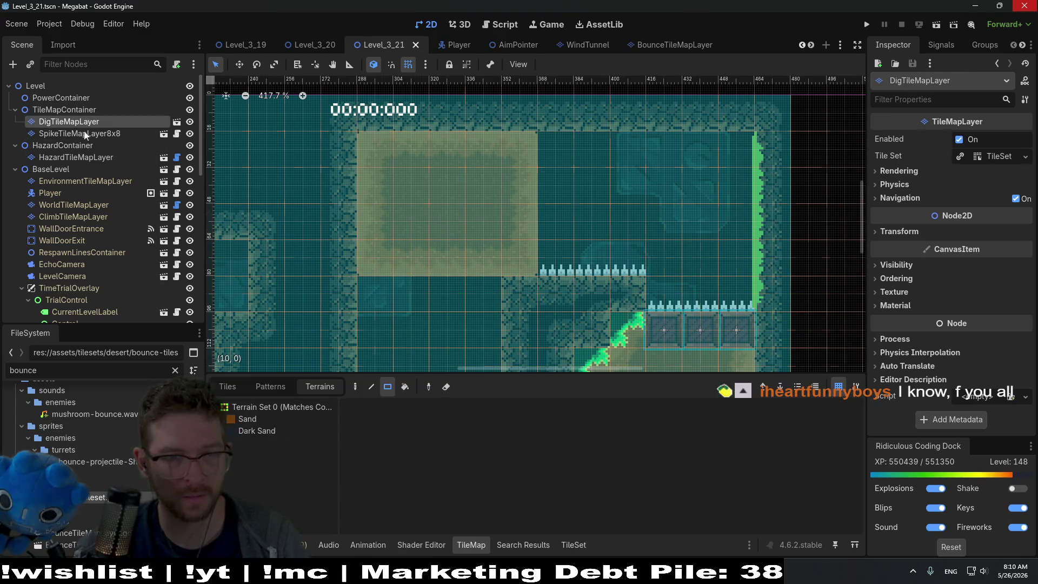
drag(568, 151, 561, 263)
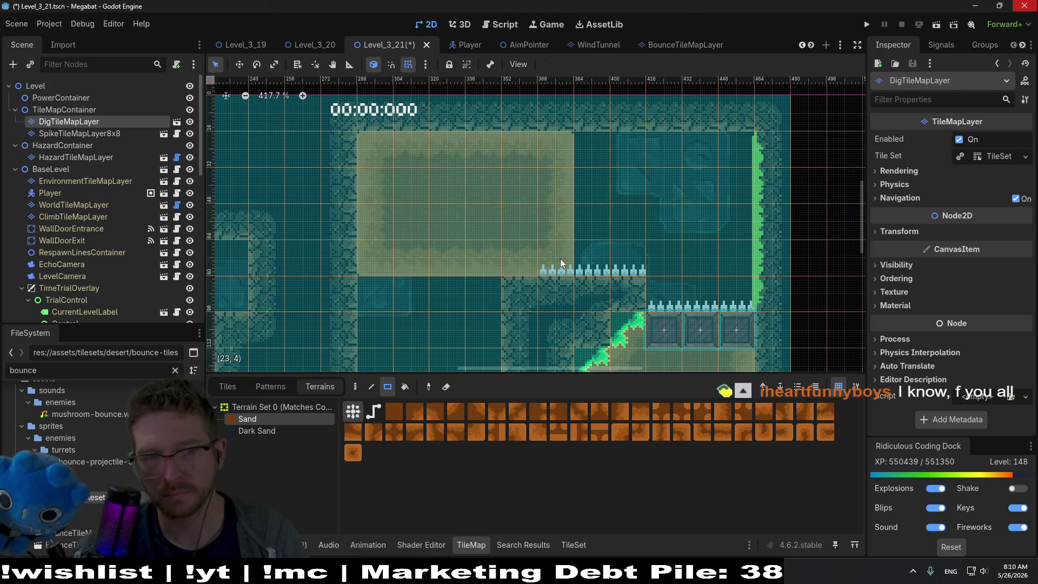
Look through the tile map layers and BounceTileMapLayer2's transform settings.
click(79, 133)
click(75, 181)
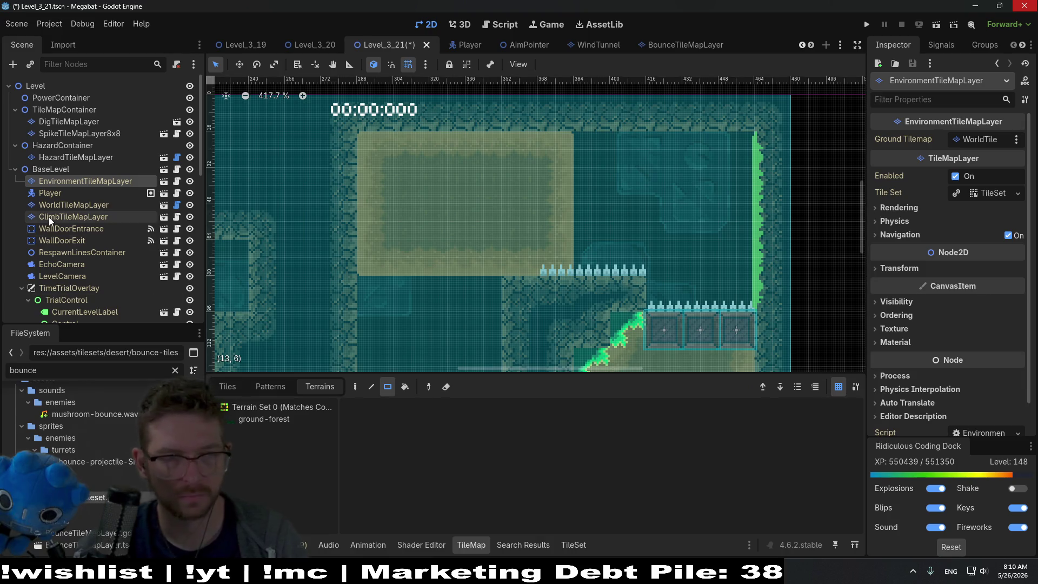
scroll(78, 292, down, 10)
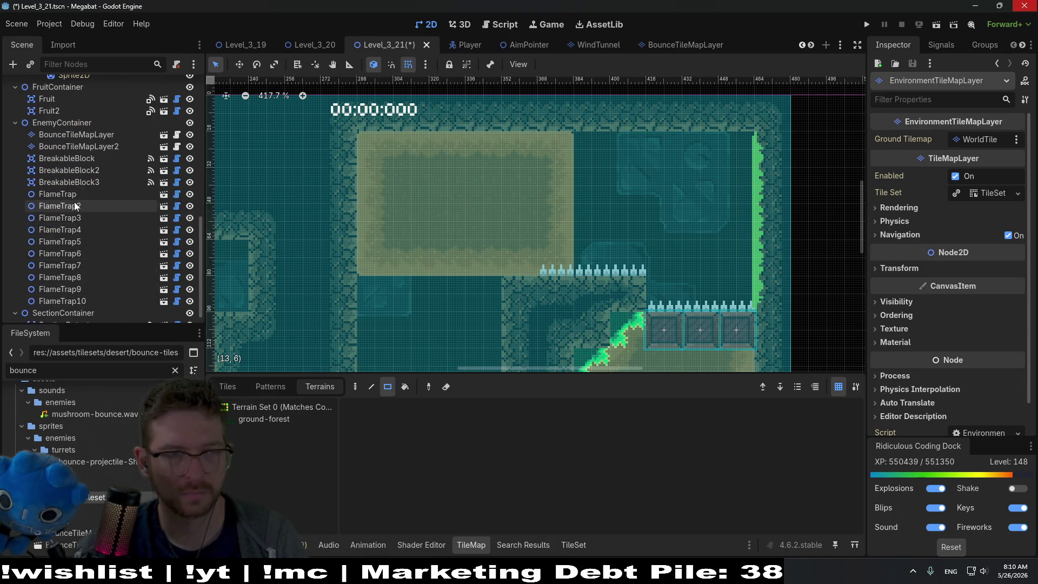
scroll(82, 206, down, 1)
click(111, 134)
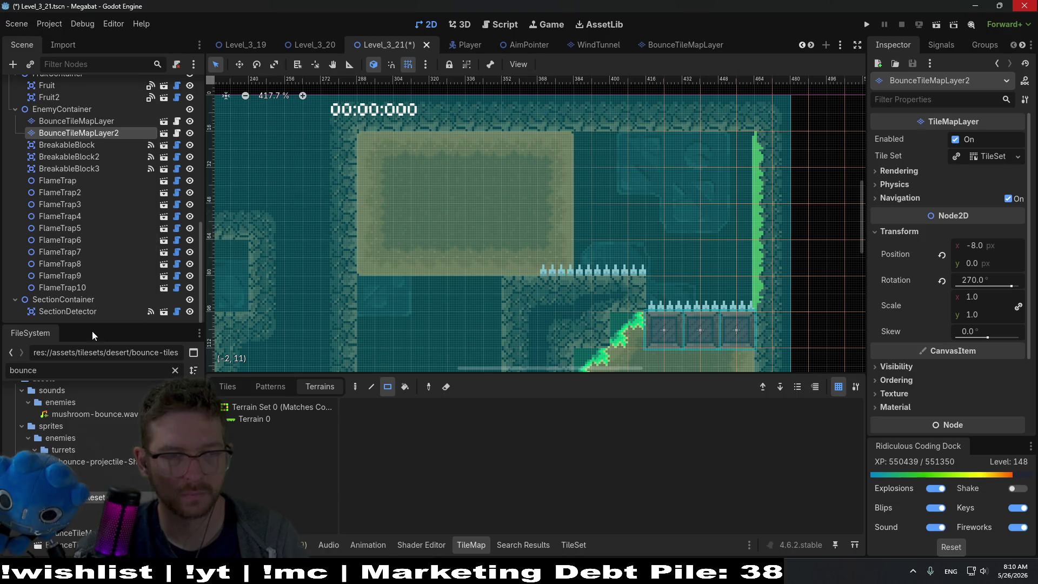
click(87, 311)
scroll(81, 243, up, 8)
scroll(78, 242, up, 2)
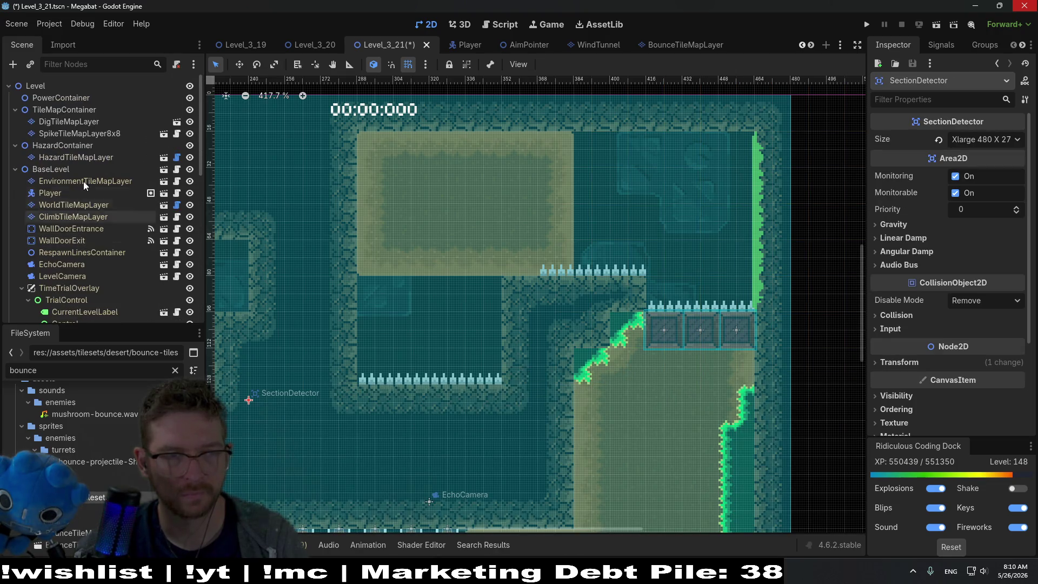
Erase the spikes beside the widened sand block, save, and run the level.
click(76, 157)
click(262, 424)
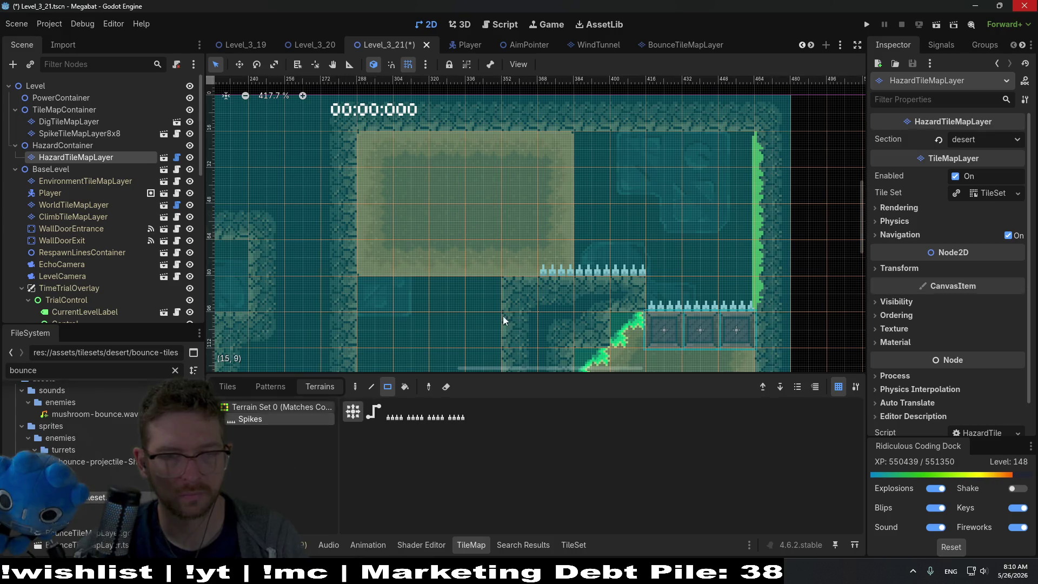
key(ctrl+s)
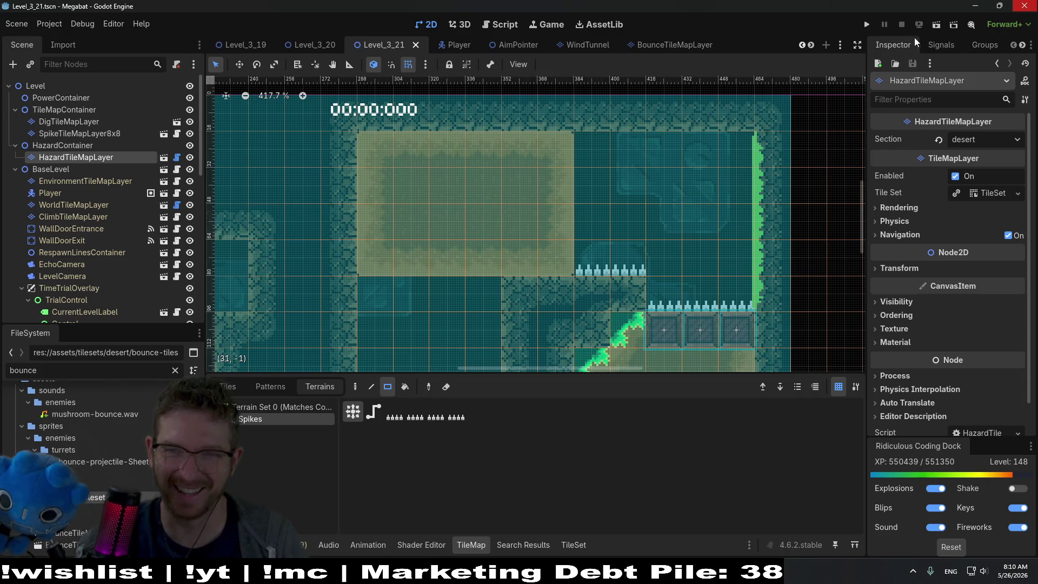
click(935, 29)
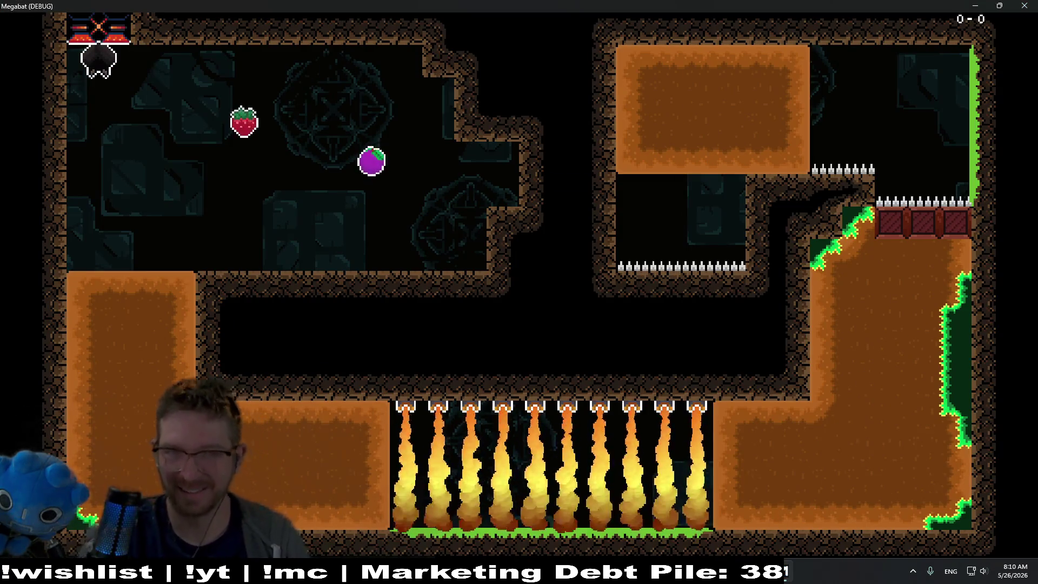
click(371, 158)
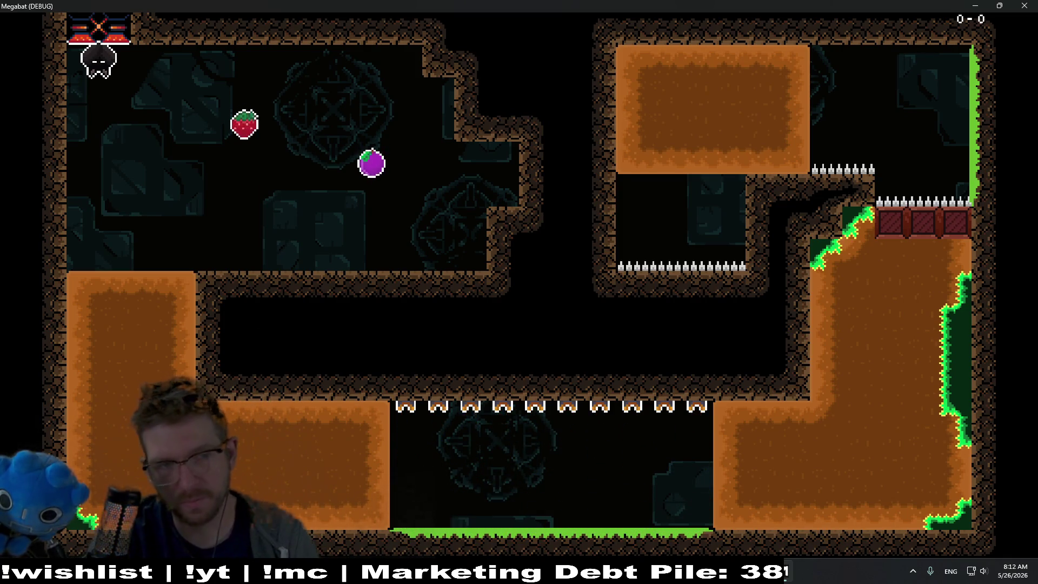
Fly the bat through the fruit, fire pit and upper room, then climb the green right wall.
key(Right)
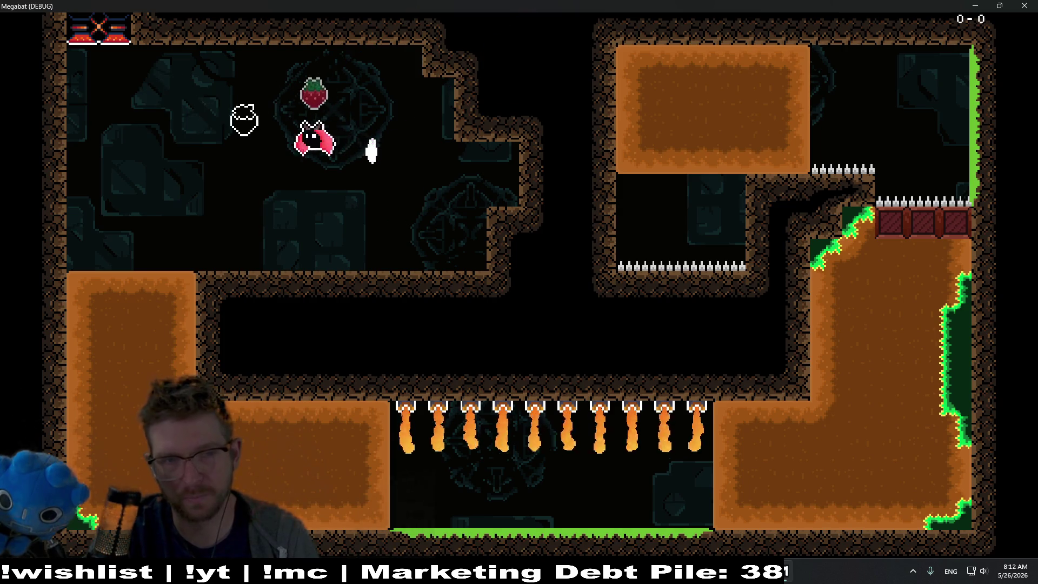
key(Left)
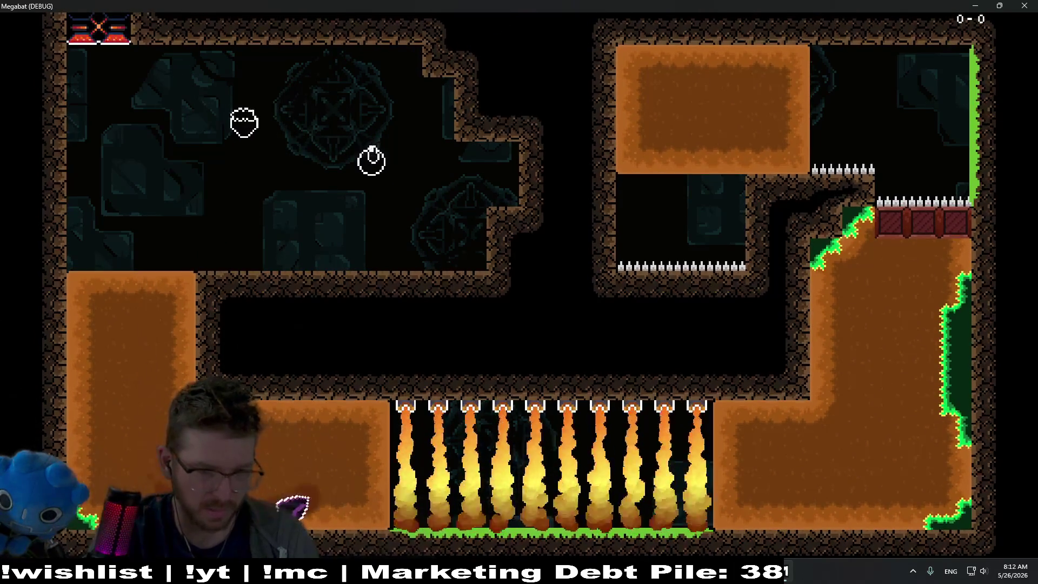
key(Right)
key(Right)
key(Up)
key(Left)
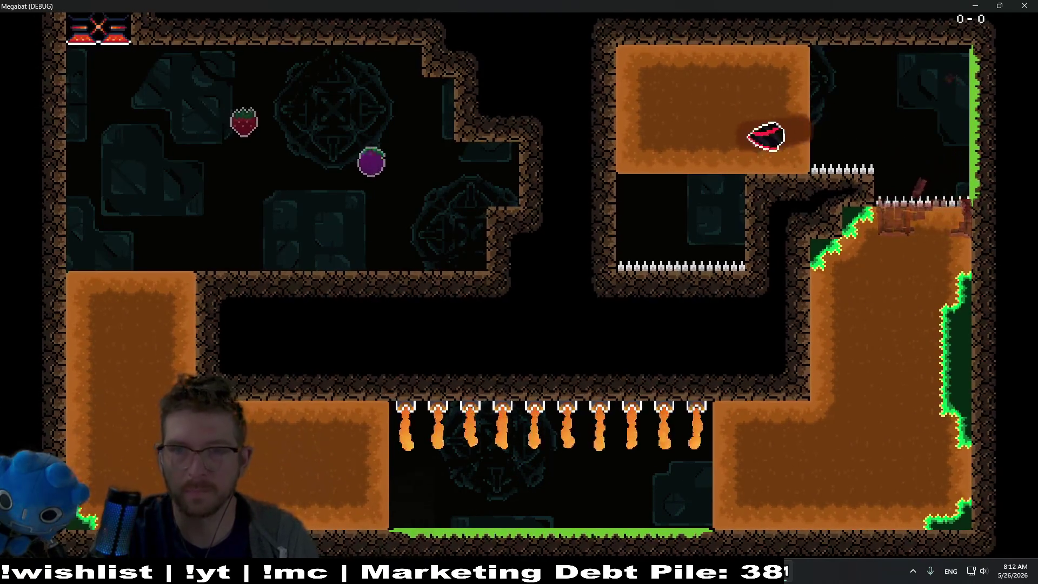
key(Right)
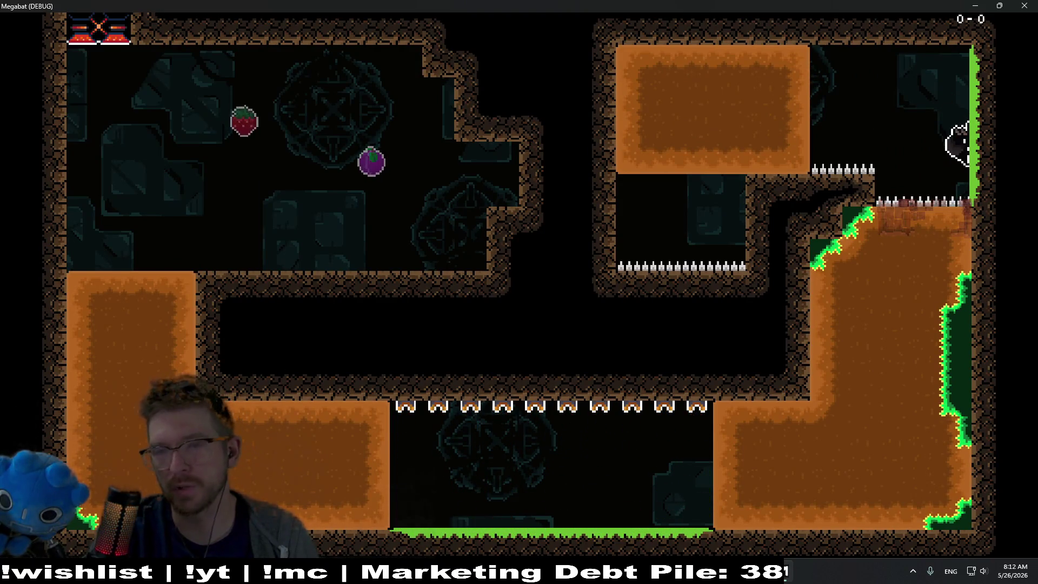
key(Up)
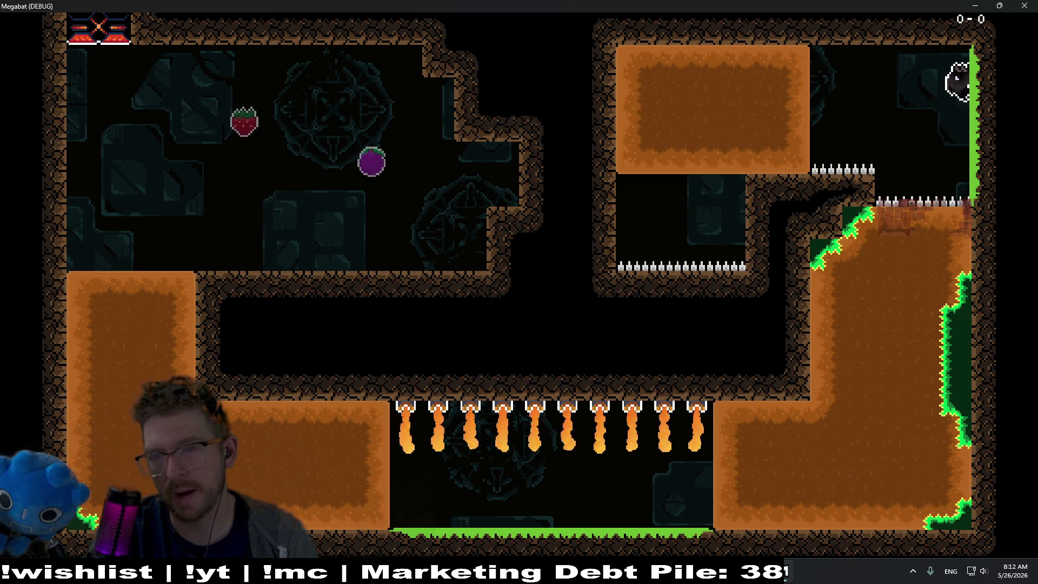
key(Left)
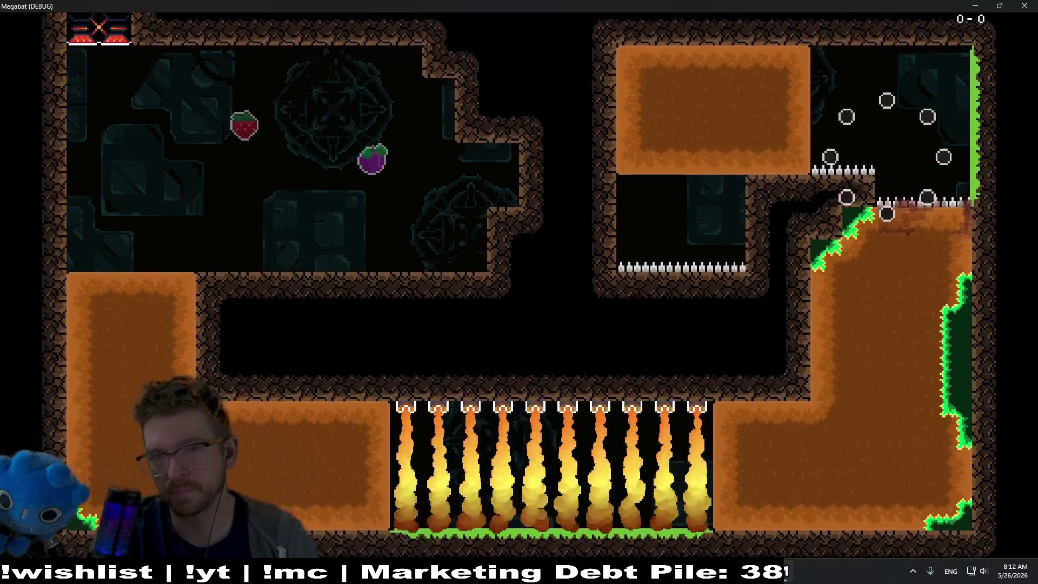
After respawning, collect the strawberry, walk left off the ledge, then close the game.
key(Right)
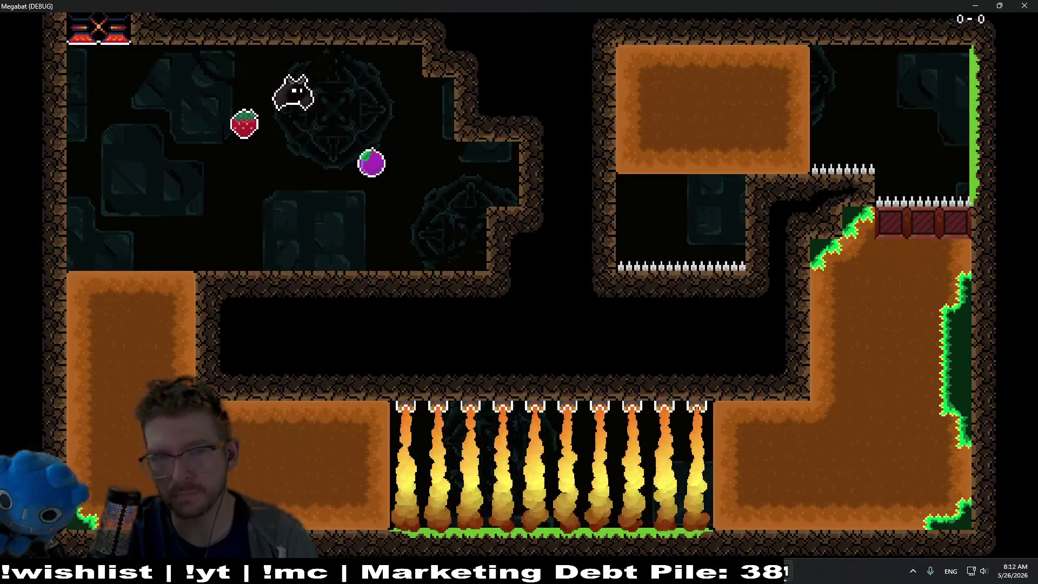
key(Up)
key(Left)
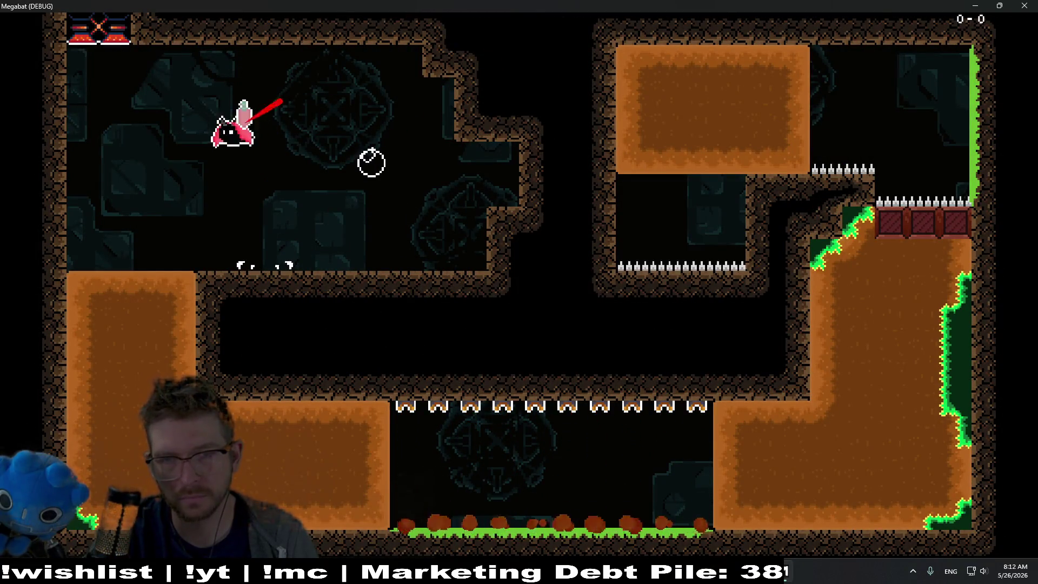
key(Left)
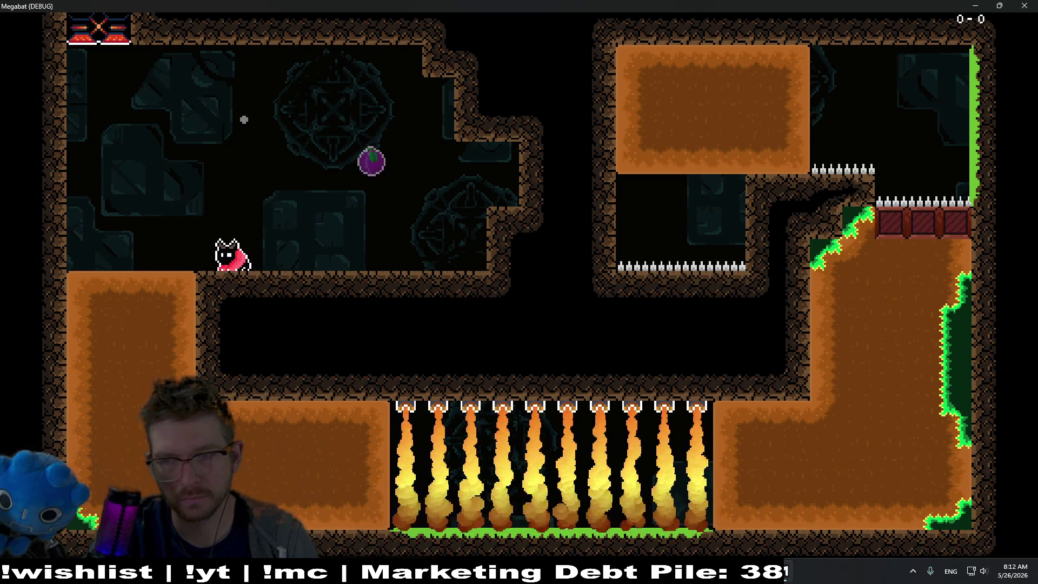
key(Left)
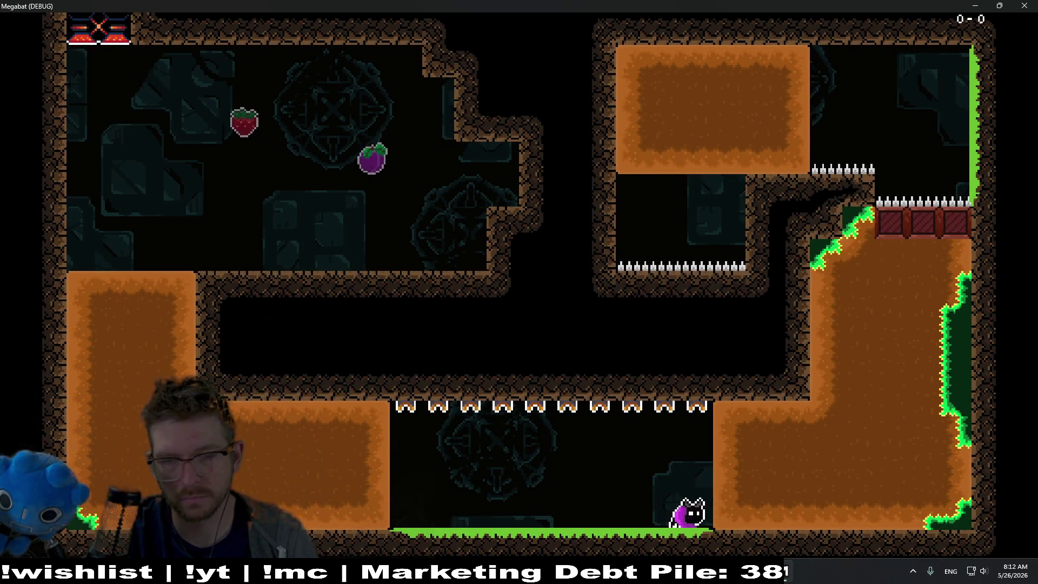
key(Left)
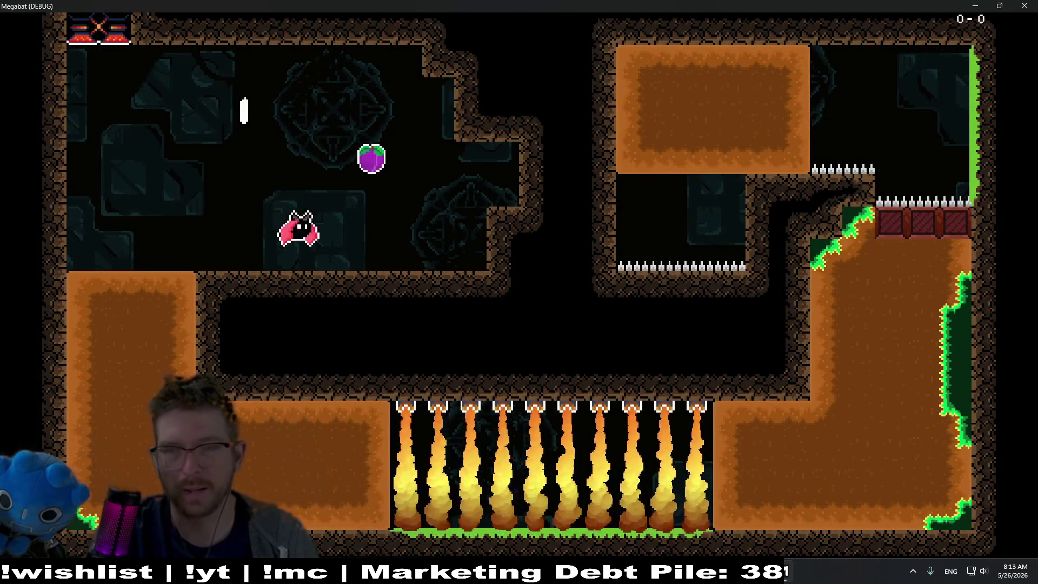
click(975, 5)
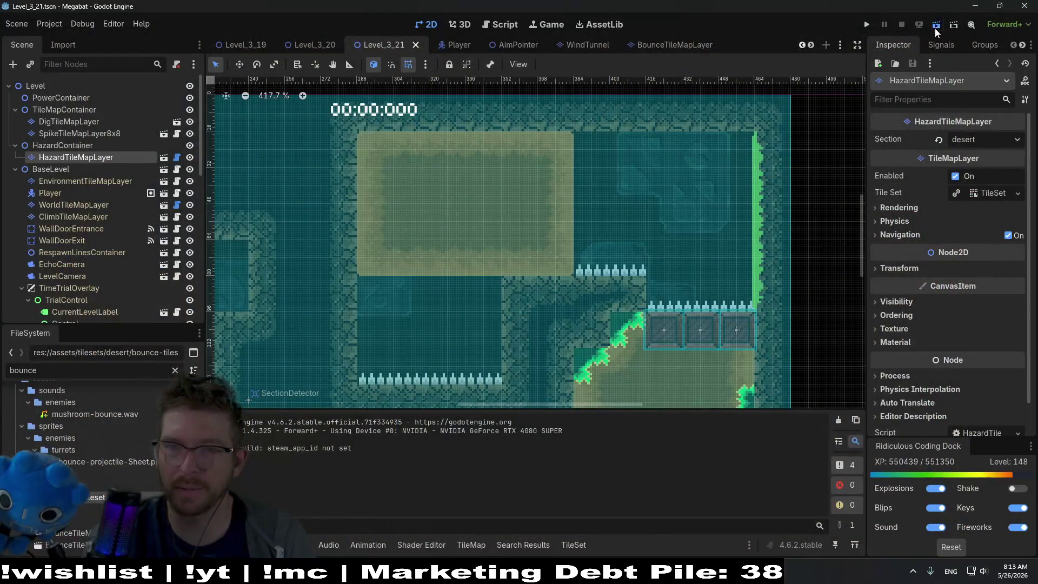
click(935, 28)
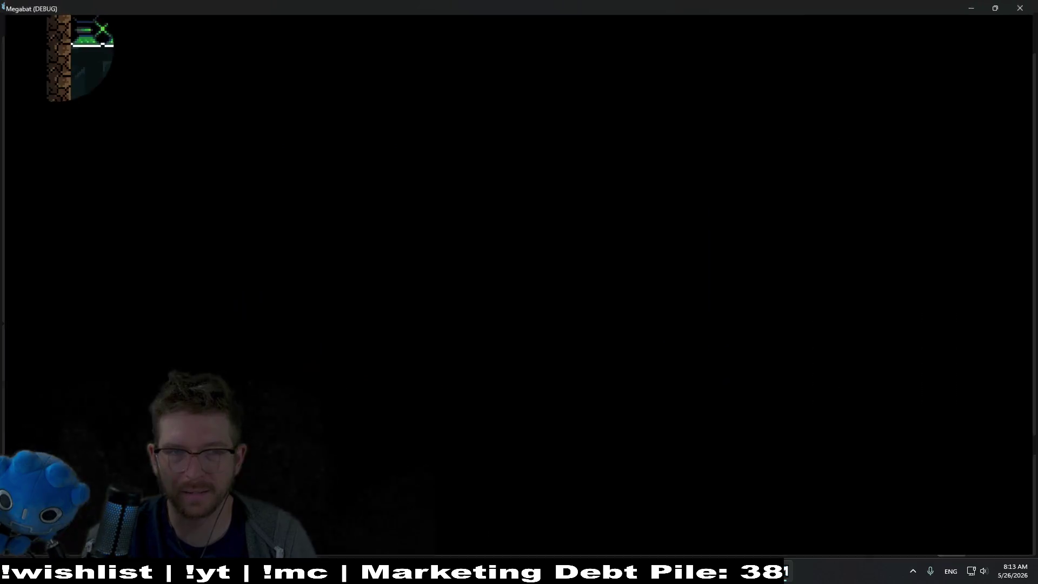
key(Right)
key(Left)
key(Down)
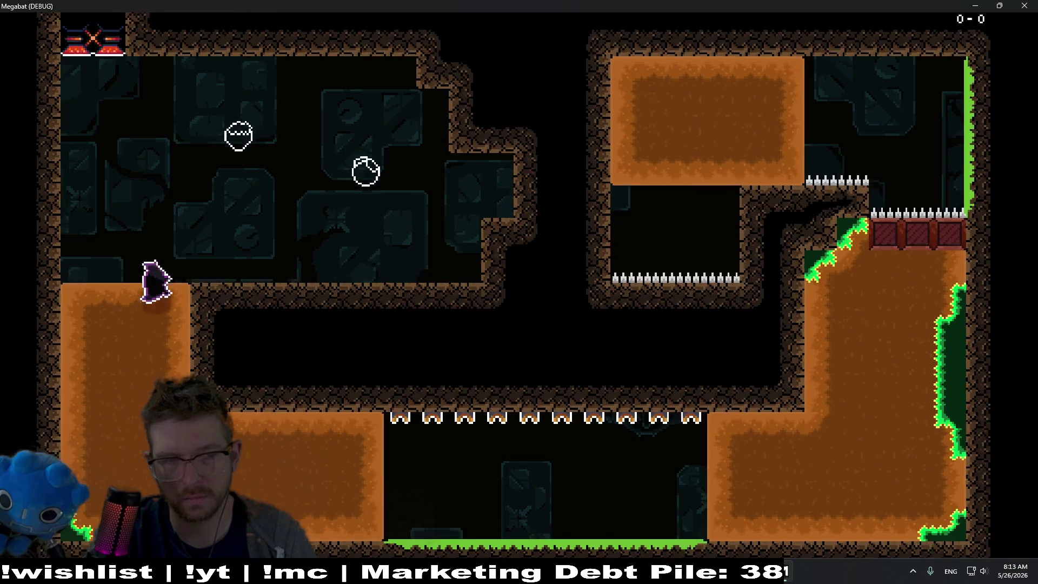
key(Up)
key(Right)
key(Right)
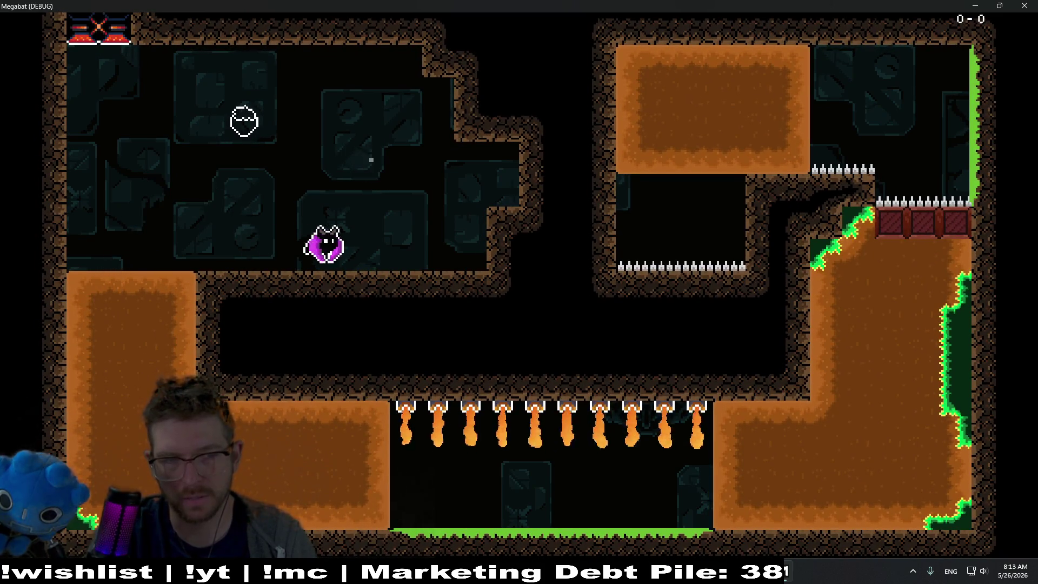
key(Left)
key(Right)
key(Left)
key(Down)
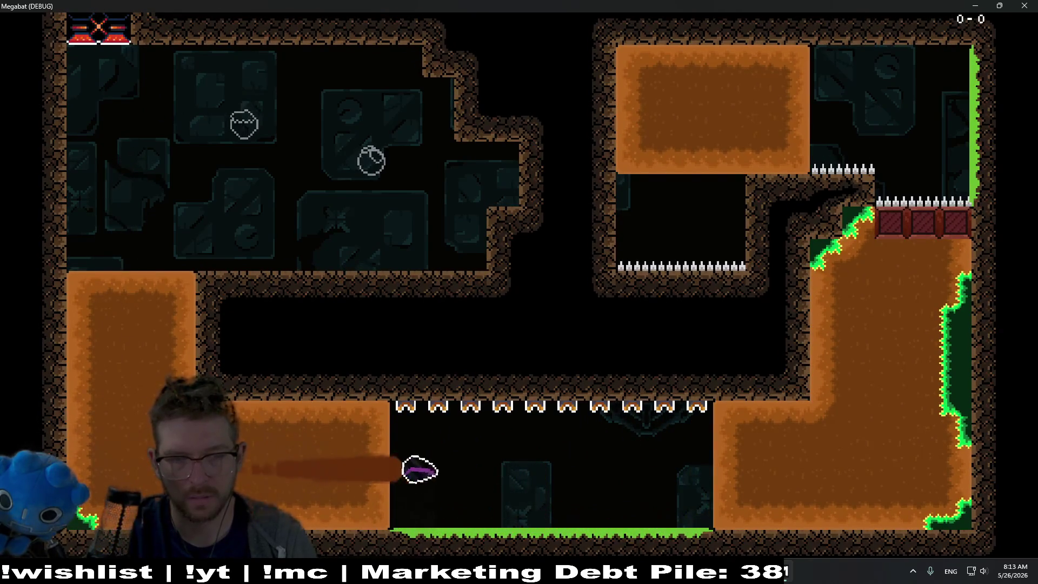
key(Up)
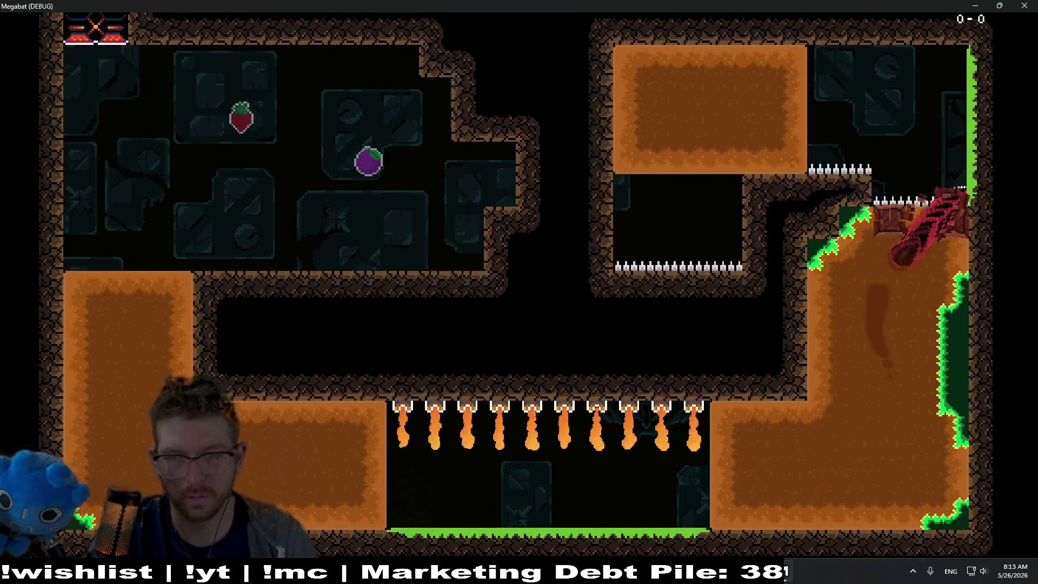
key(Left)
key(Right)
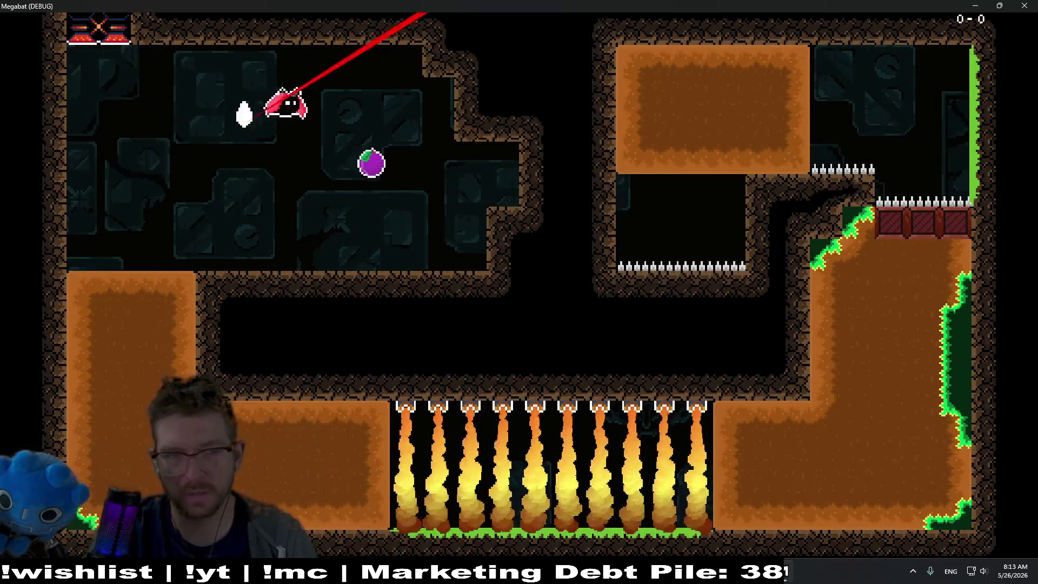
key(Left)
key(Down)
key(Right)
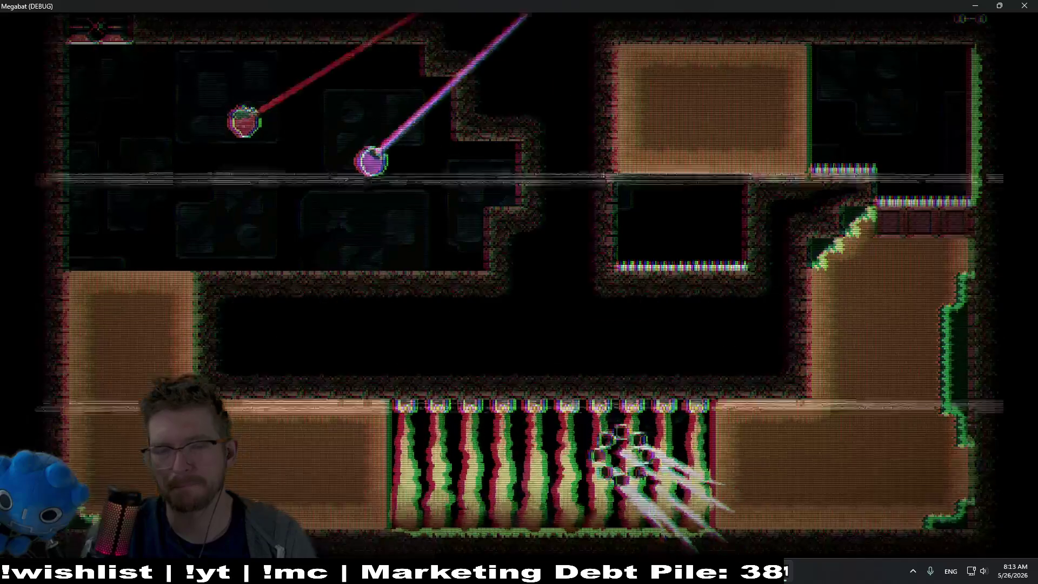
key(Down)
key(Up)
click(1024, 6)
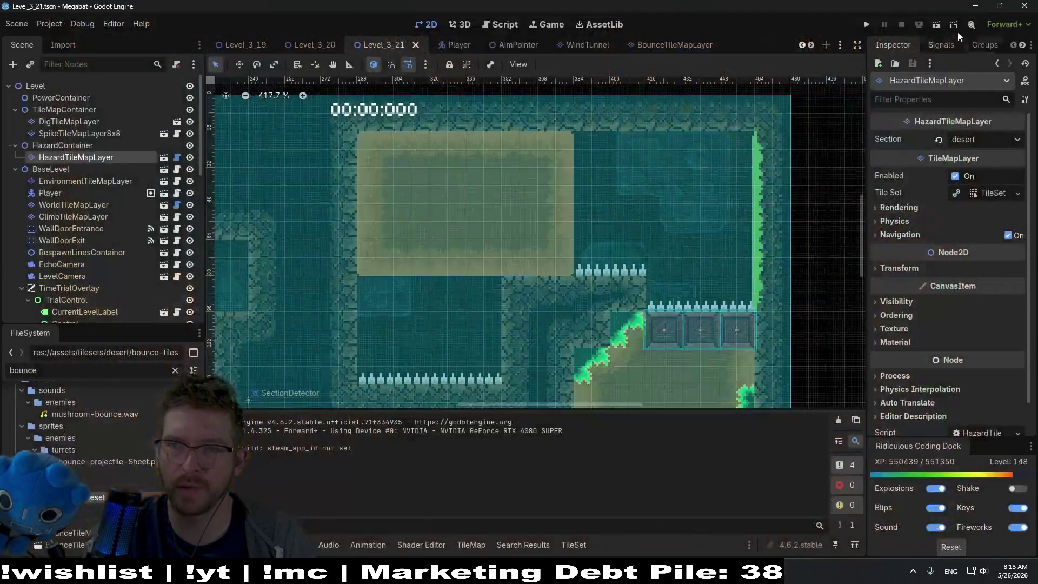
Relaunch Level_3_21 and fly the bat down to the lower-left floor and the strawberry.
click(939, 27)
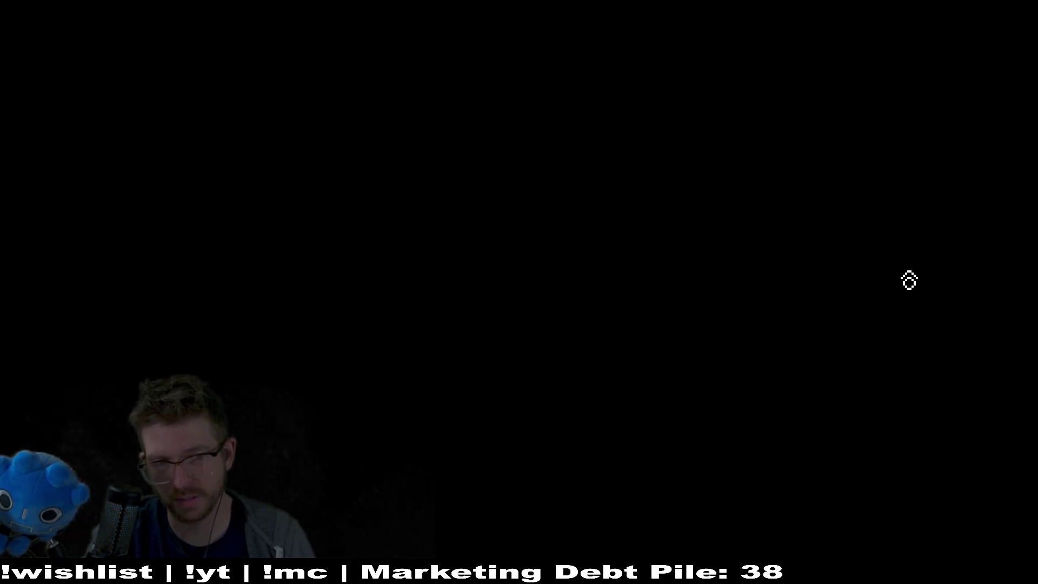
key(Left)
key(Down)
key(Right)
key(Right)
key(Right)
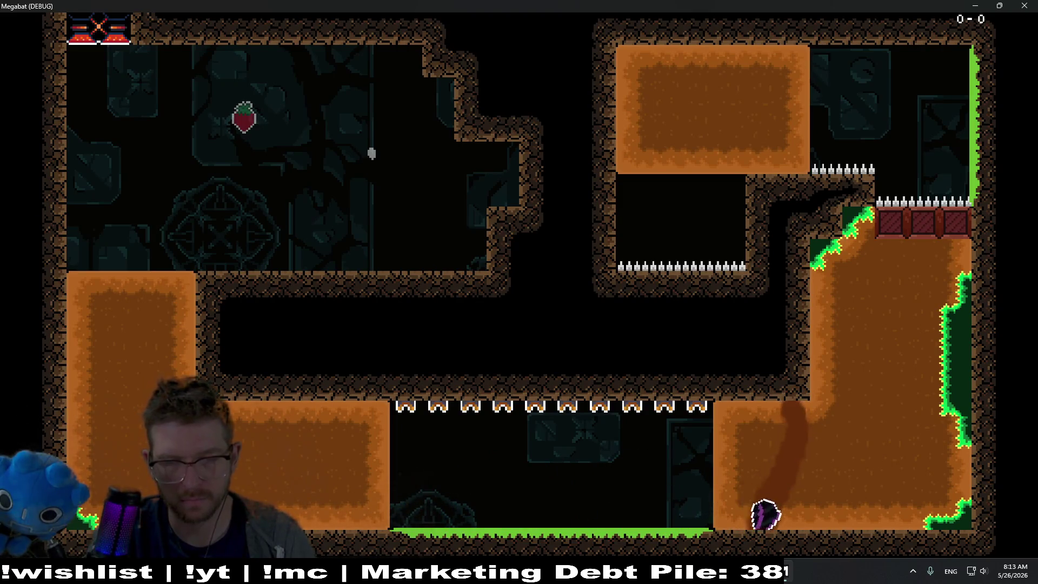
key(Left)
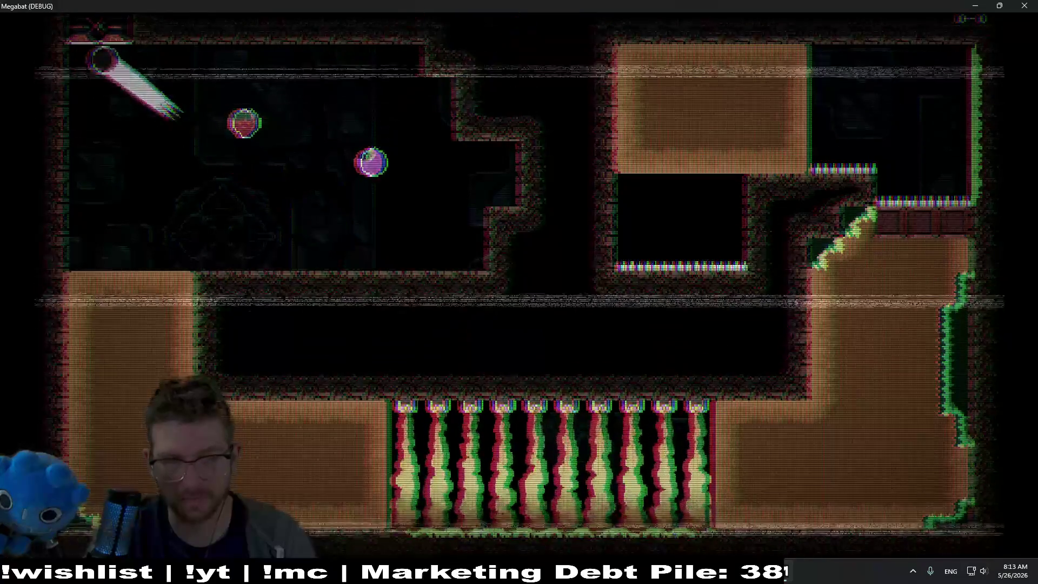
key(Right)
key(Right)
key(Left)
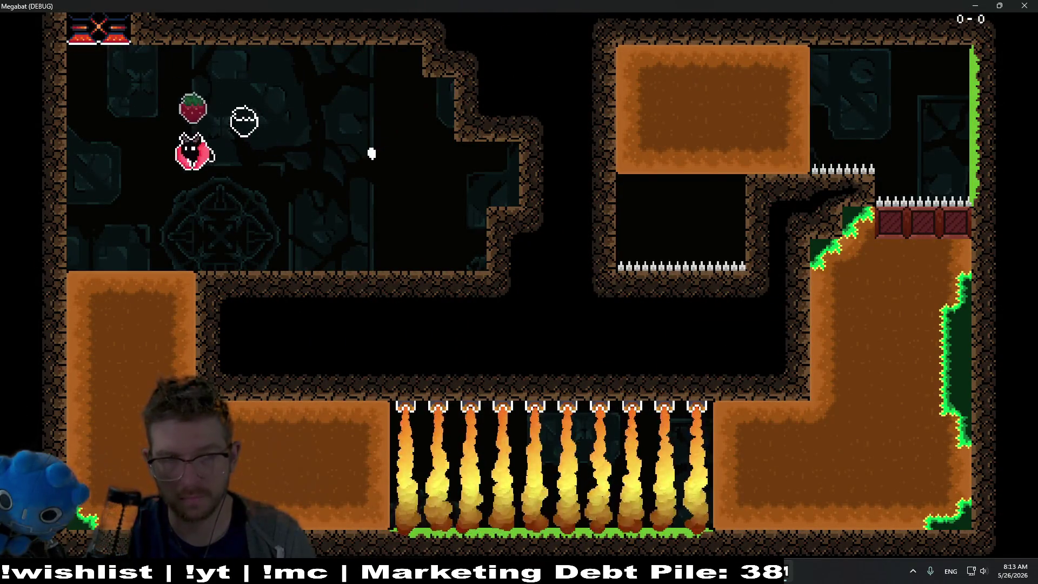
key(Right)
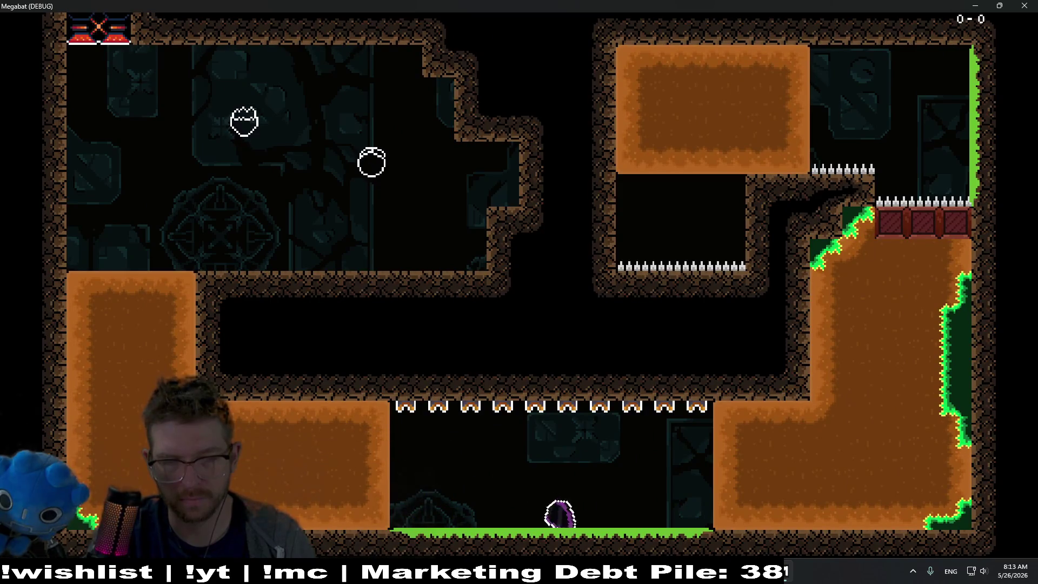
key(Right)
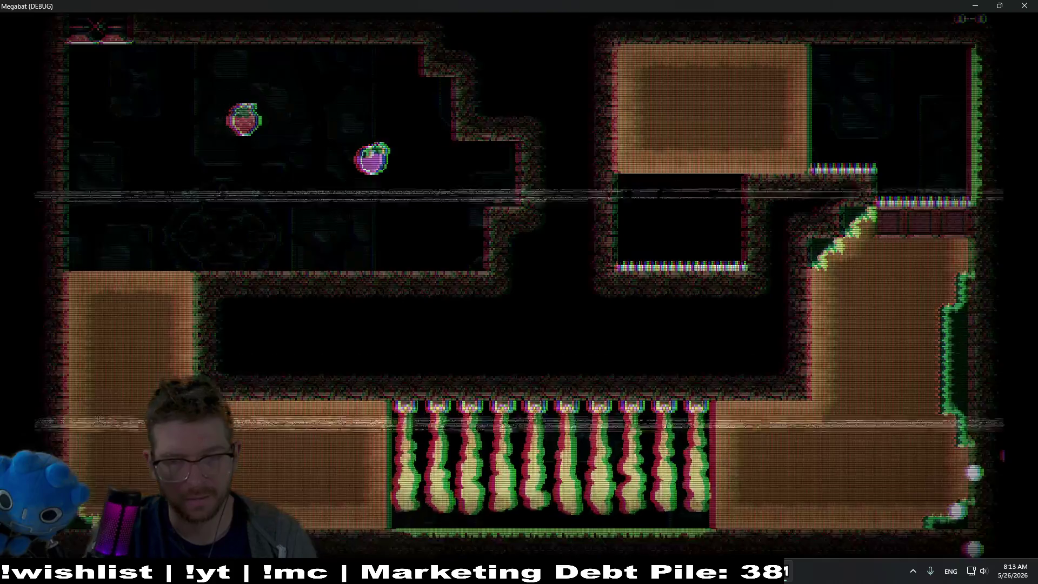
Fly the bat through the lower chamber and up the right shaft past the red crates, then close the game.
key(Left)
key(Right)
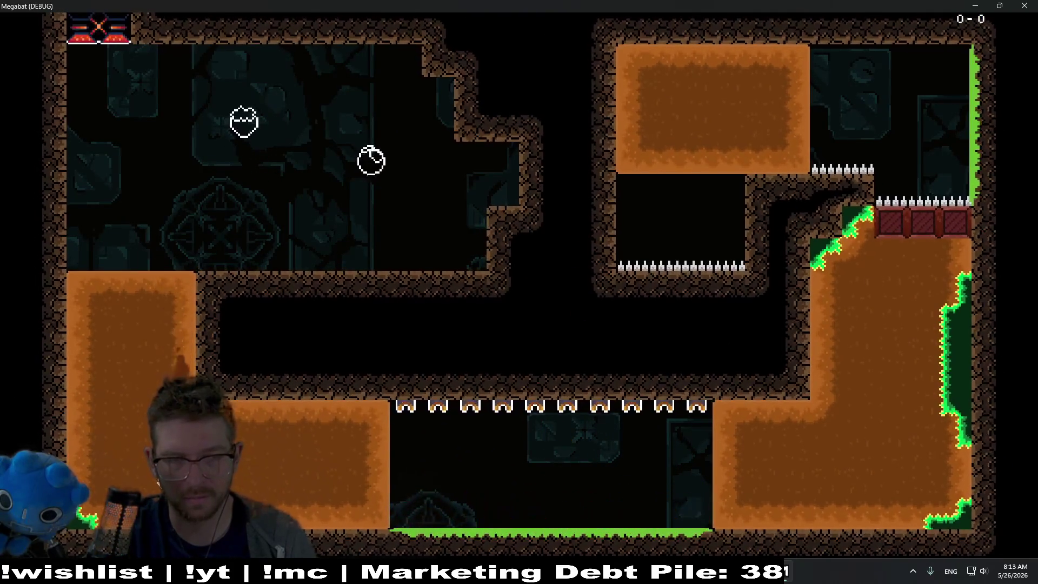
key(Up)
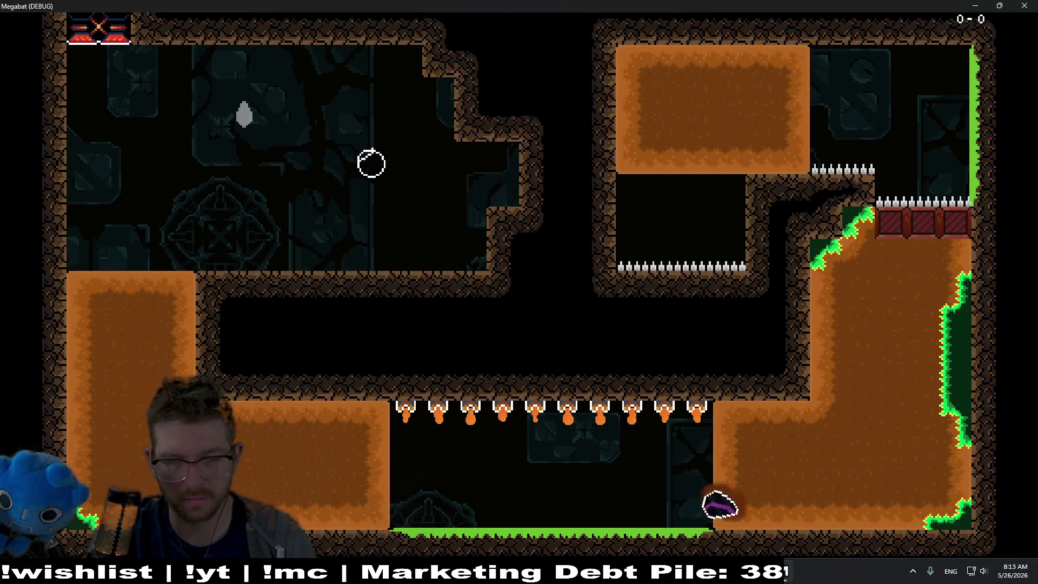
key(Right)
key(Up)
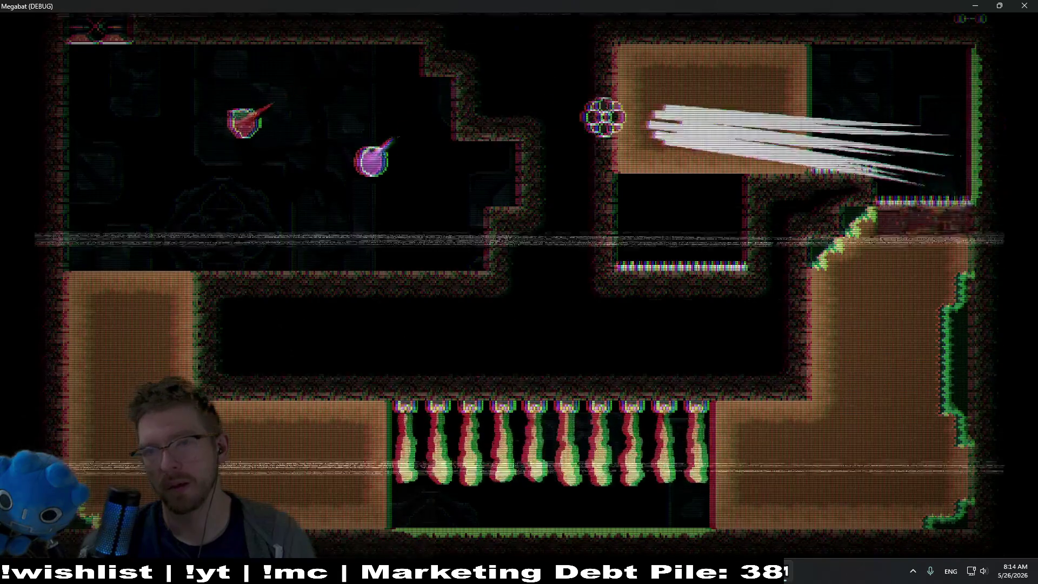
key(Right)
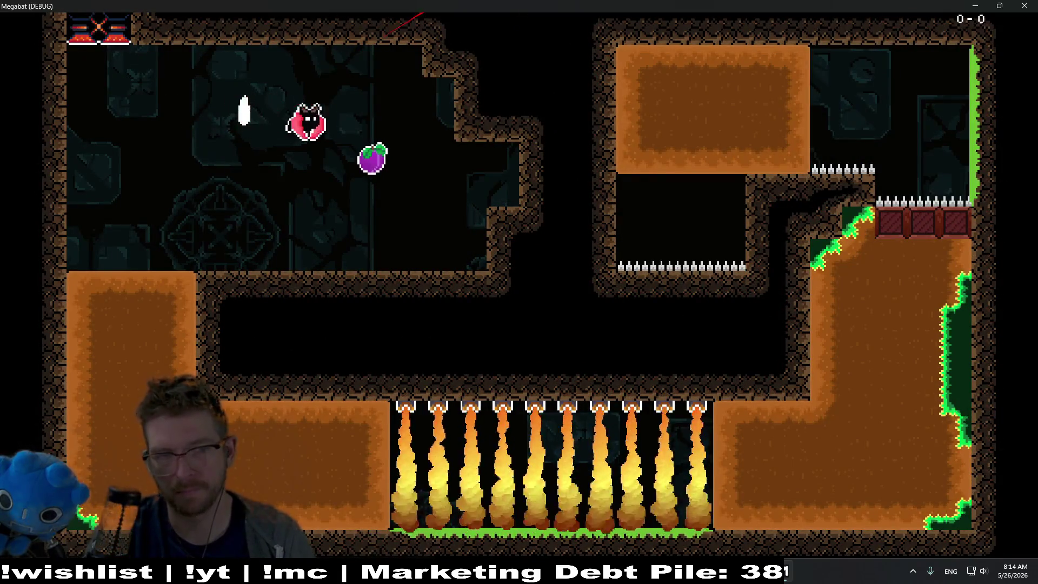
key(Left)
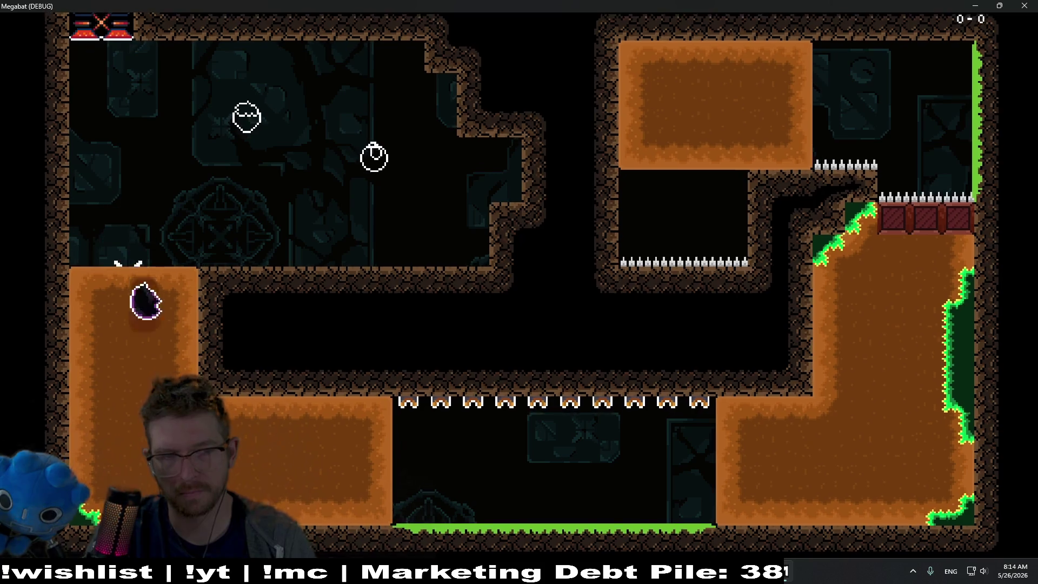
key(Right)
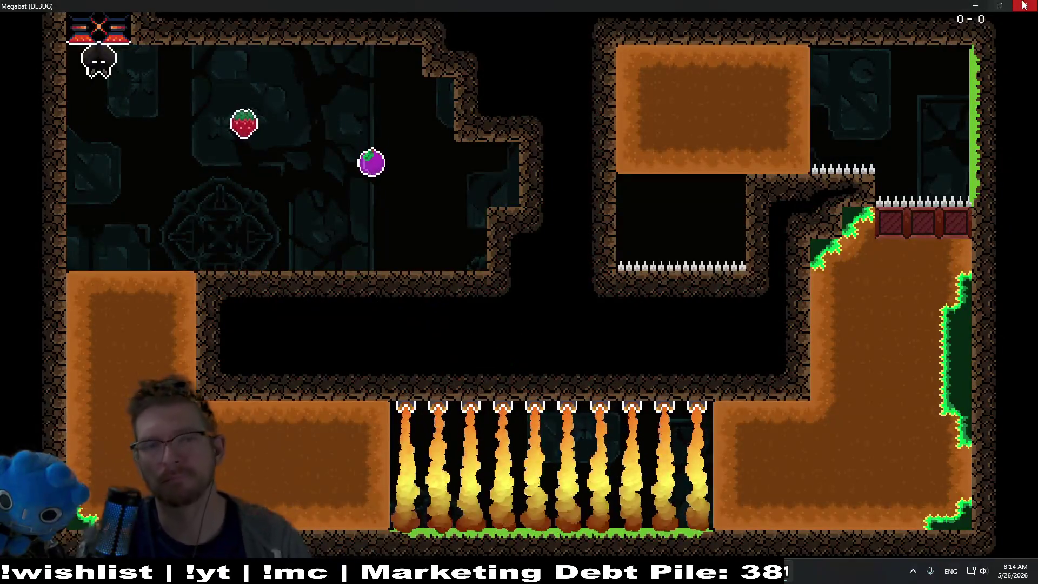
click(1024, 6)
Relaunch the scene and fly the bat through the lower pit and up the right wall.
click(936, 24)
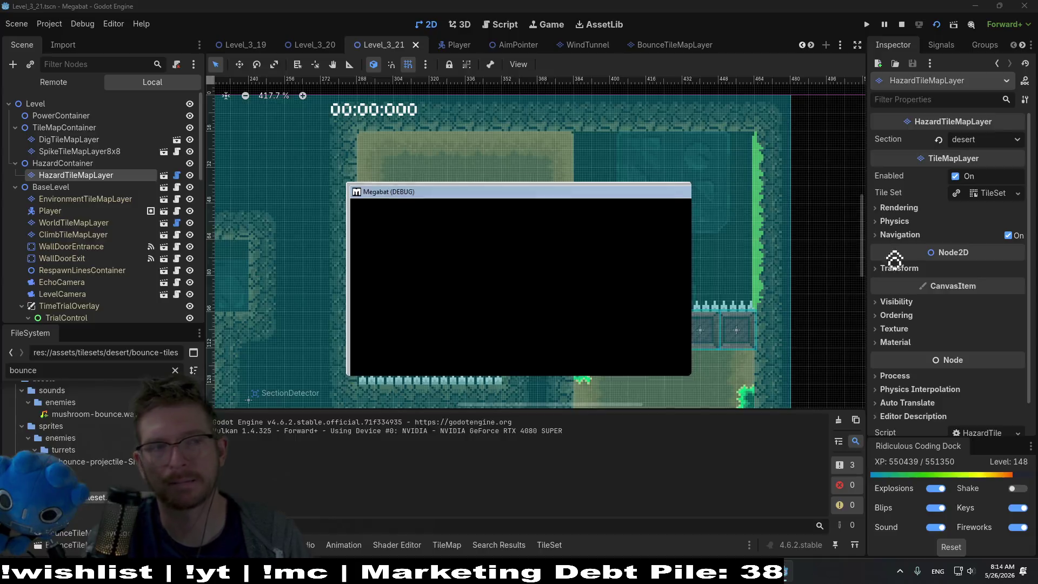
key(Left)
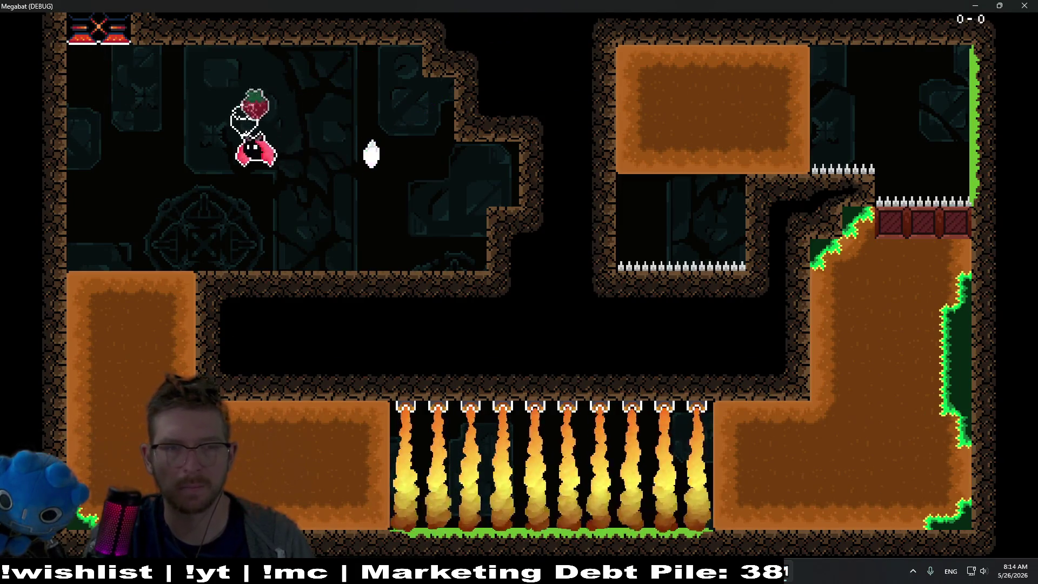
key(Right)
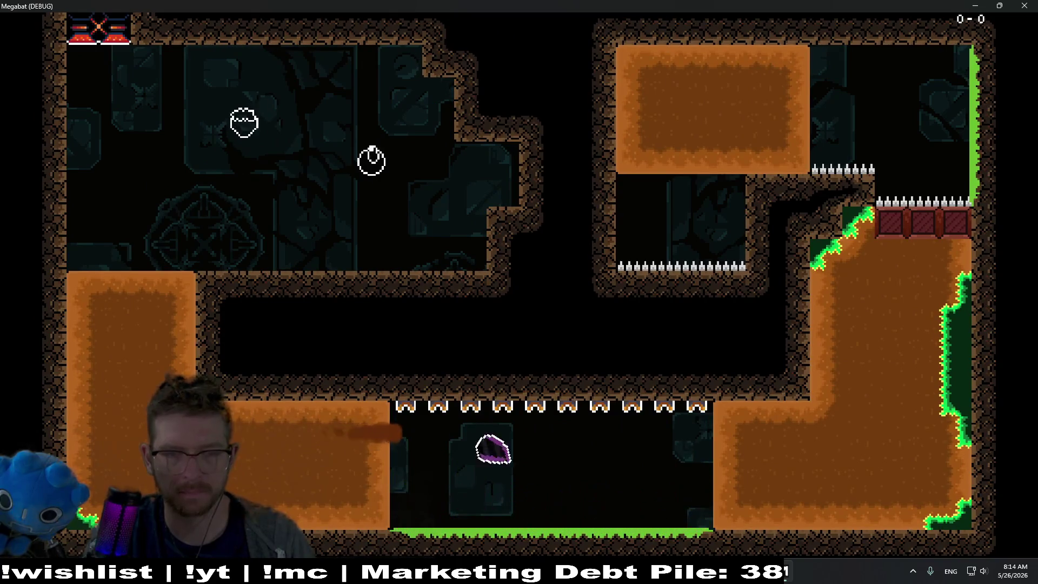
key(Right)
key(Up)
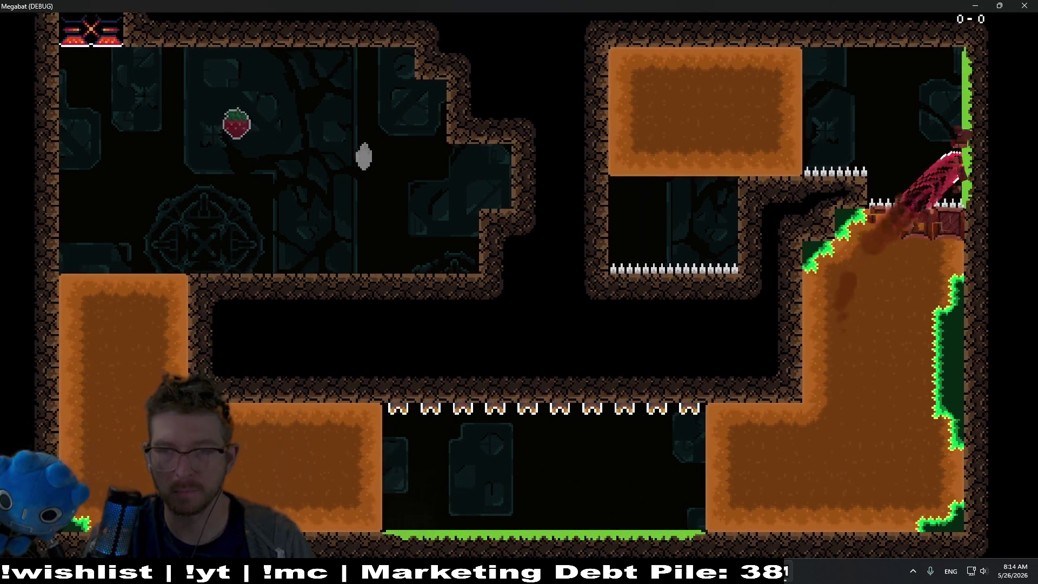
key(Left)
key(Left)
key(Right)
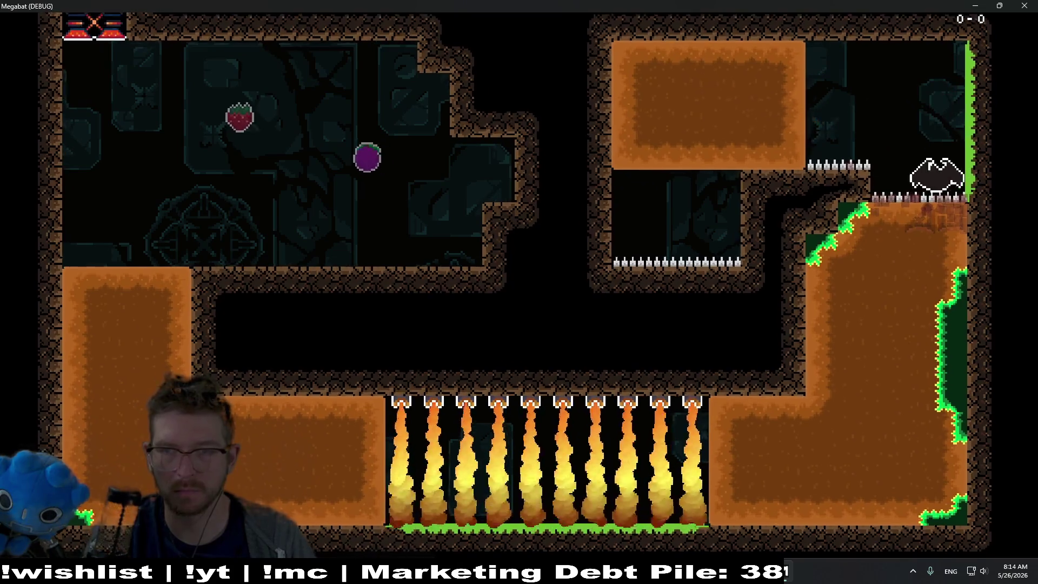
Fly the respawned bat through the strawberry and orange block into the flame pit, then close with F8.
key(Right)
key(Left)
key(Down)
key(Right)
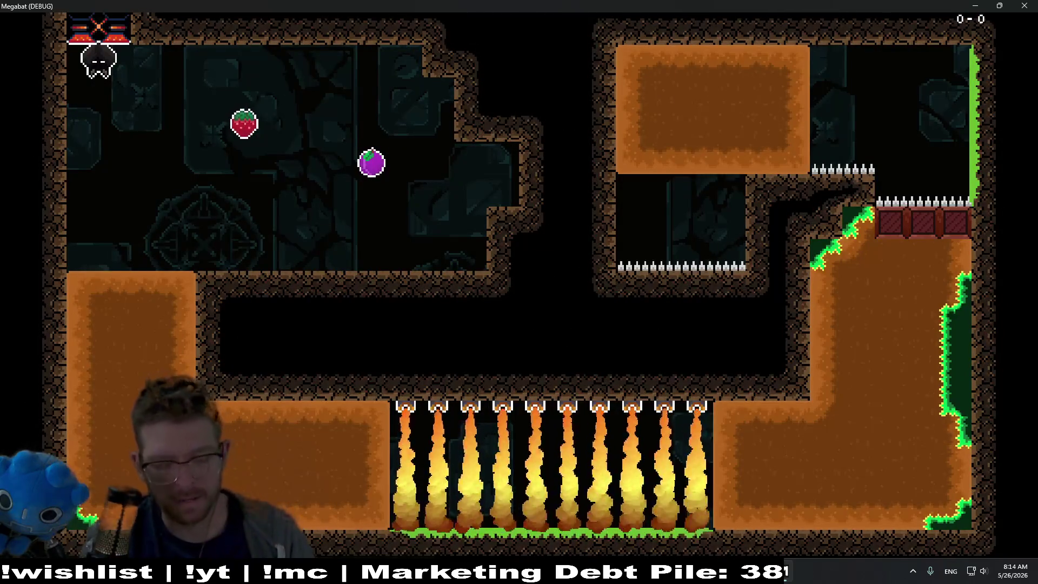
key(Right)
key(Left)
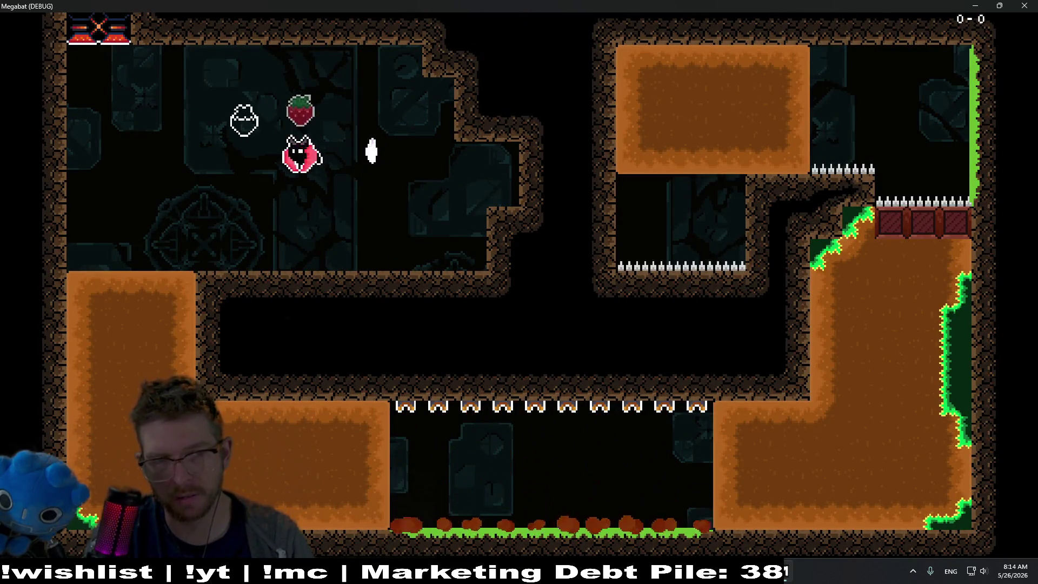
key(Right)
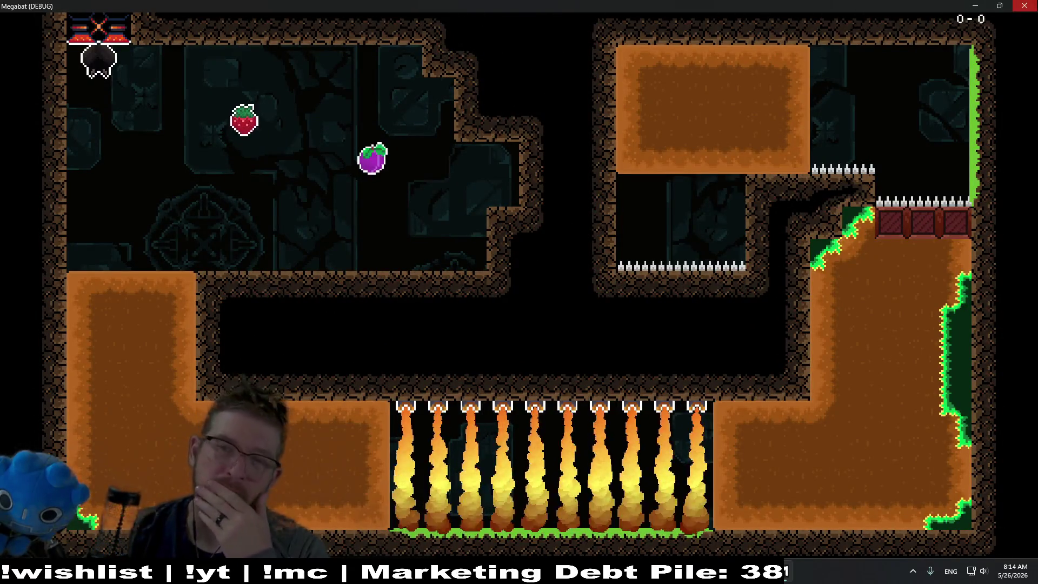
key(F8)
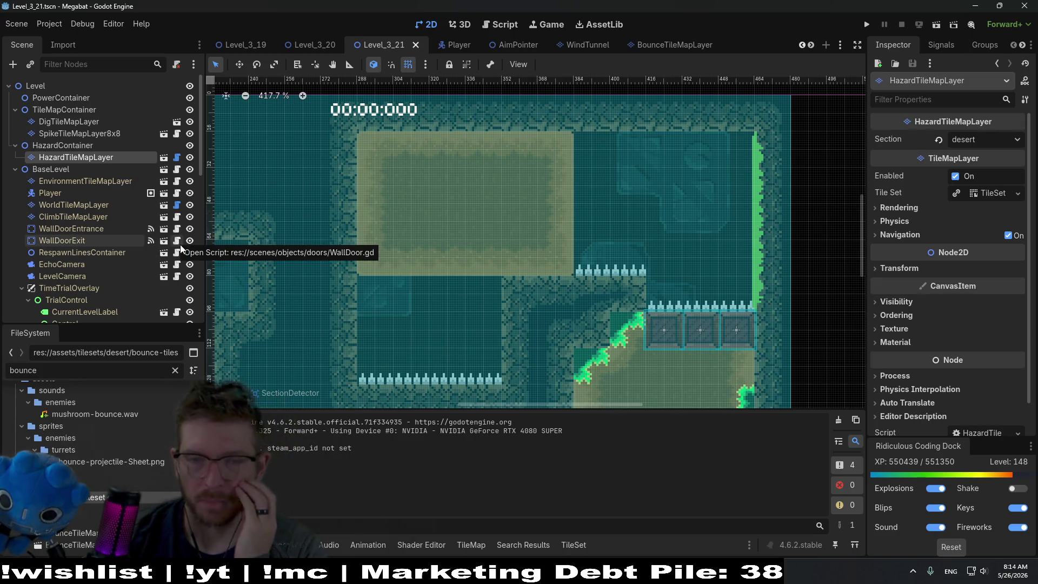
Open Player.gd from the Player scene and inspect has_diggable_layer_overlap in validate_dig_state.
click(442, 46)
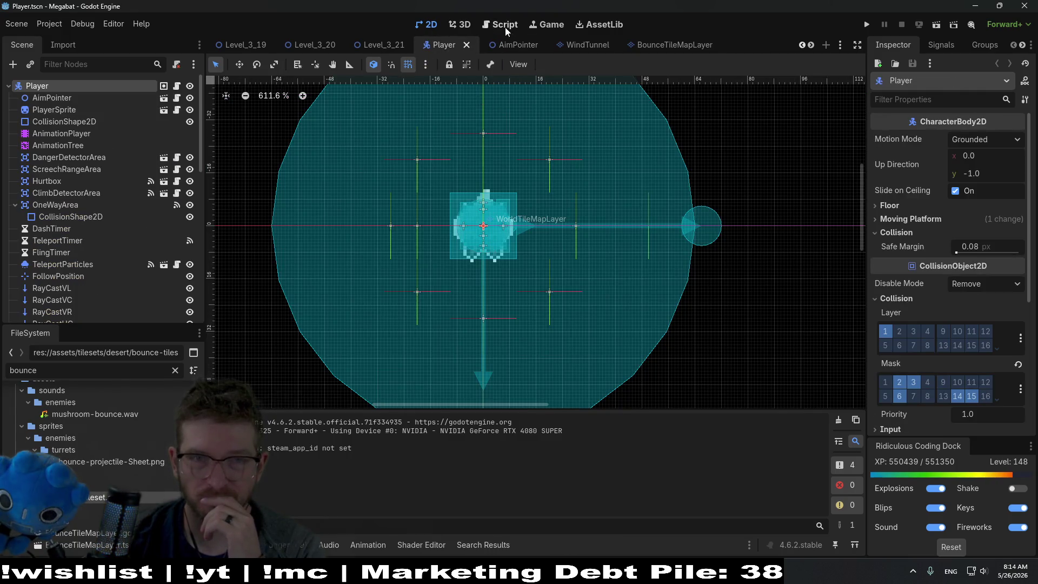
click(502, 23)
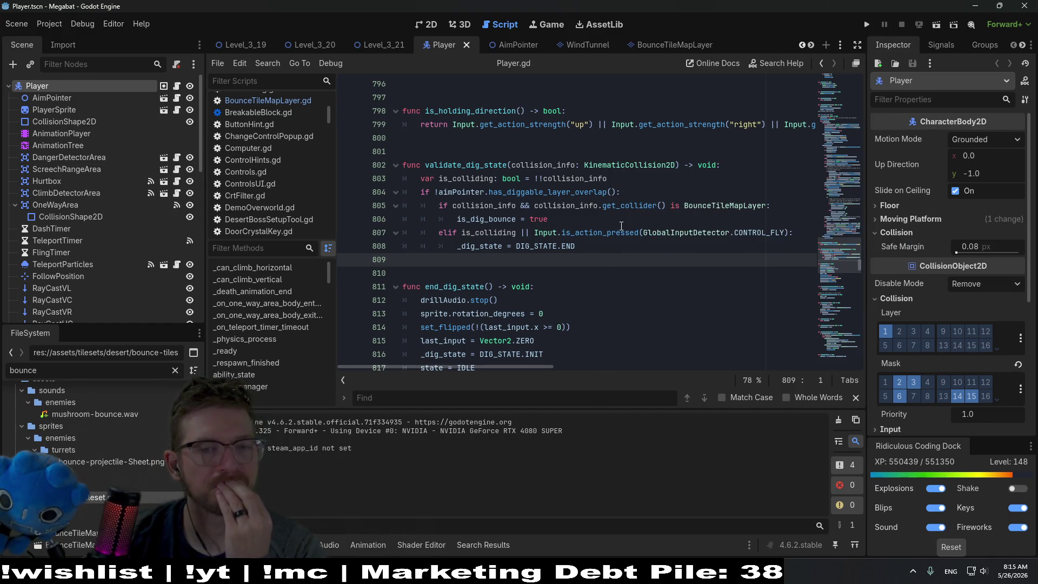
click(504, 207)
double_click(523, 193)
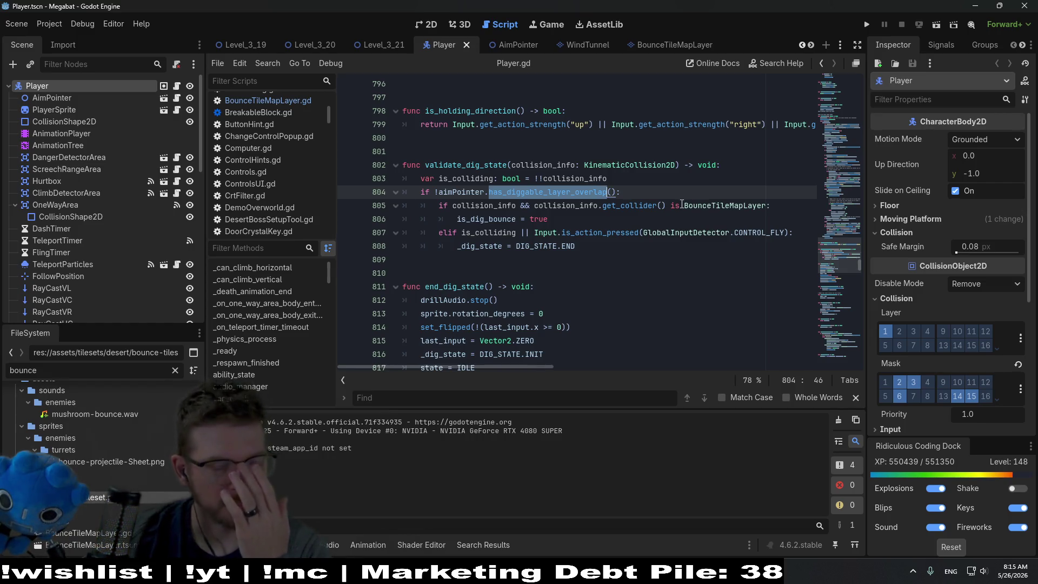
click(713, 350)
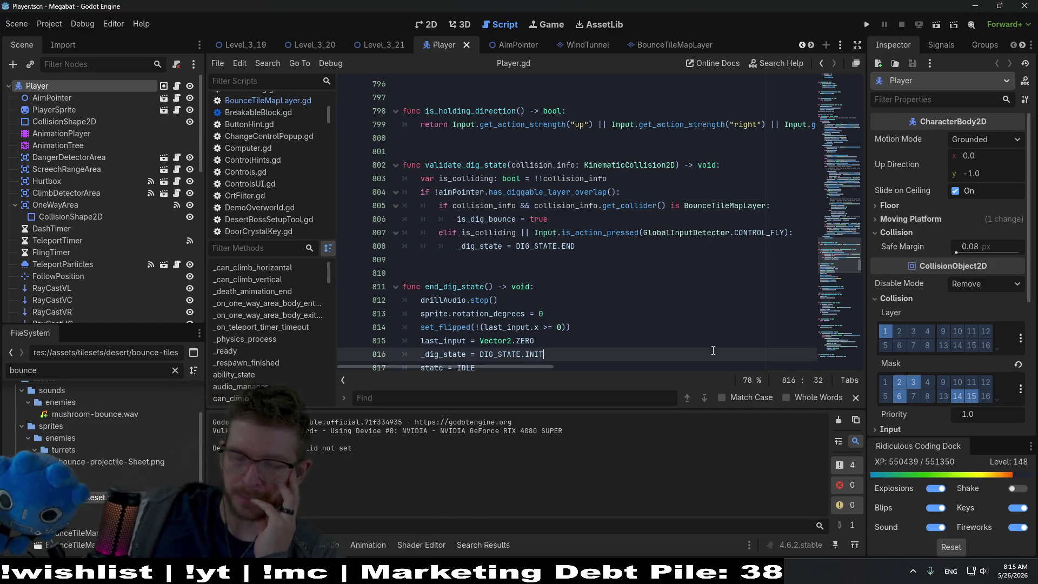
key(alt+Tab)
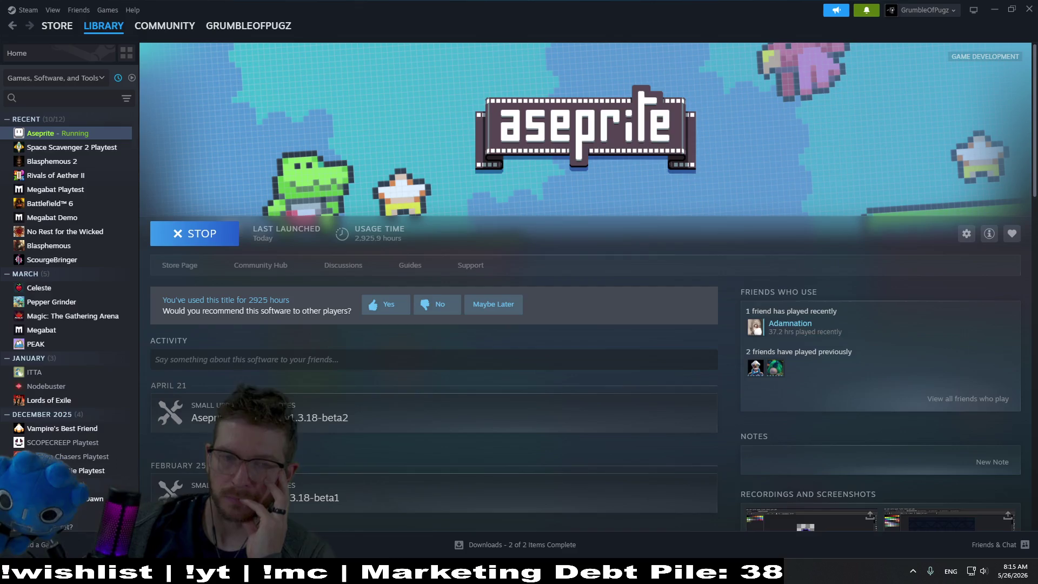
Search the Steam store for 'mina th' and browse the Mina the Hollower page.
click(57, 26)
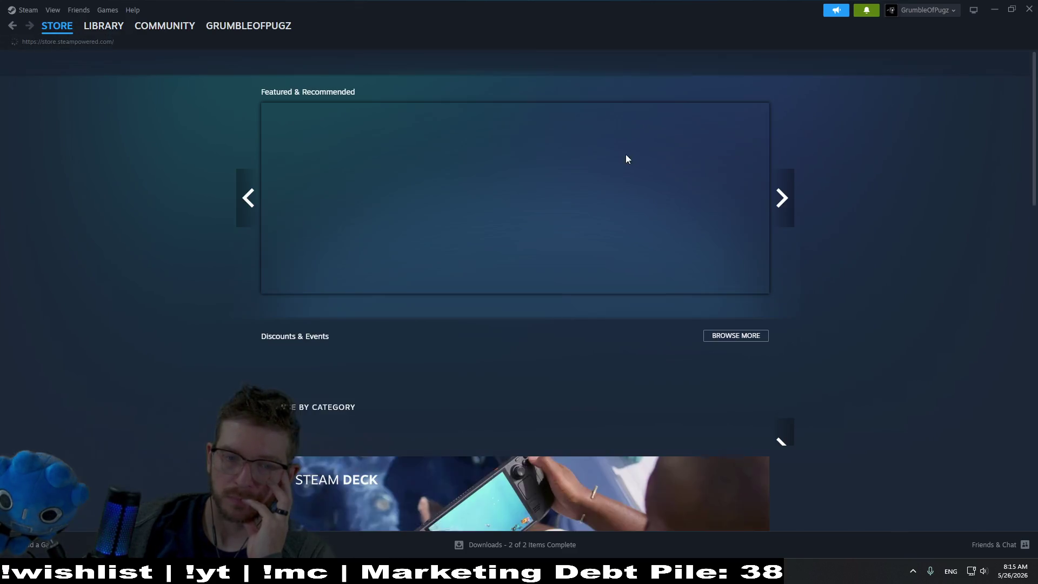
click(669, 62)
text(mina th)
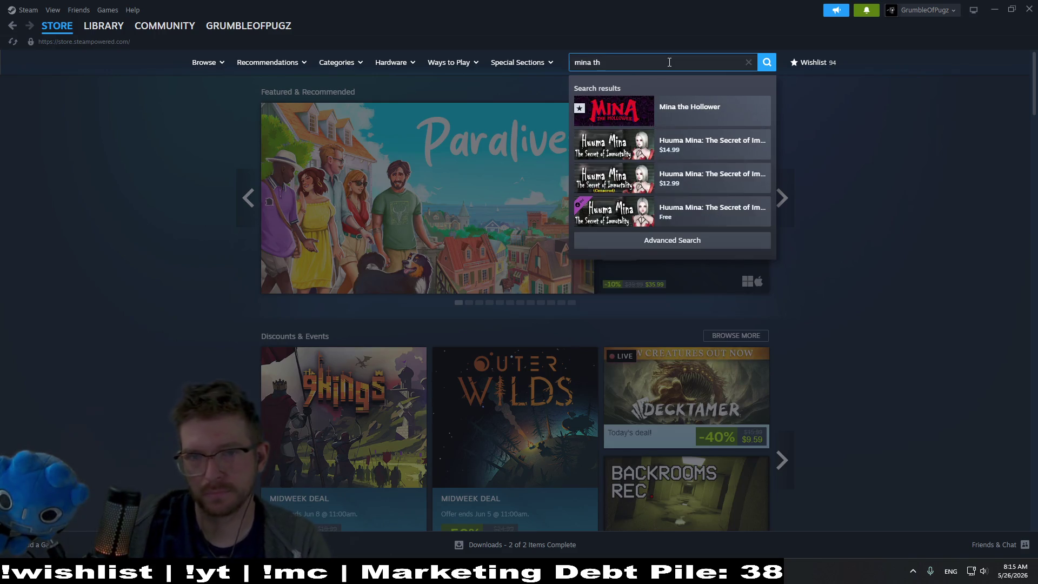
click(689, 106)
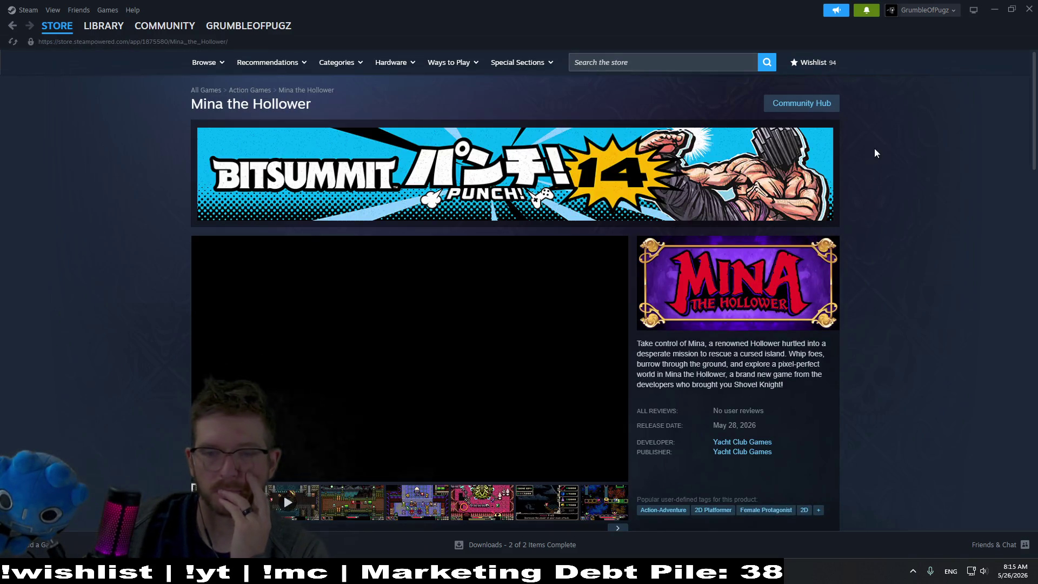
scroll(449, 332, down, 1)
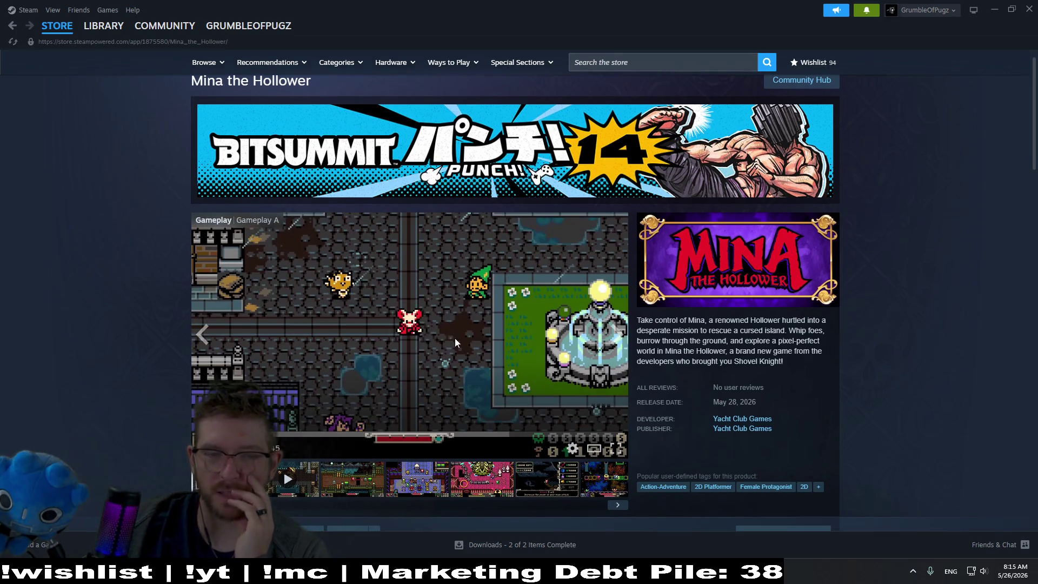
scroll(937, 299, down, 4)
scroll(937, 299, down, 2)
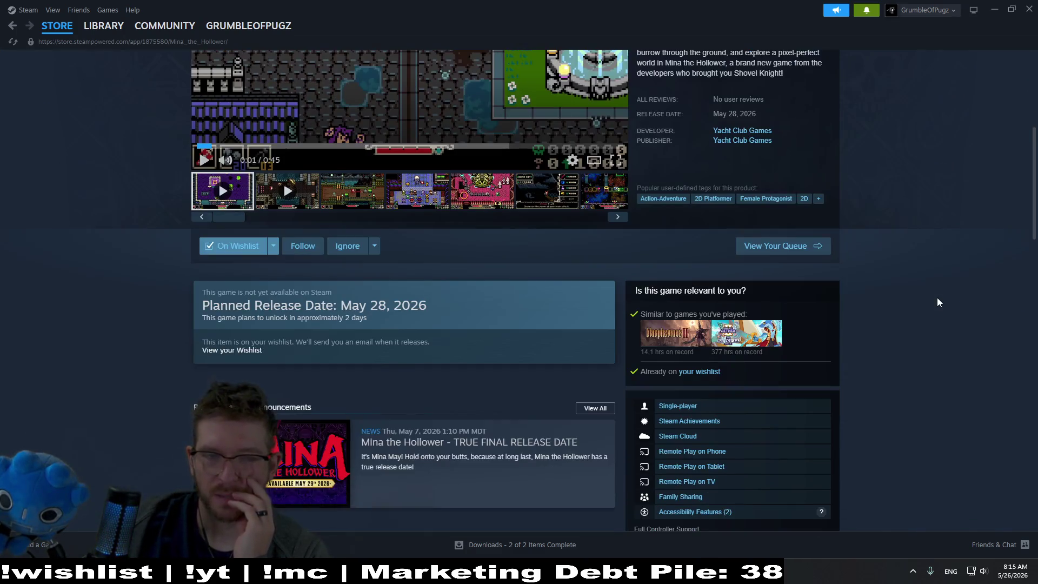
scroll(934, 294, up, 4)
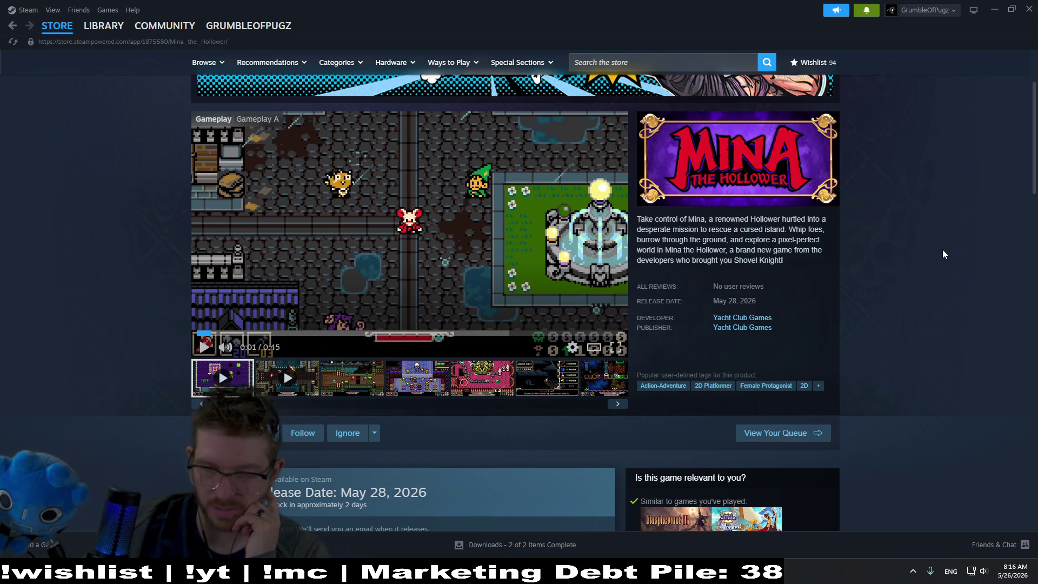
scroll(982, 267, down, 2)
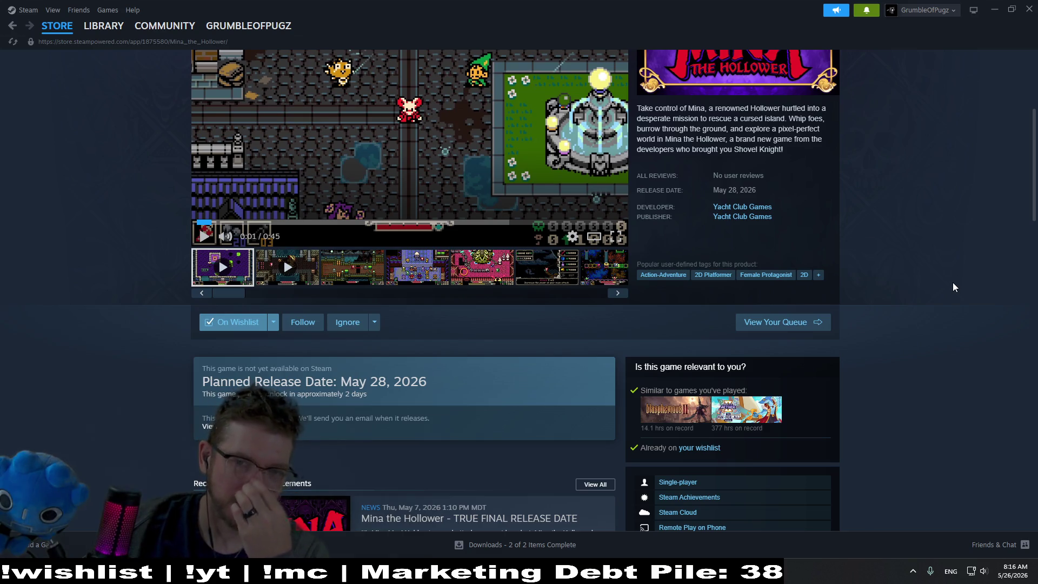
scroll(951, 254, up, 2)
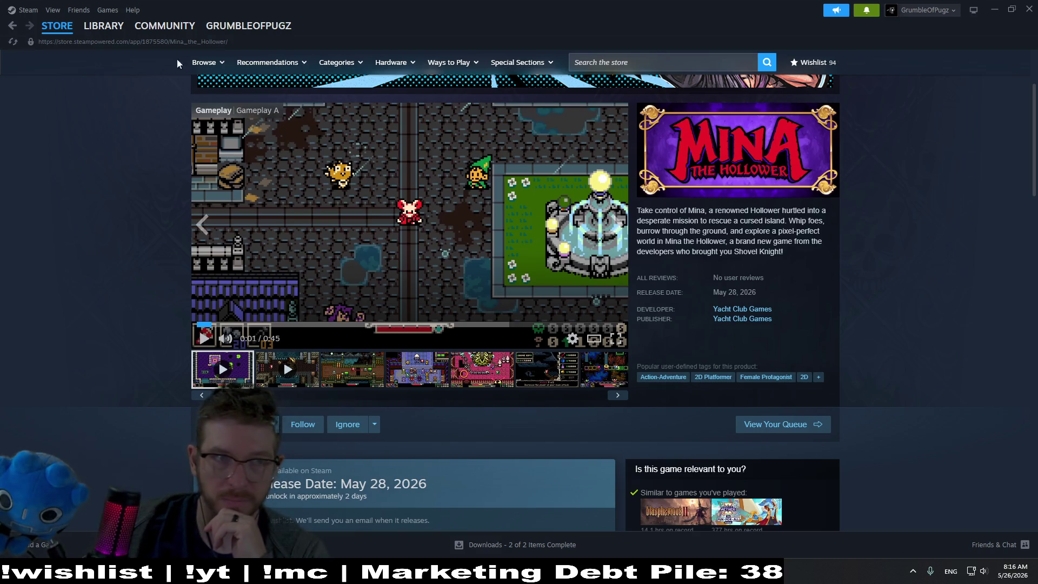
Return to the Steam library, minimize Steam, and place the caret at line 808 in Player.gd.
click(114, 33)
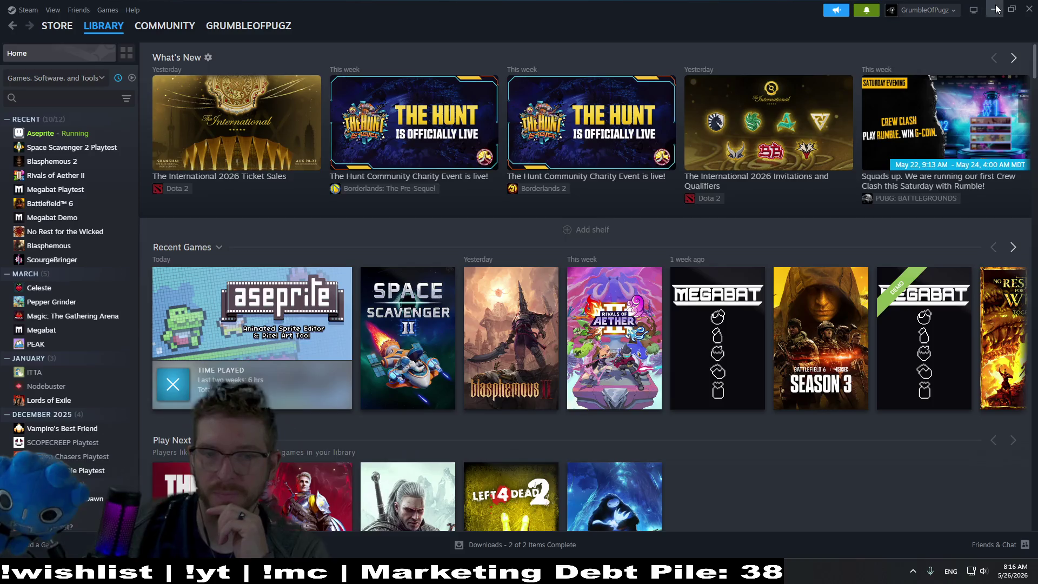
click(995, 10)
click(717, 247)
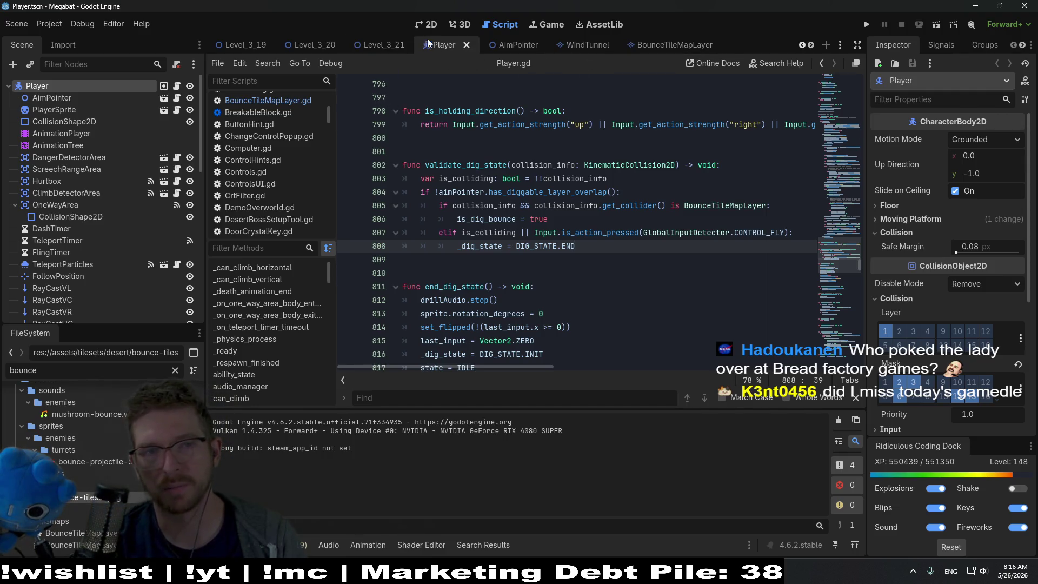
In the Level_3_21 scene, locate and frame the bounce tile layers in the scene tree.
click(373, 45)
click(324, 42)
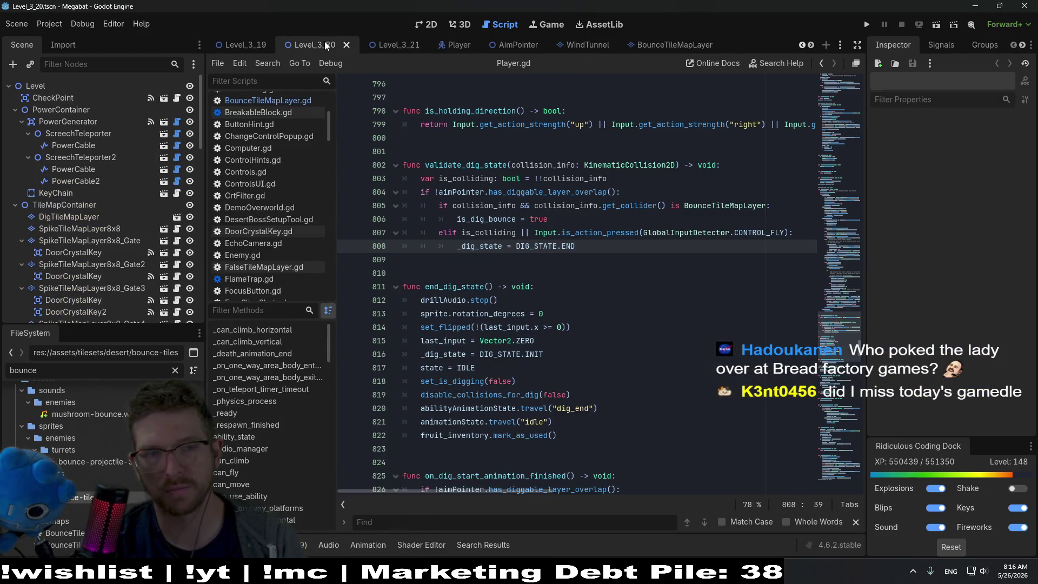
click(404, 45)
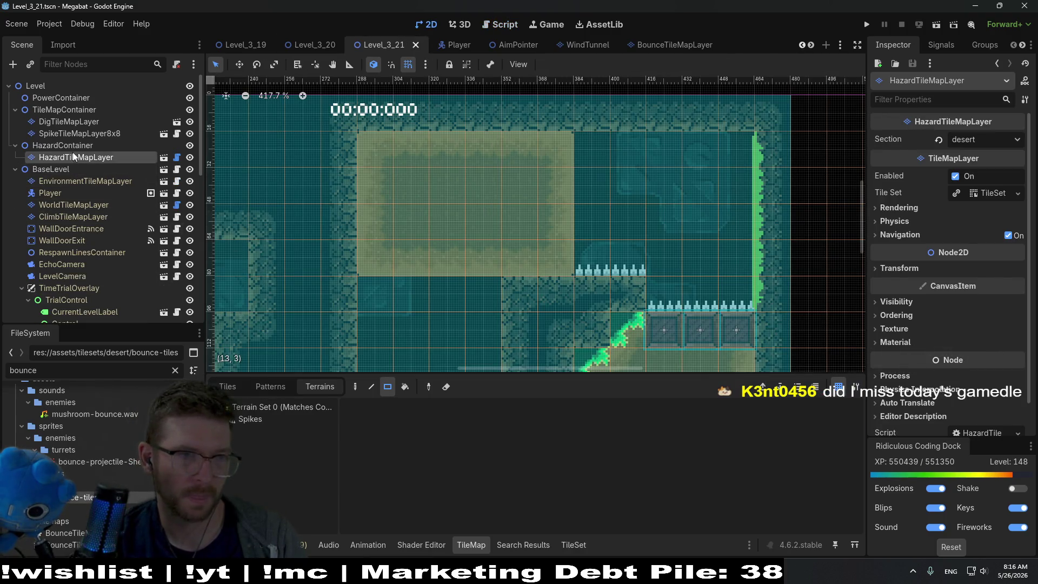
scroll(389, 292, down, 4)
scroll(389, 306, down, 3)
scroll(89, 247, down, 5)
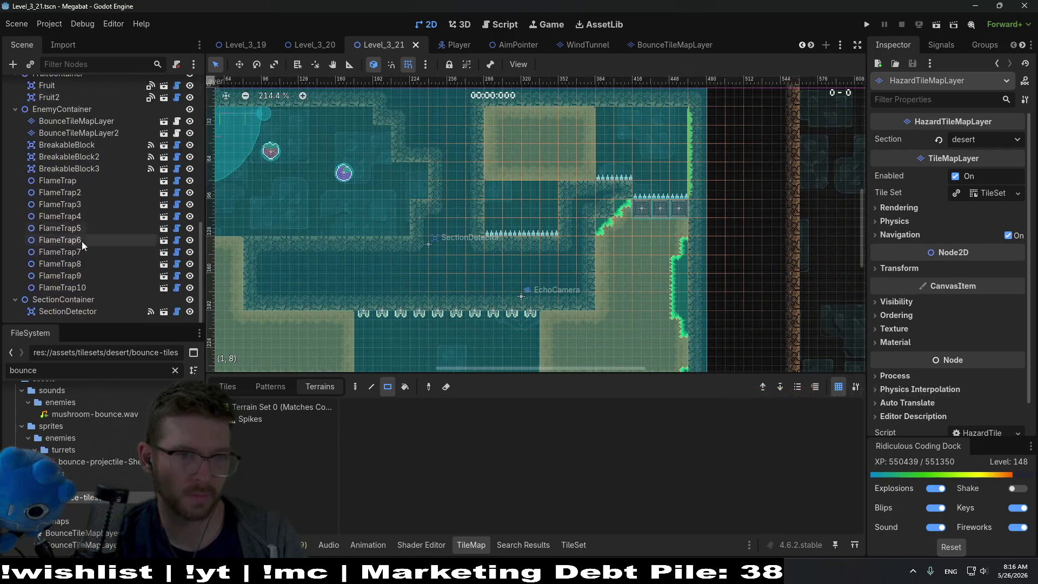
click(85, 132)
key(f)
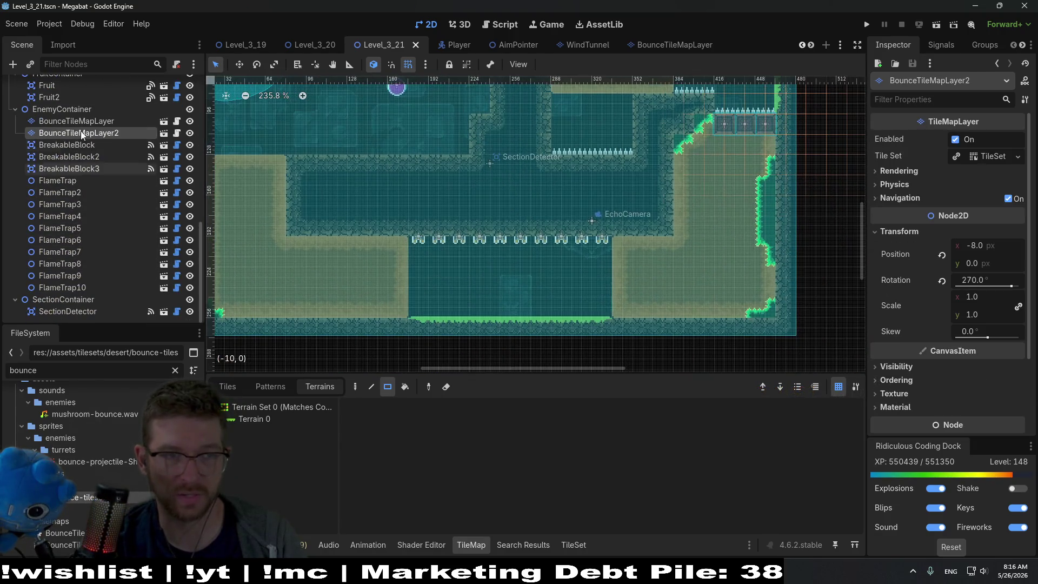
Move BounceTileMapLayer up to y -13 and run the game.
click(90, 122)
key(w)
key(Up)
key(Up)
key(Up)
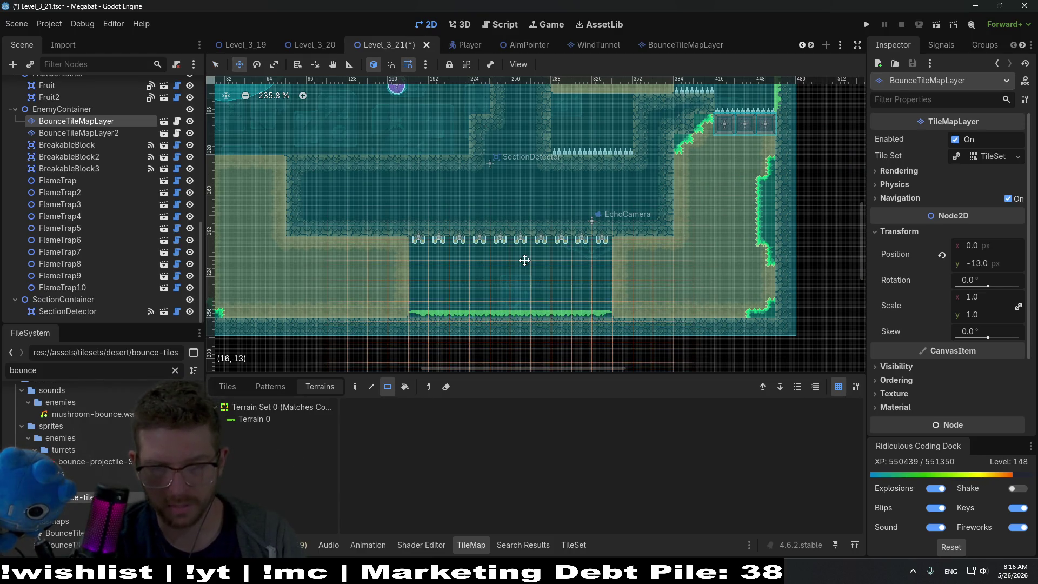
click(937, 24)
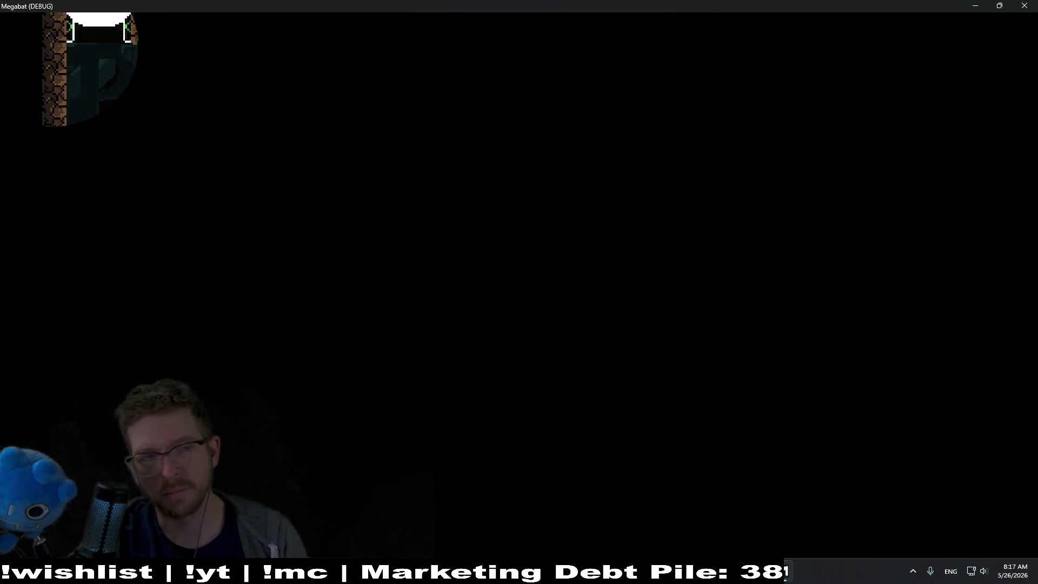
Collect the fruit, then dive and burrow the bat through the dirt toward the right wall.
key(Right)
key(Left)
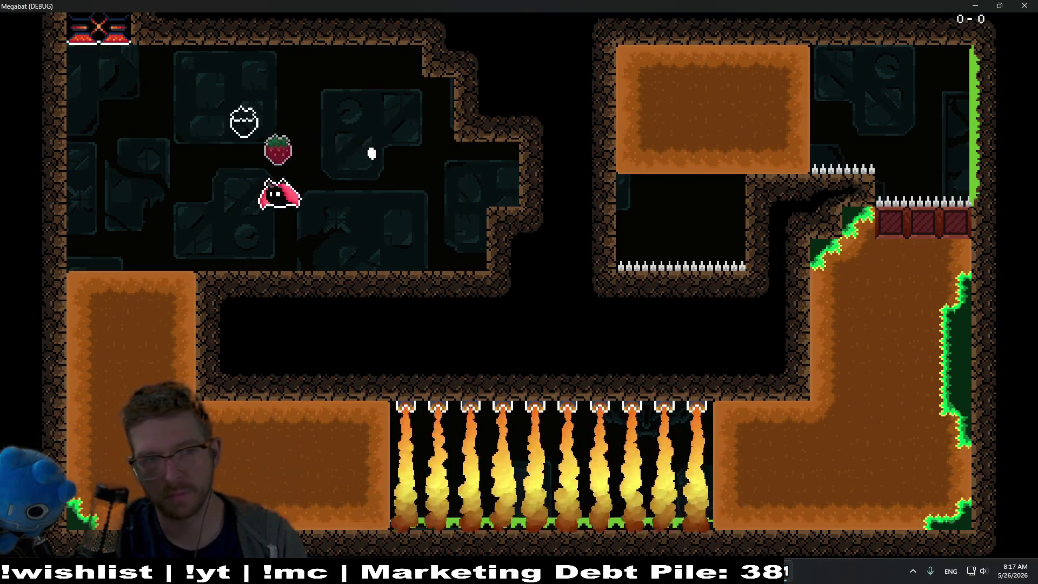
key(Down)
key(Right)
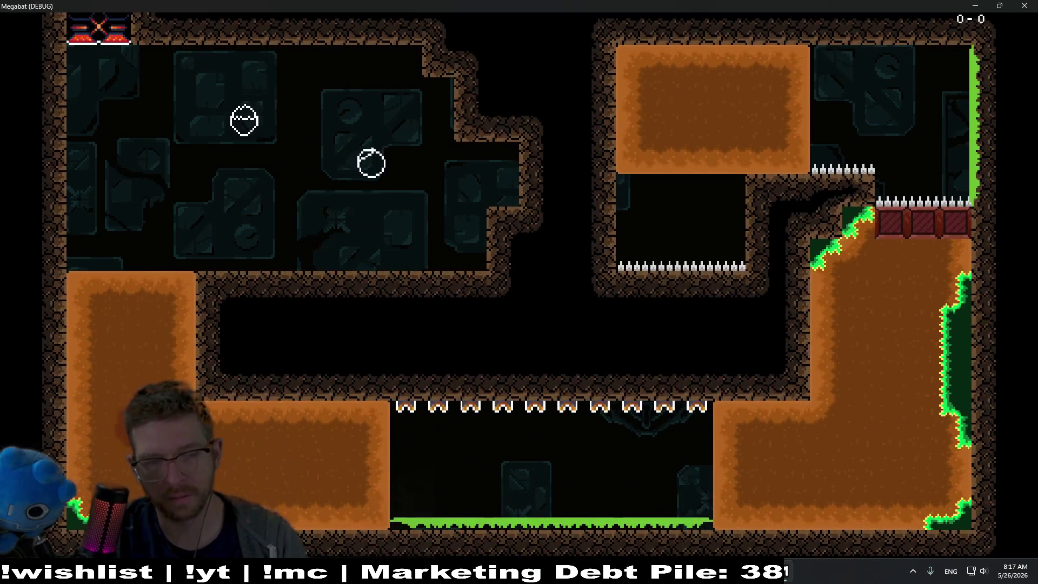
key(Right)
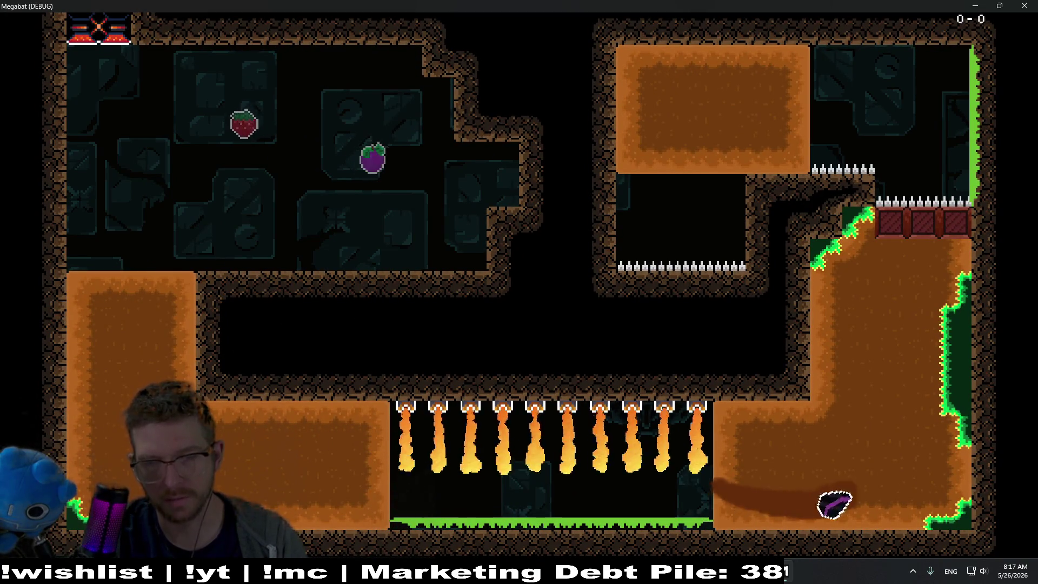
key(Up)
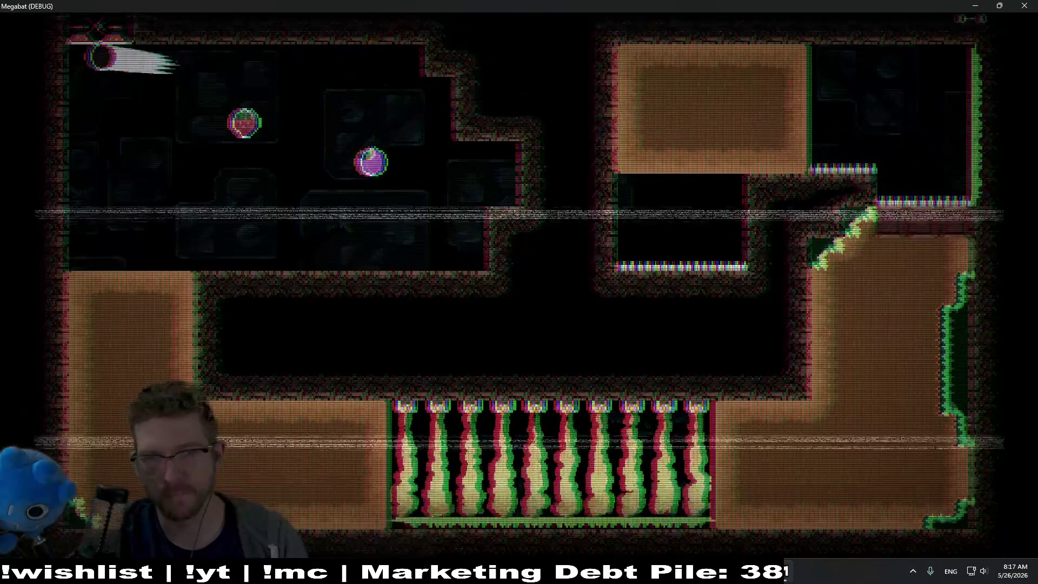
Fly the respawned bat to the strawberry, burrowing through the left and right dirt blocks into the crates.
key(Right)
key(Left)
key(Down)
key(Right)
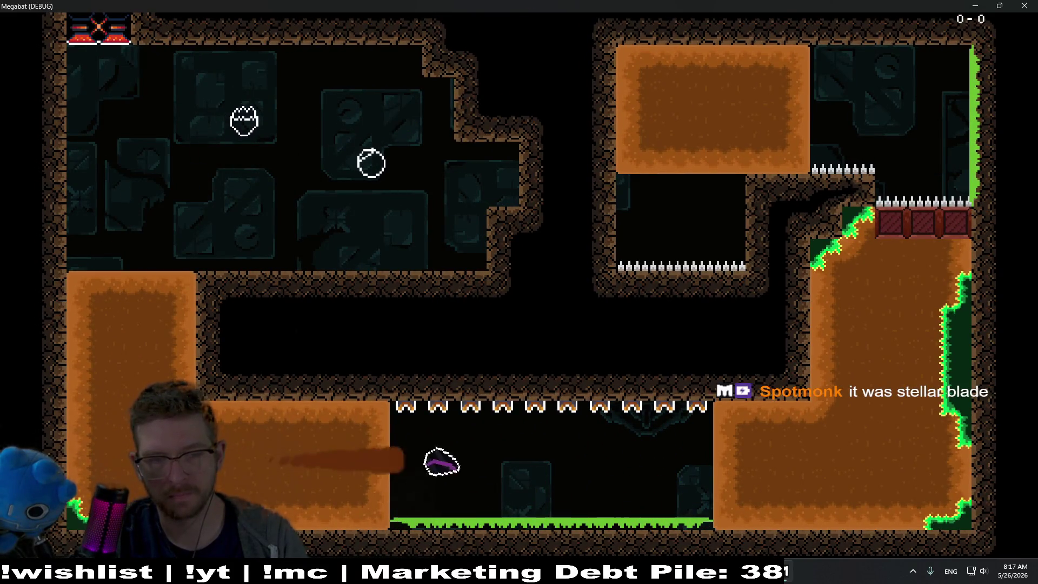
key(Up)
key(Down)
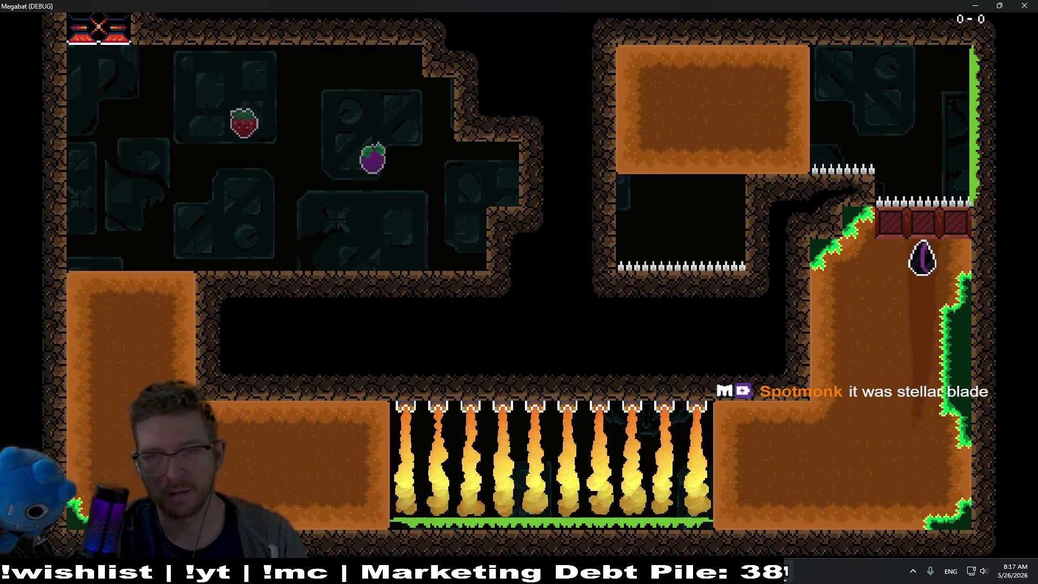
key(Left)
key(Right)
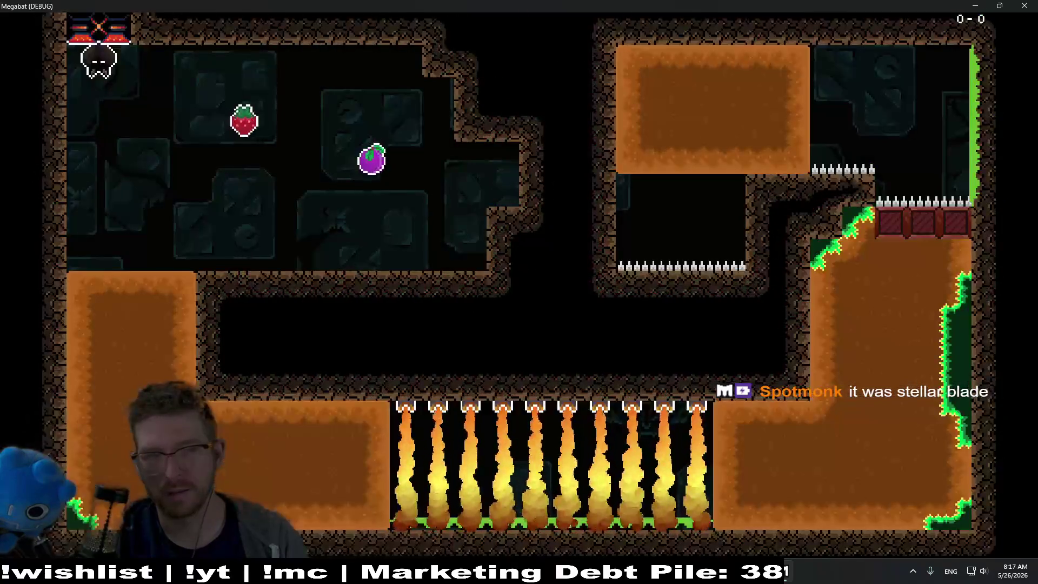
Eat the purple fruit, dive into the lower corridor, and dig up through the right dirt.
key(Left)
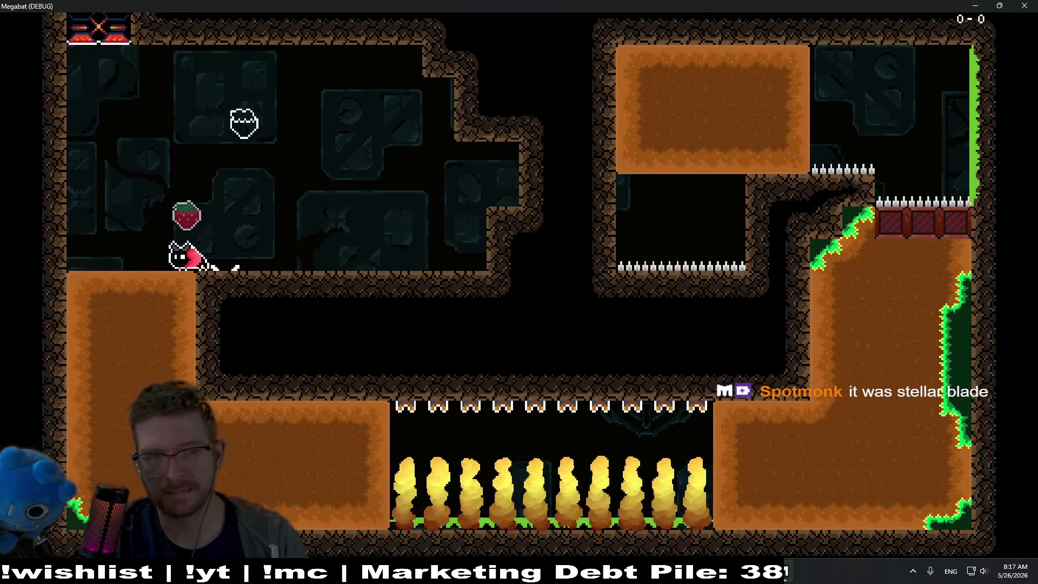
key(Right)
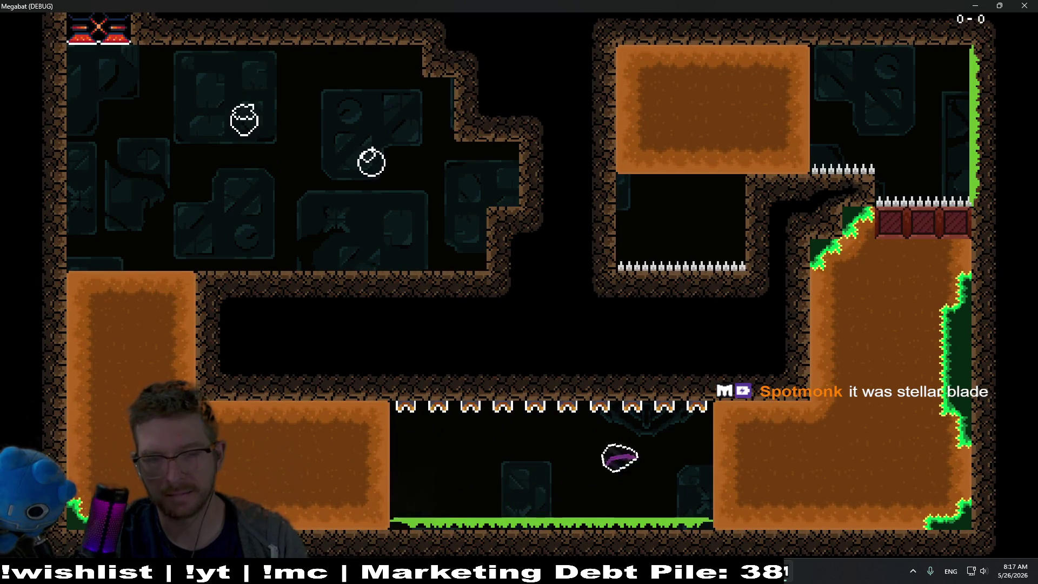
key(Up)
key(Left)
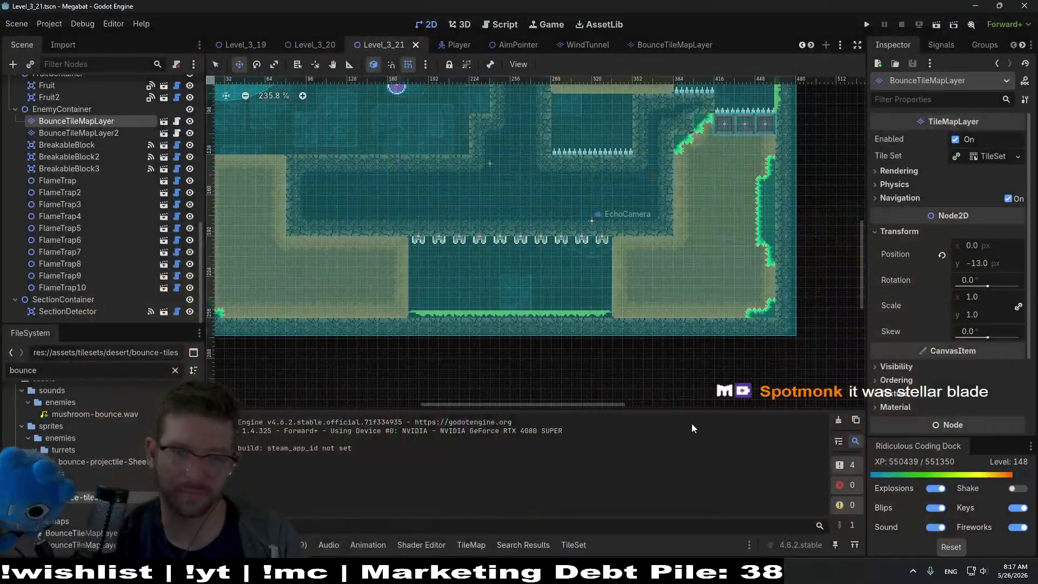
Zoom in on Level_3_21's green bounce floor, then switch to bounce-tileset.aseprite in Aseprite.
scroll(603, 324, up, 5)
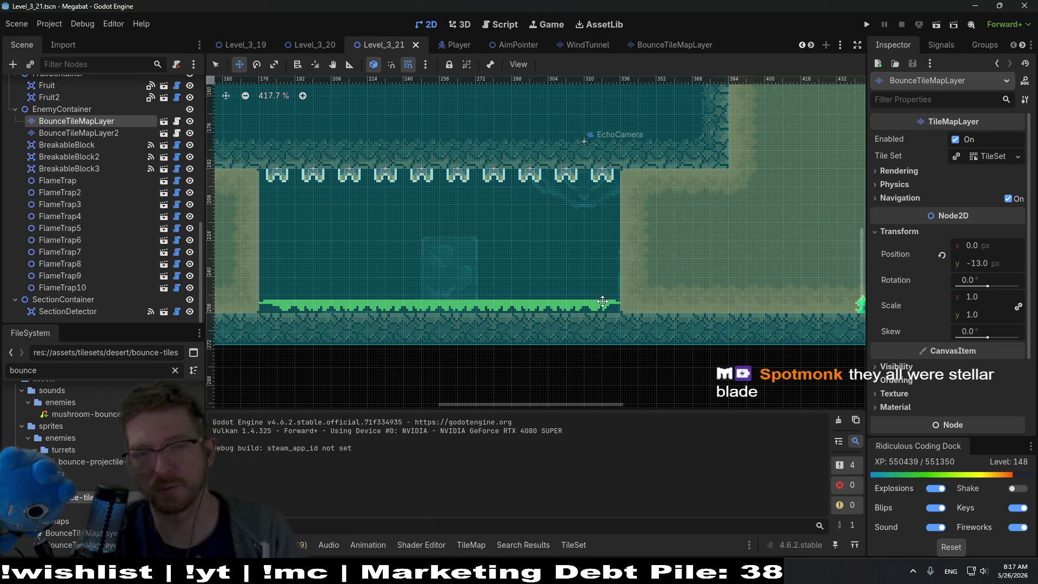
scroll(605, 307, up, 2)
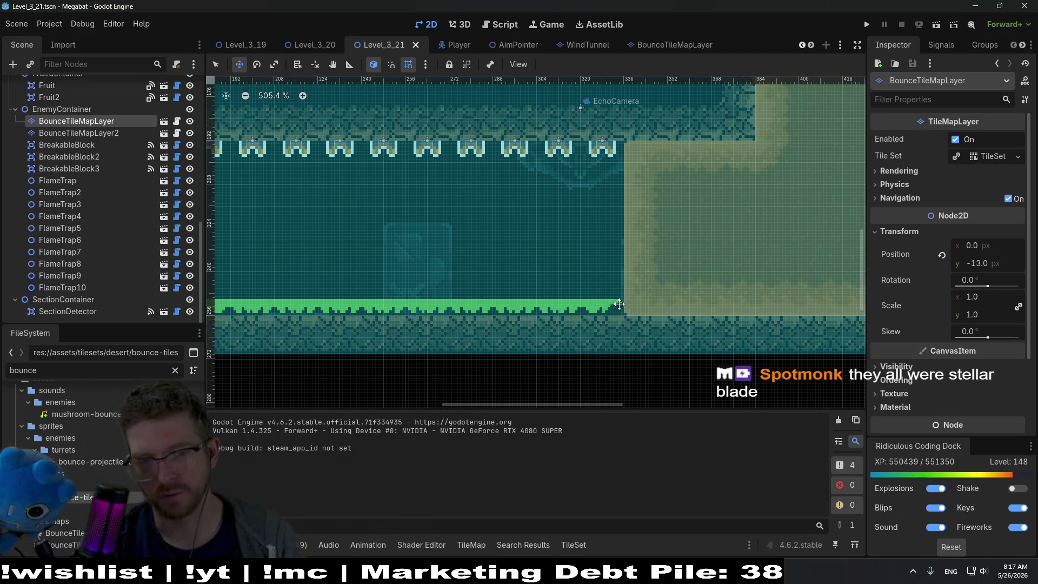
scroll(384, 307, left, 3)
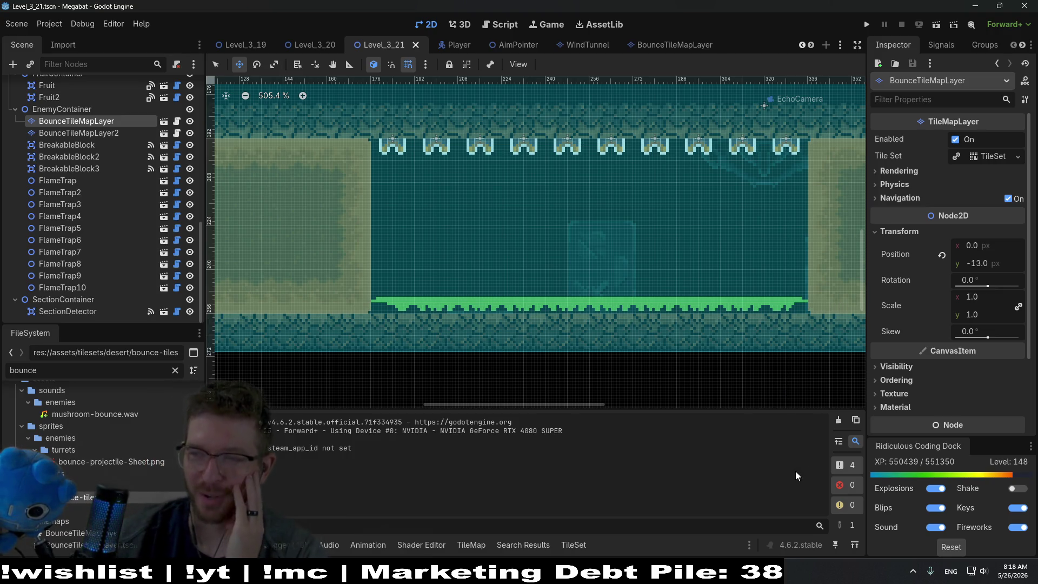
key(alt+Tab)
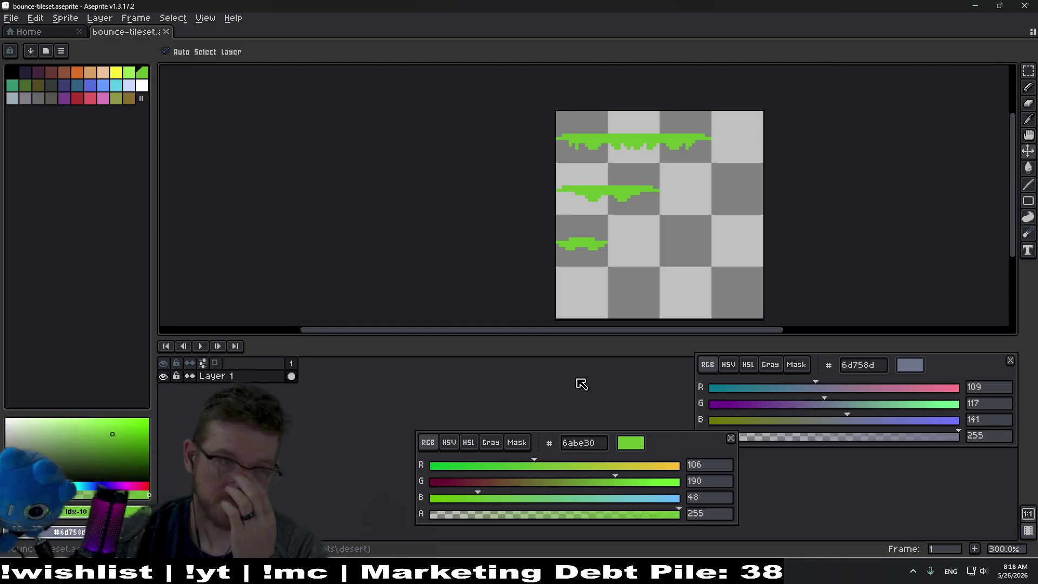
Select the Pencil tool and zoom to 600% on the green drip strips, then return Home.
key(b)
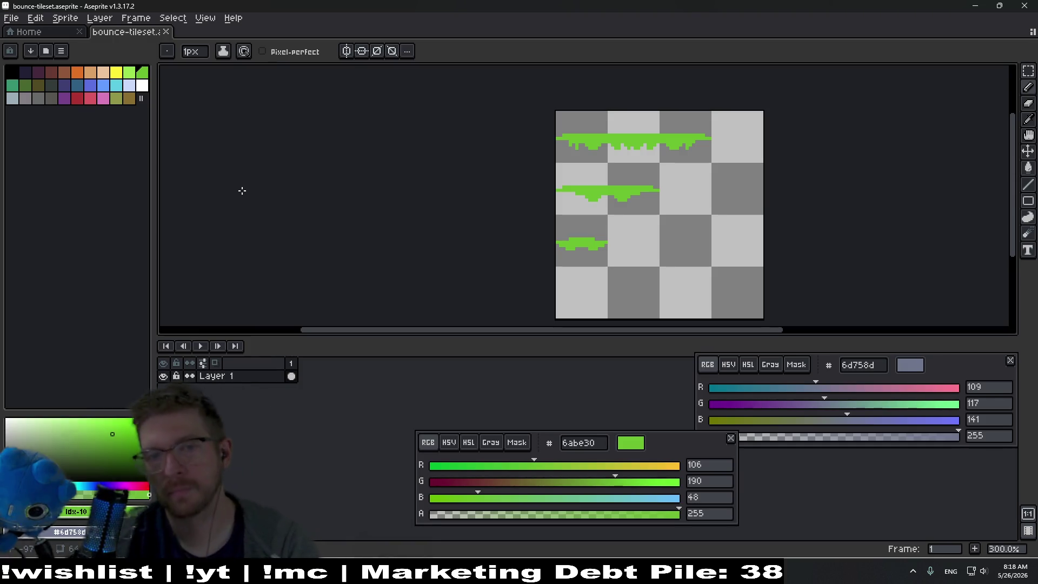
scroll(660, 190, up, 1)
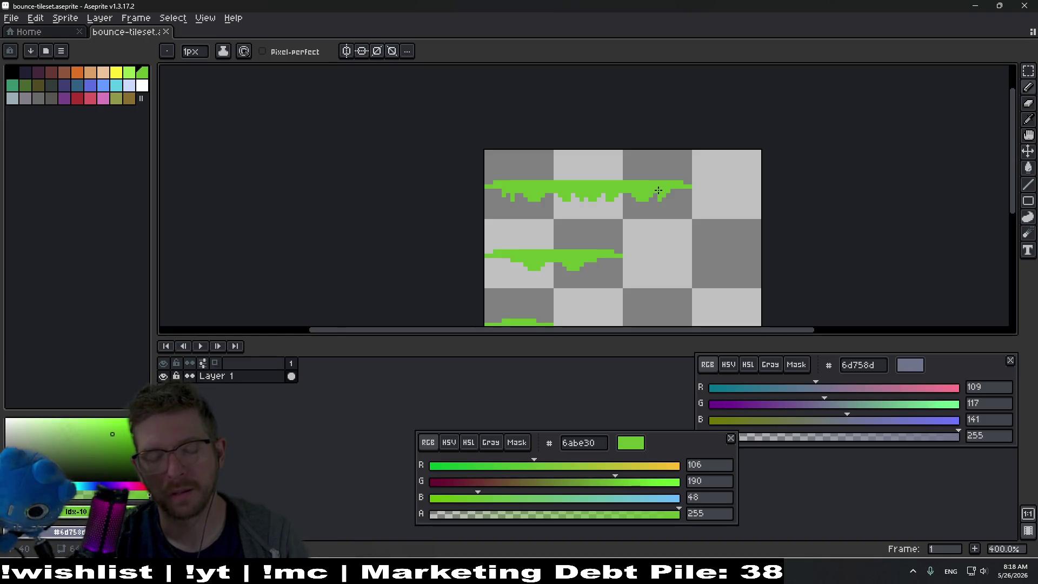
scroll(614, 239, up, 2)
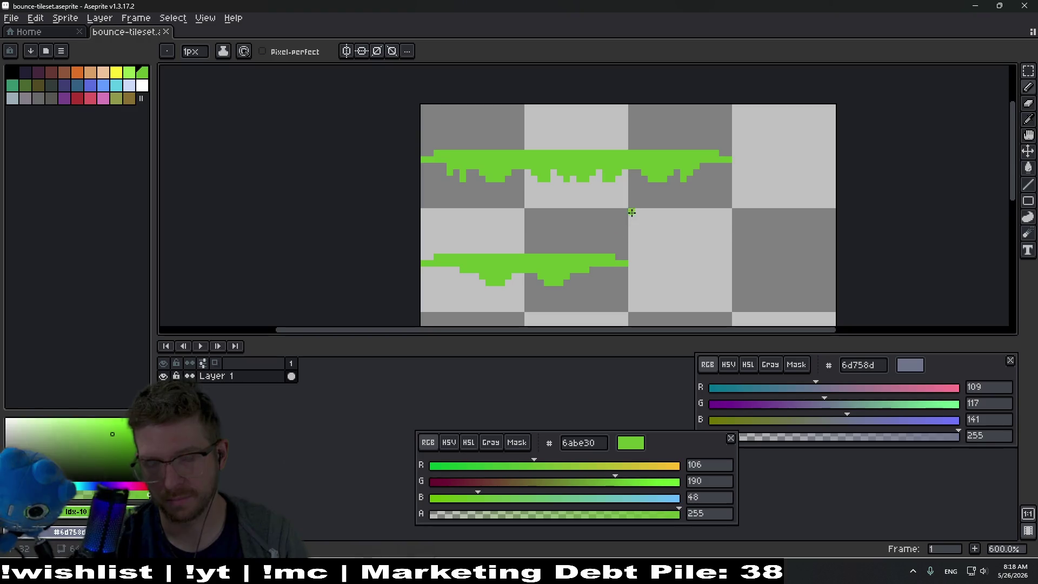
scroll(624, 216, right, 2)
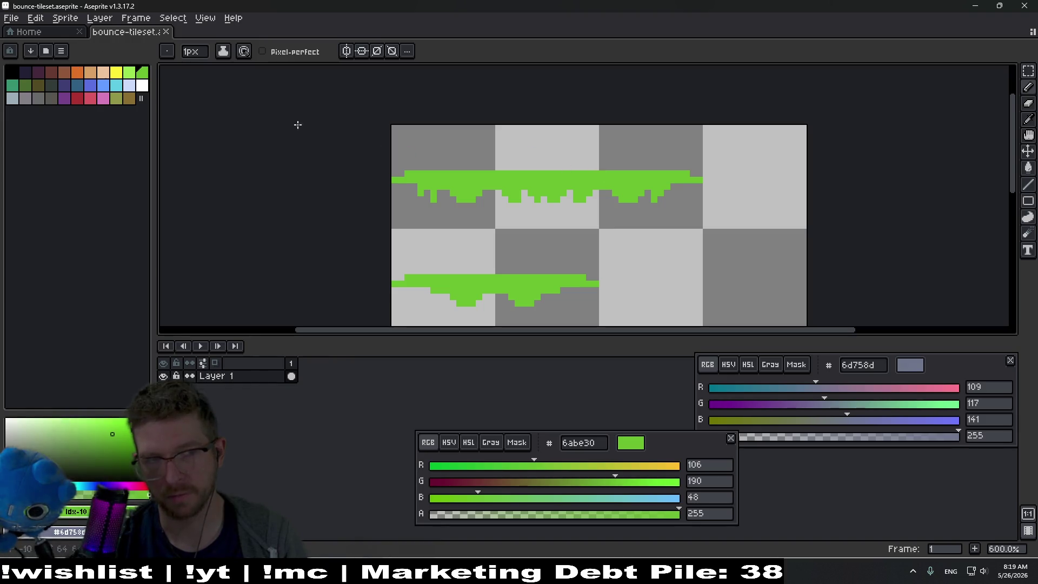
click(43, 32)
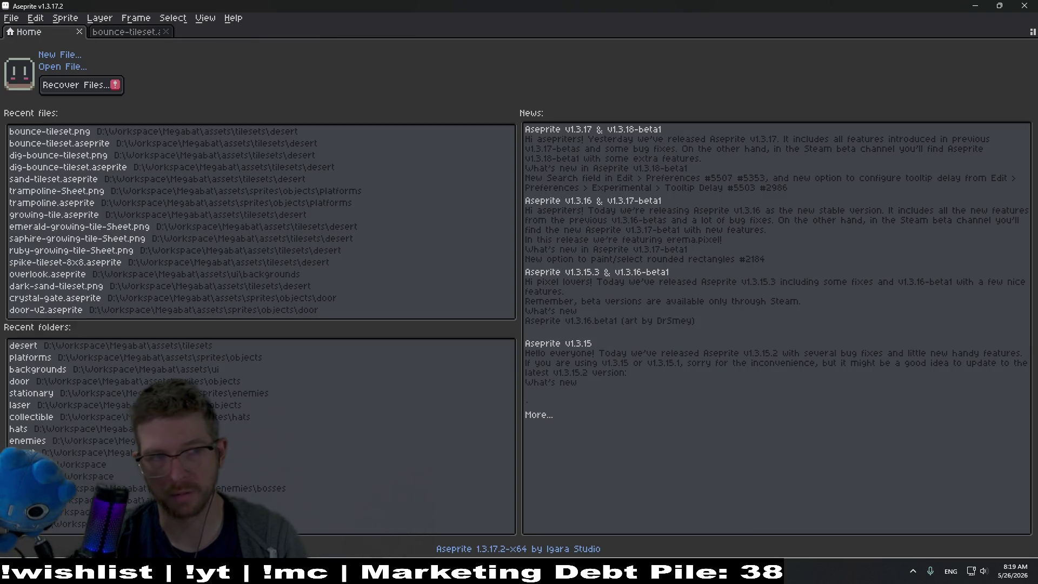
Create a new 32×32 sprite from the Home tab.
click(48, 56)
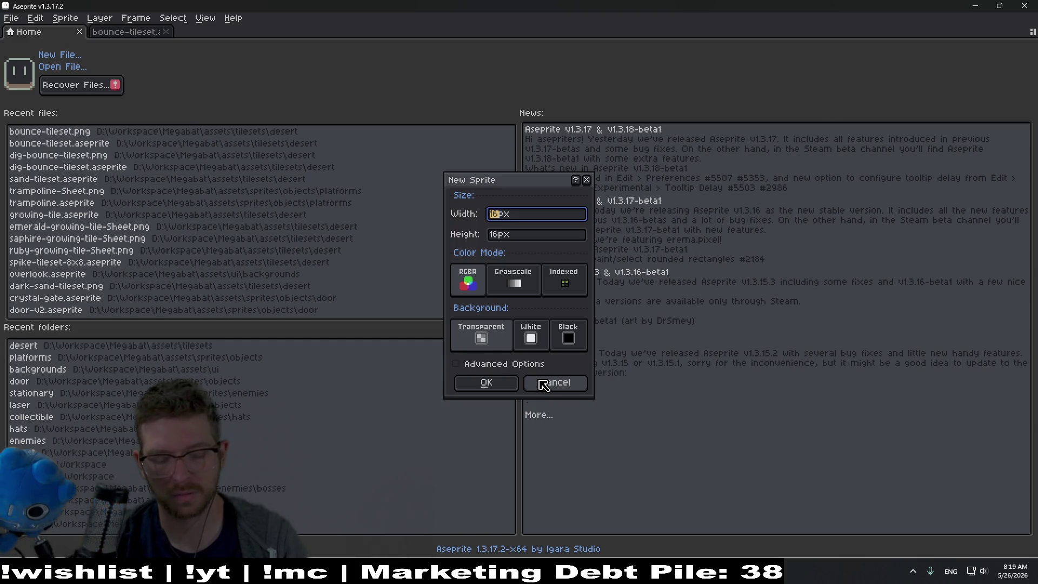
text(64)
key(Tab)
text(64)
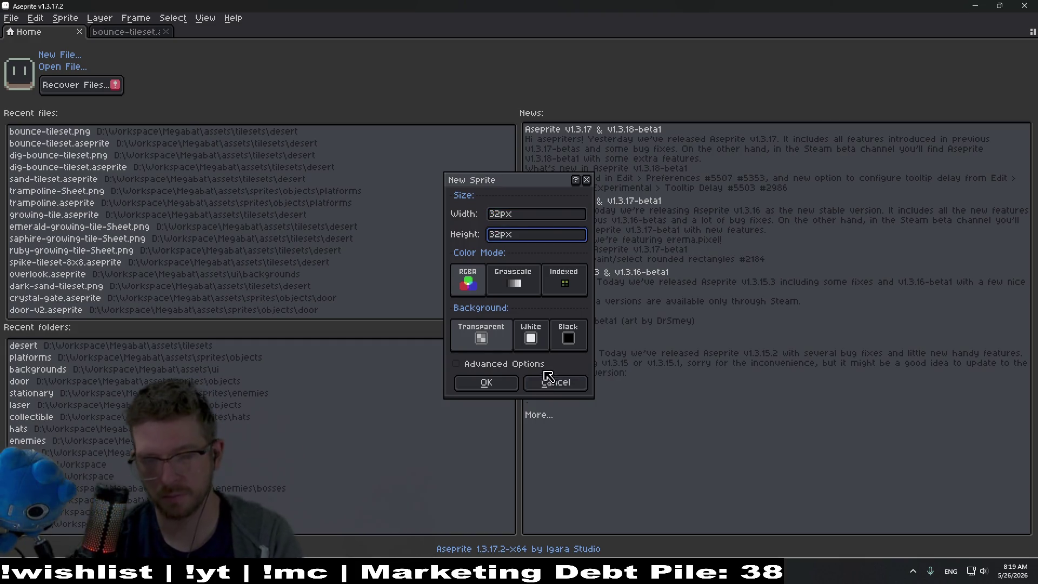
key(Return)
Load the AAP-64 palette preset into the new sprite.
scroll(595, 184, up, 5)
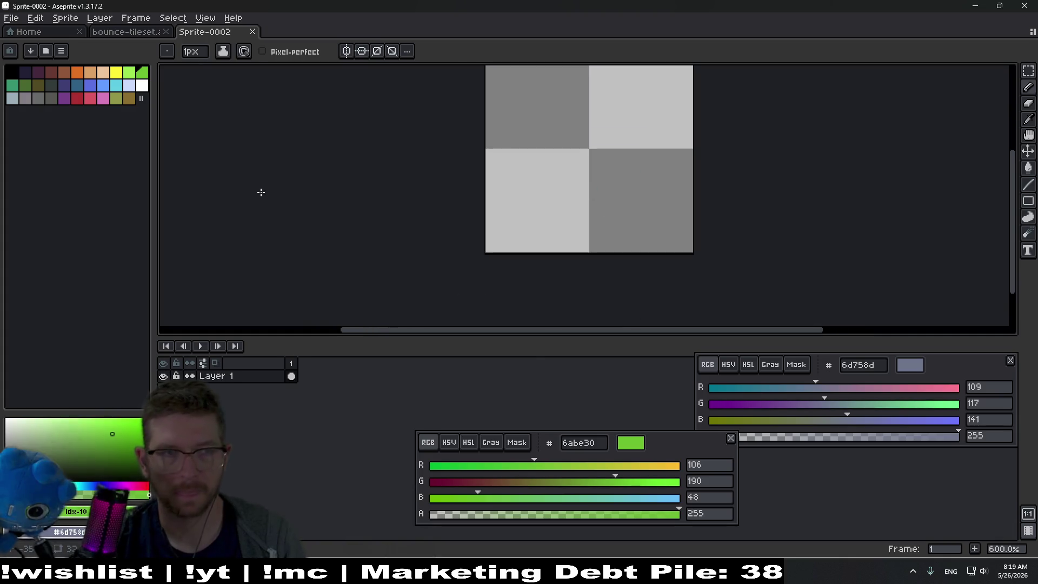
click(46, 51)
click(128, 136)
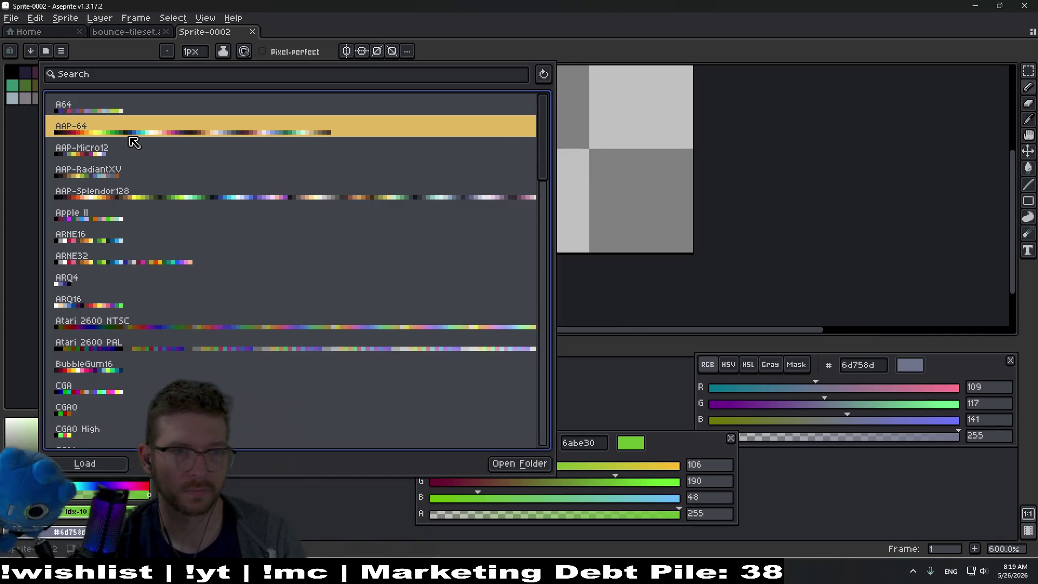
click(663, 371)
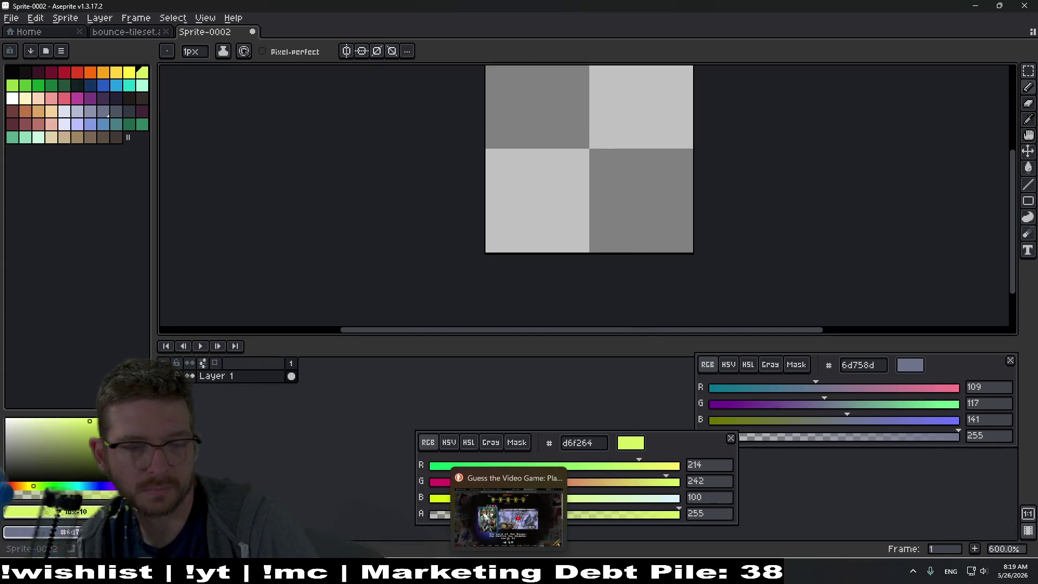
mouse_move(468, 572)
key(alt+Tab)
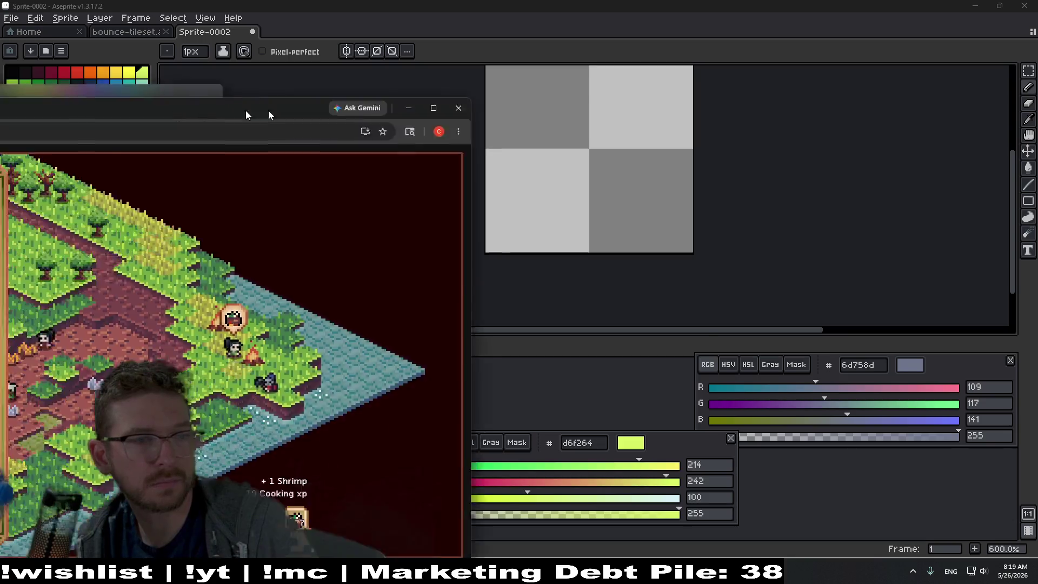
drag(202, 109, 705, 53)
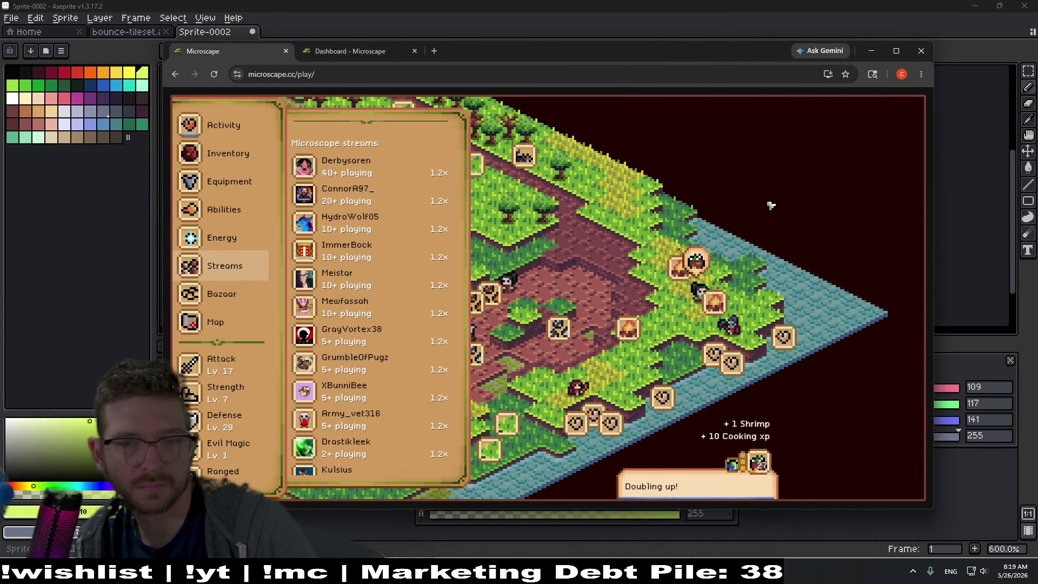
click(260, 128)
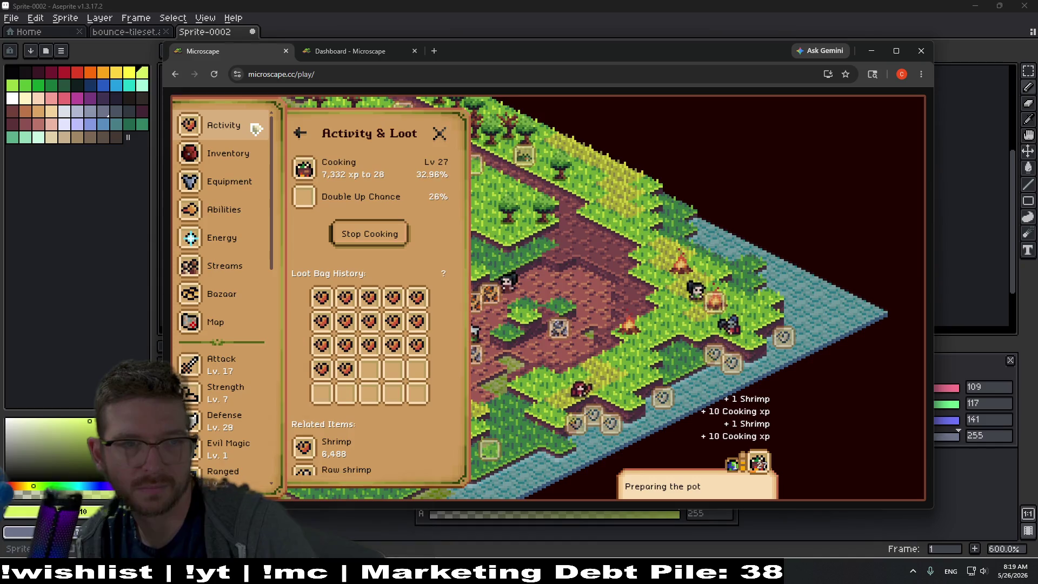
click(253, 128)
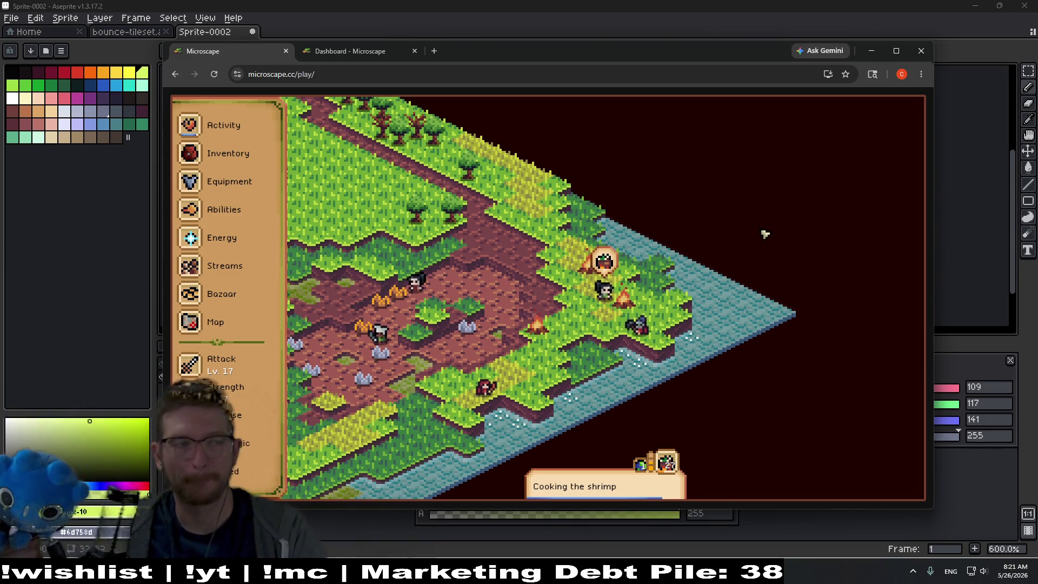
key(alt+Tab)
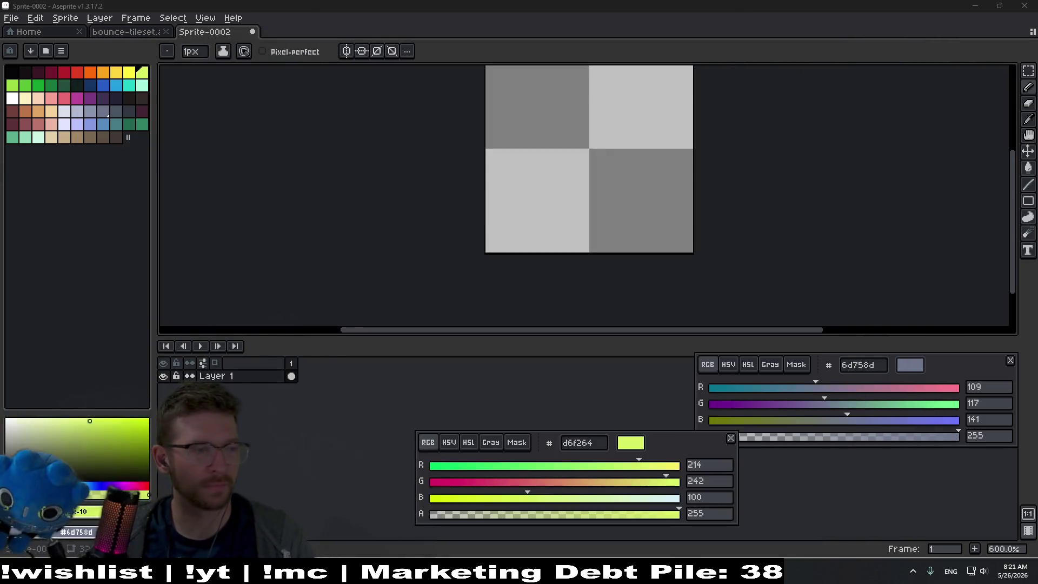
Frame the sprite and set the drawing colour to green 14a02e.
drag(618, 172, 589, 241)
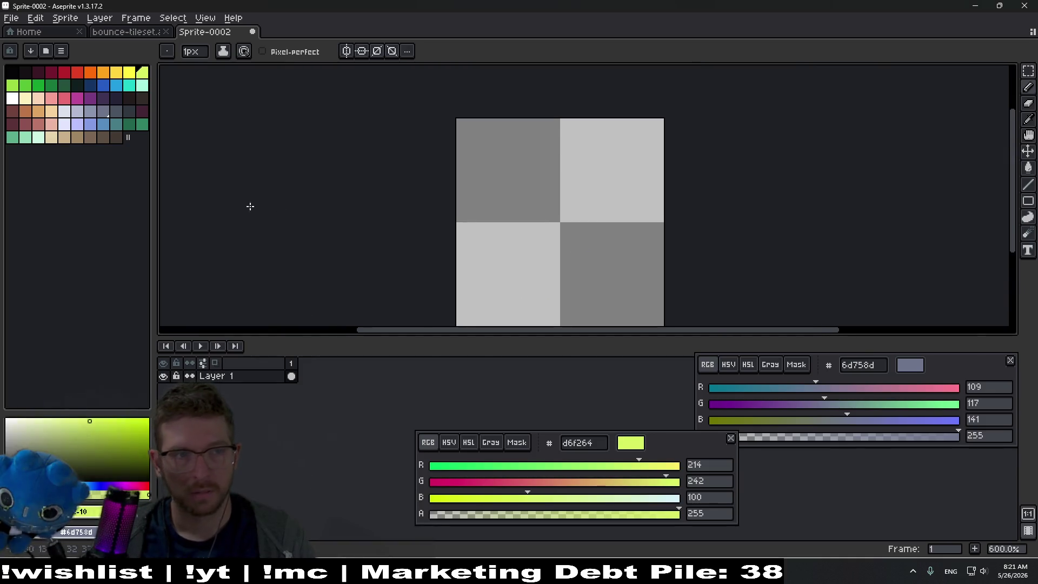
click(130, 125)
click(52, 85)
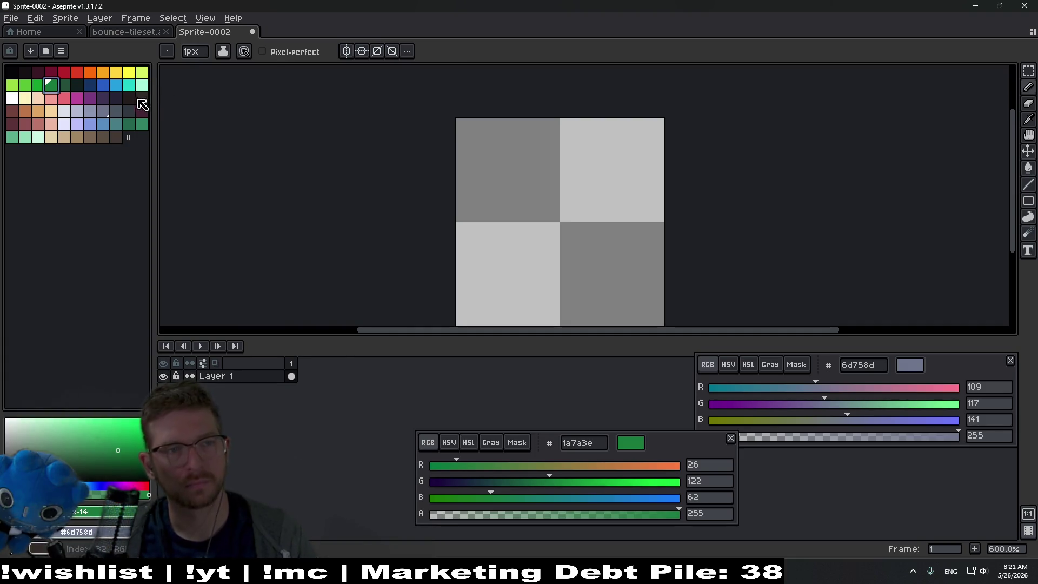
drag(548, 306, 542, 253)
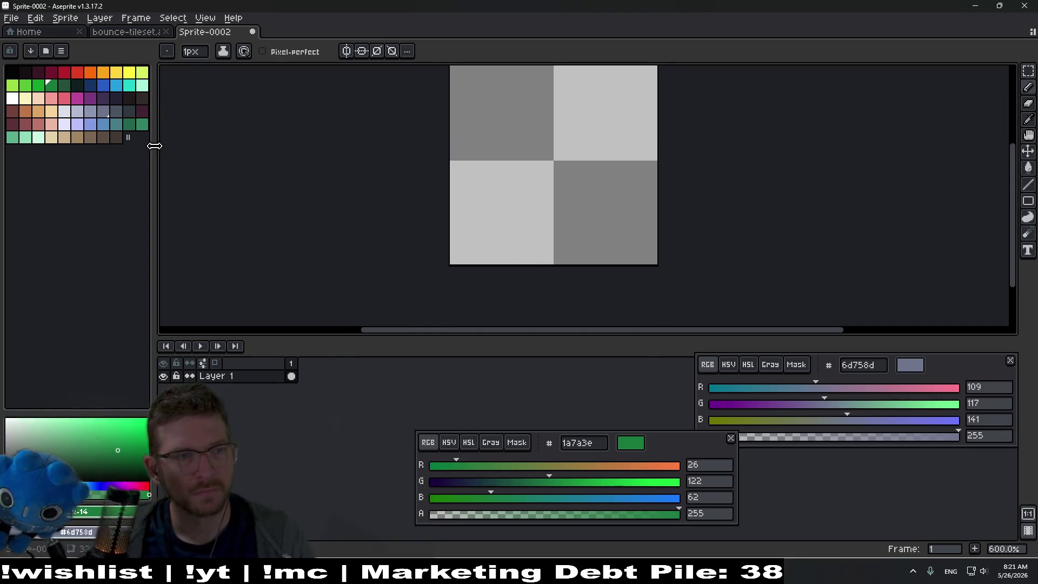
click(38, 86)
scroll(598, 240, up, 4)
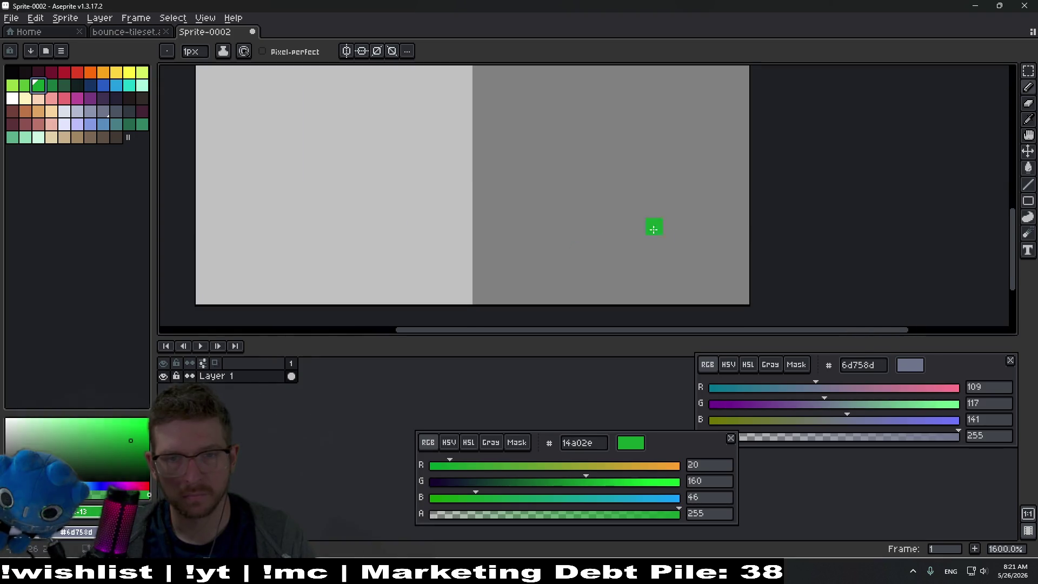
Draw trial green lines across the sprite and undo each with Ctrl+Z.
drag(727, 187, 699, 187)
drag(415, 180, 261, 173)
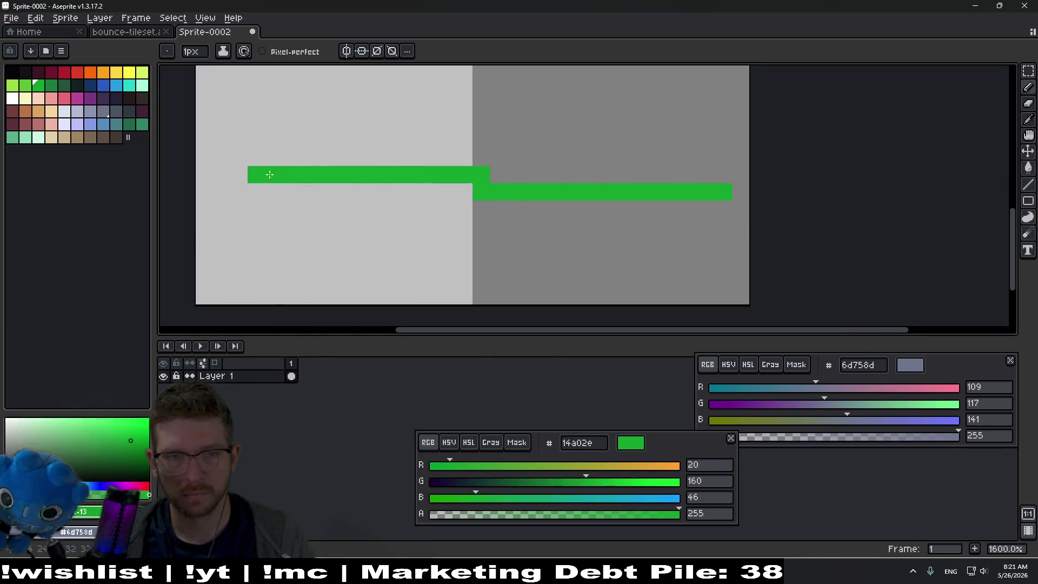
key(ctrl+z)
scroll(498, 246, down, 3)
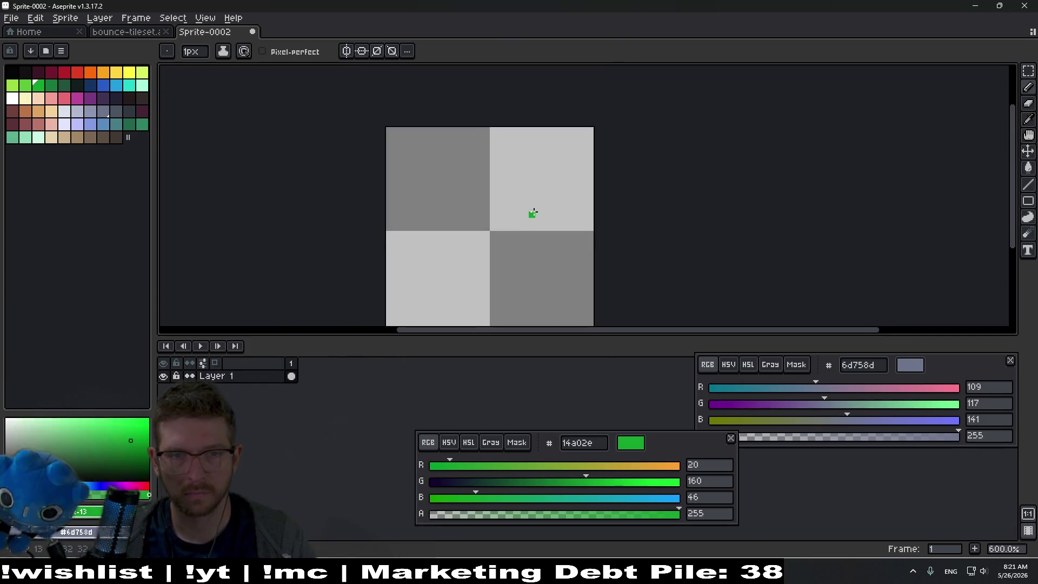
scroll(533, 213, up, 3)
drag(641, 238, 548, 241)
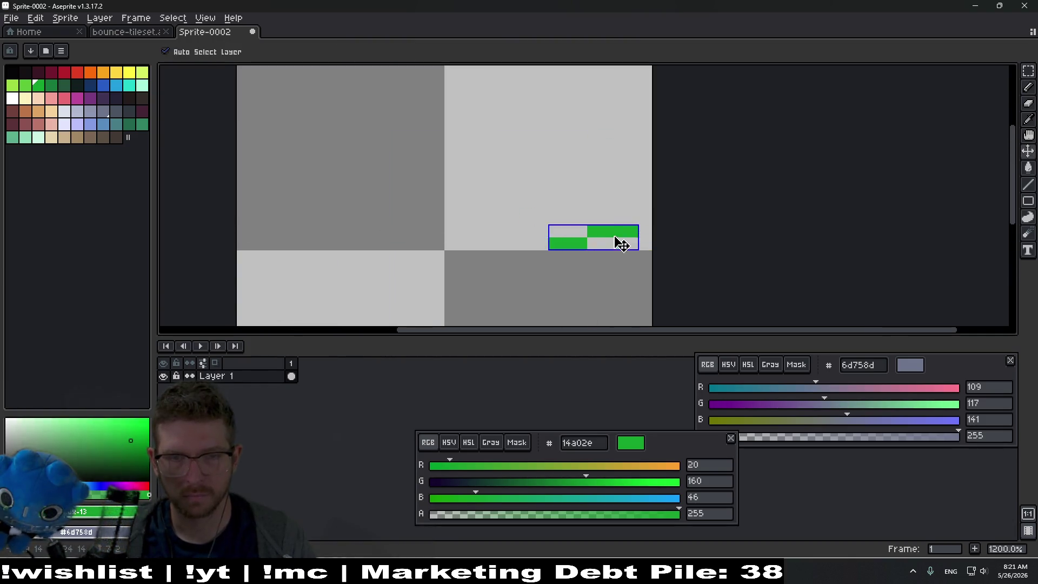
key(ctrl+z)
click(593, 243)
drag(633, 205, 402, 206)
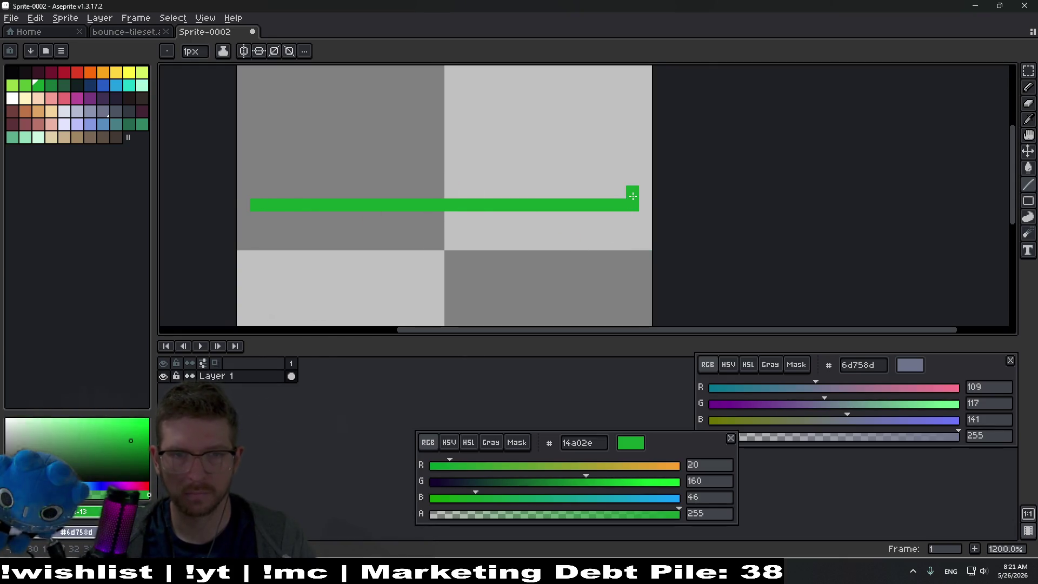
key(ctrl+z)
click(180, 18)
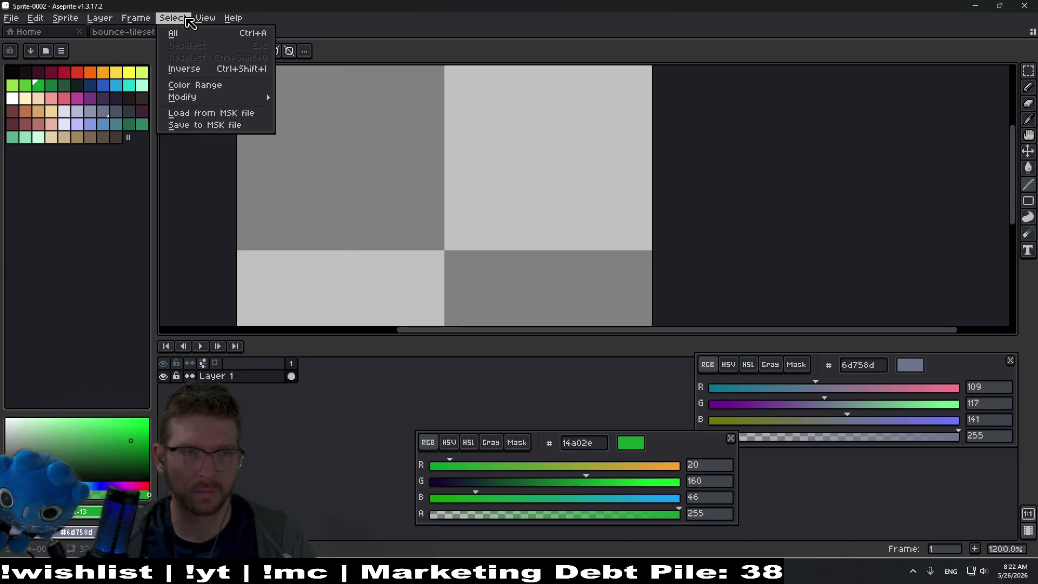
Change the grid size in Grid Settings from 16 to 8×8.
mouse_move(206, 22)
mouse_move(227, 105)
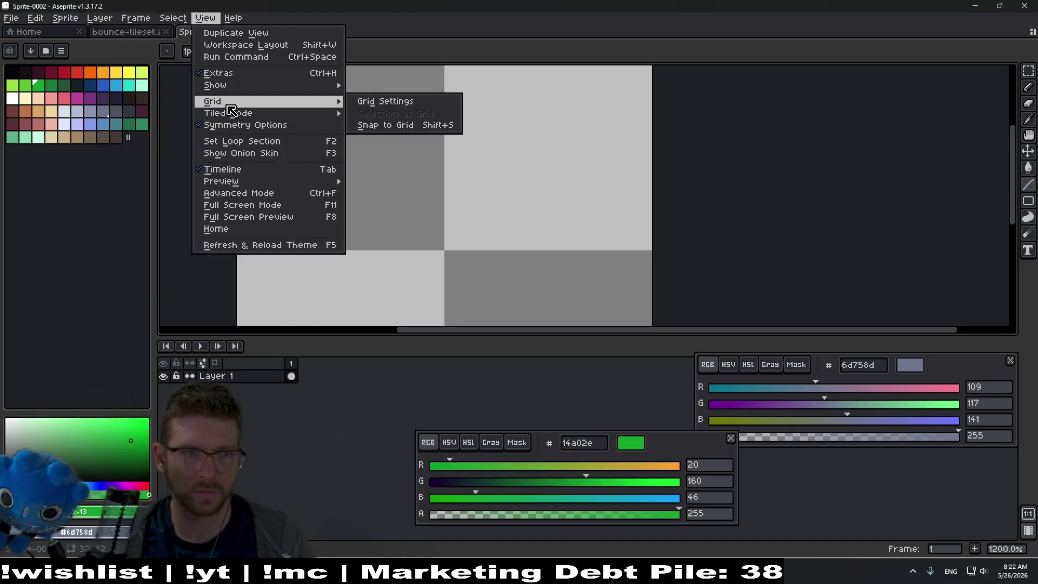
click(386, 101)
click(494, 287)
key(BackSpace)
key(BackSpace)
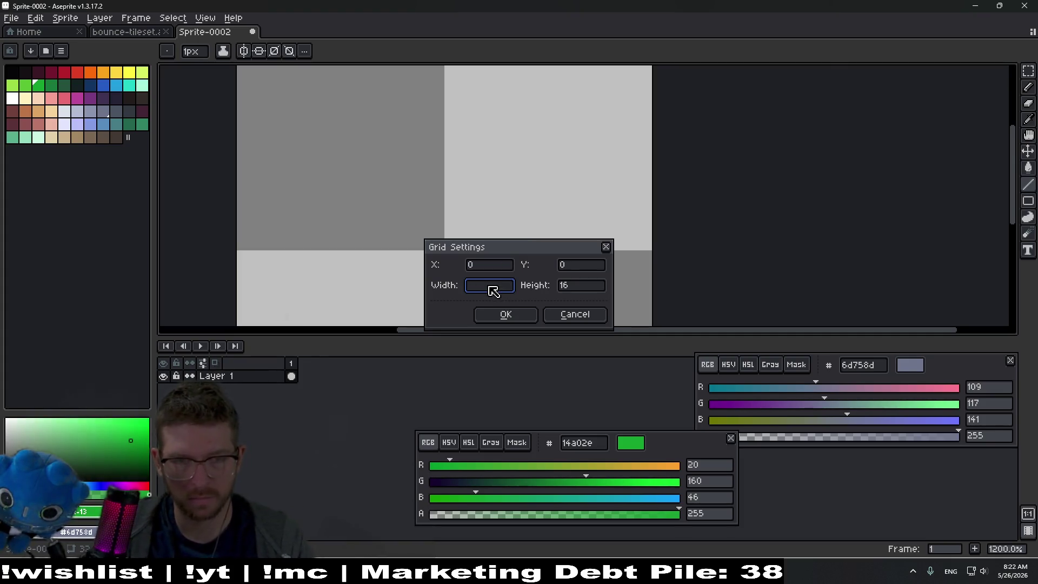
text(8)
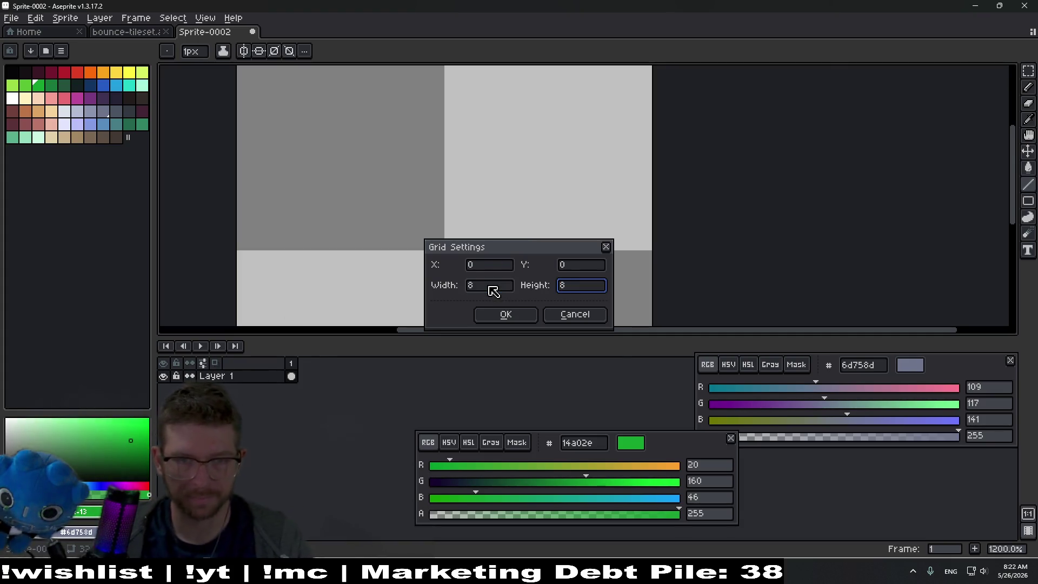
click(515, 315)
Reframe the sprite, switch to the Eraser, and bring up saint11.art's pixel art tutorials.
drag(476, 191, 529, 155)
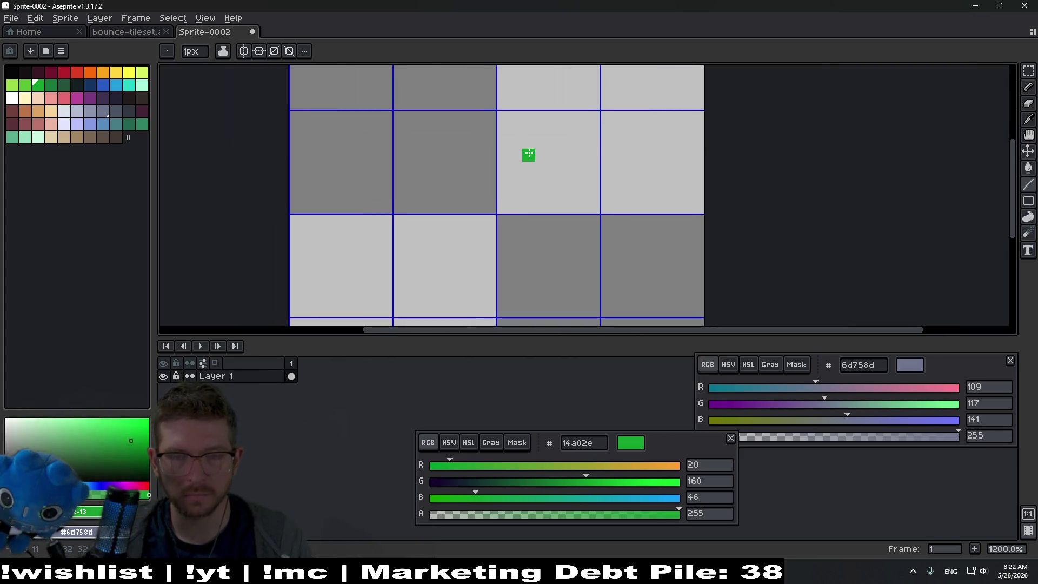
scroll(617, 155, down, 2)
scroll(603, 154, up, 1)
scroll(650, 195, up, 1)
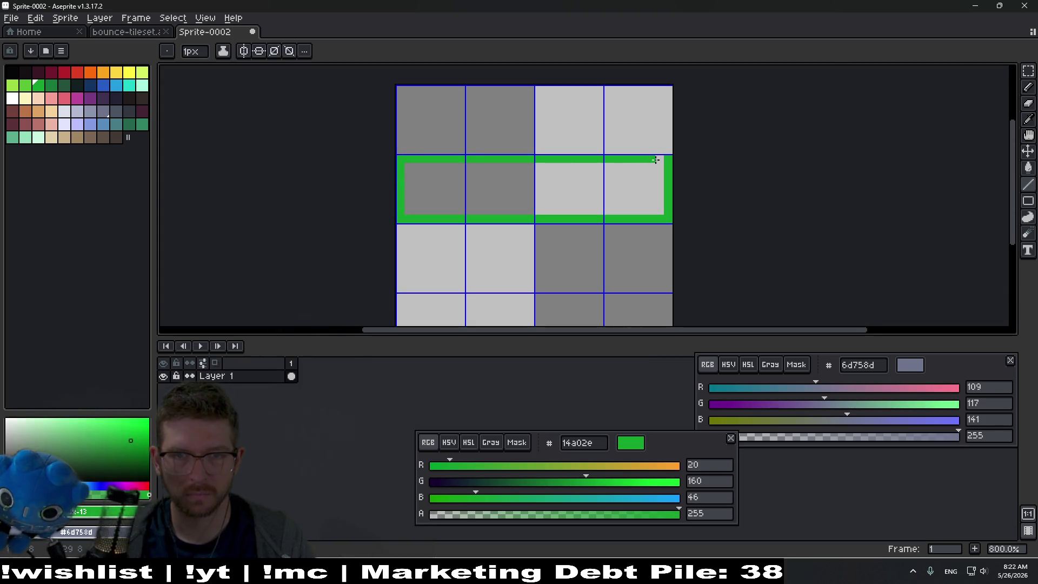
key(e)
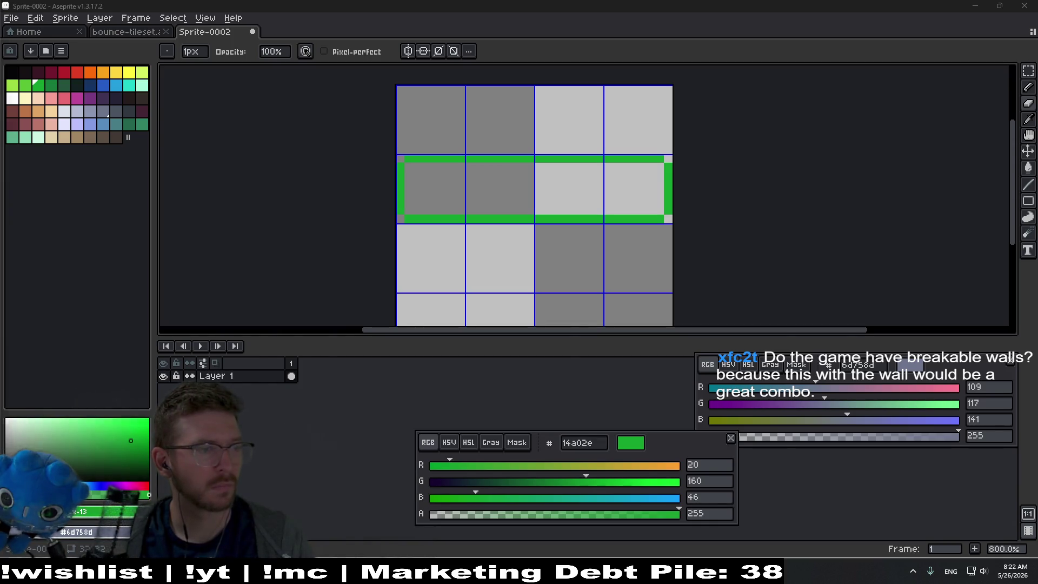
key(alt+Tab)
scroll(799, 306, down, 15)
scroll(800, 306, down, 20)
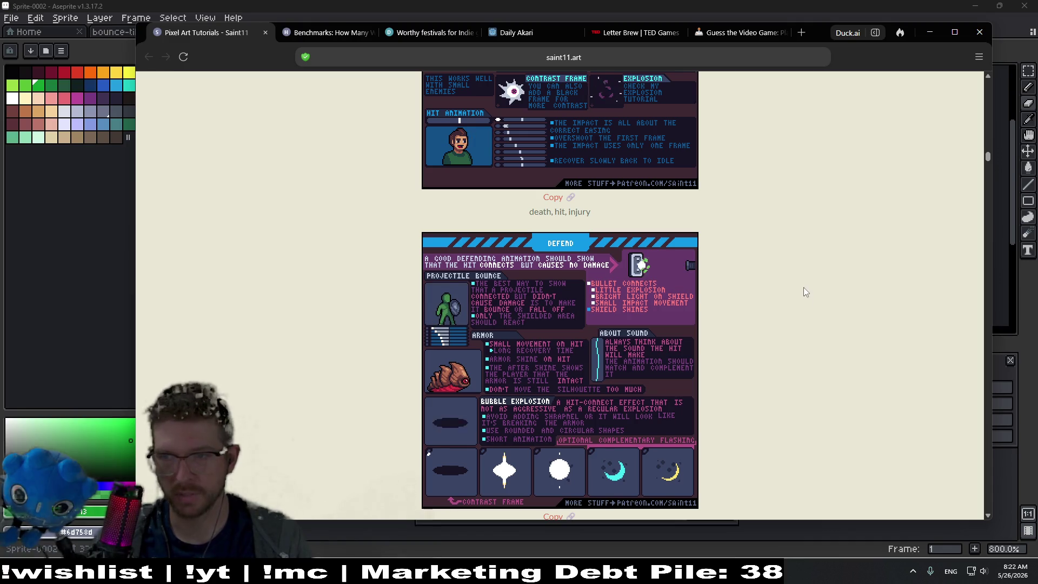
Scroll the saint11.art Pixel Art Tutorials past the Jump animation sheet to Light Magic Effects.
scroll(803, 287, down, 6)
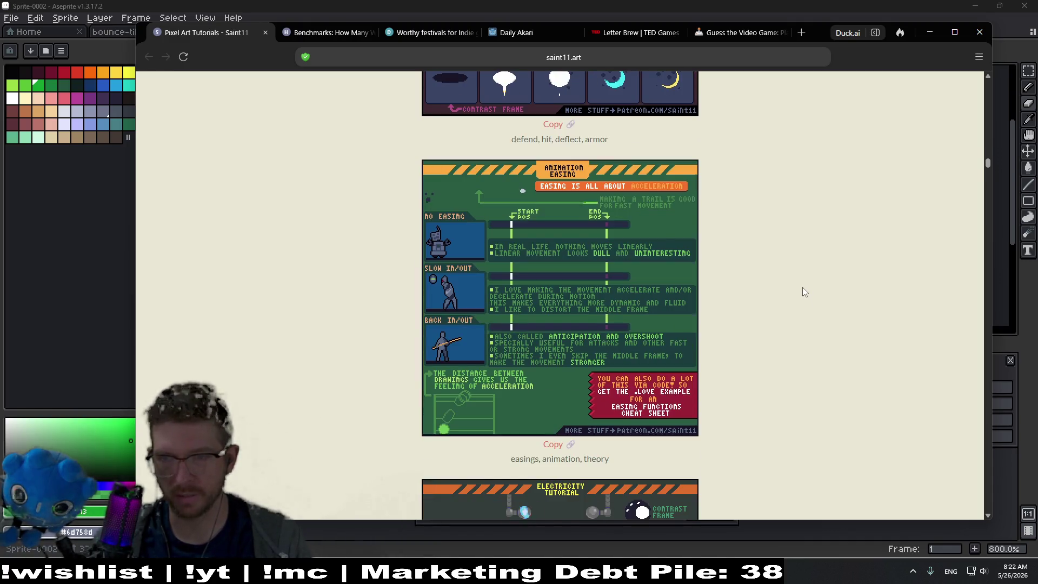
scroll(790, 287, down, 5)
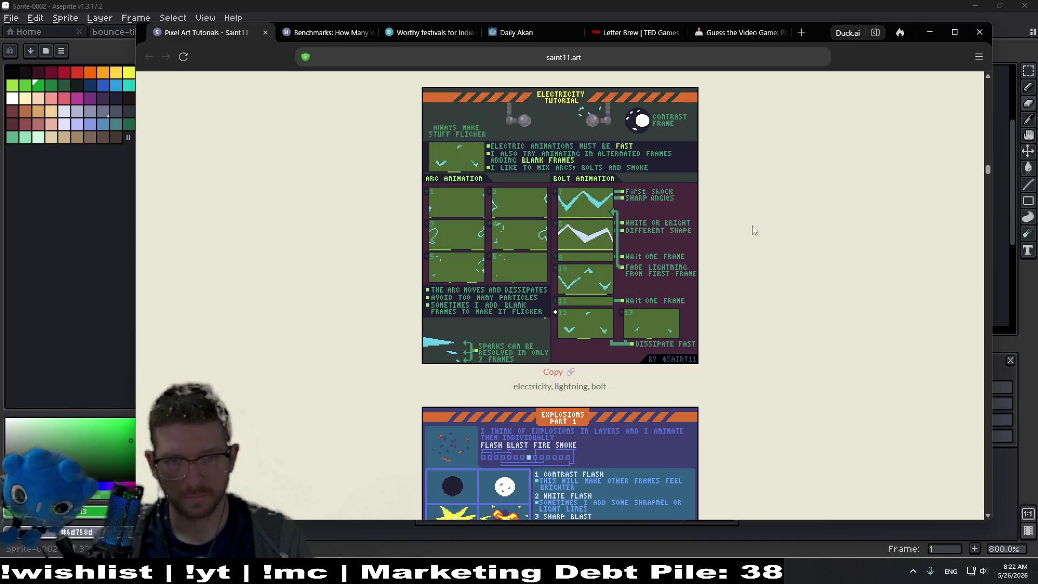
middle_click(750, 282)
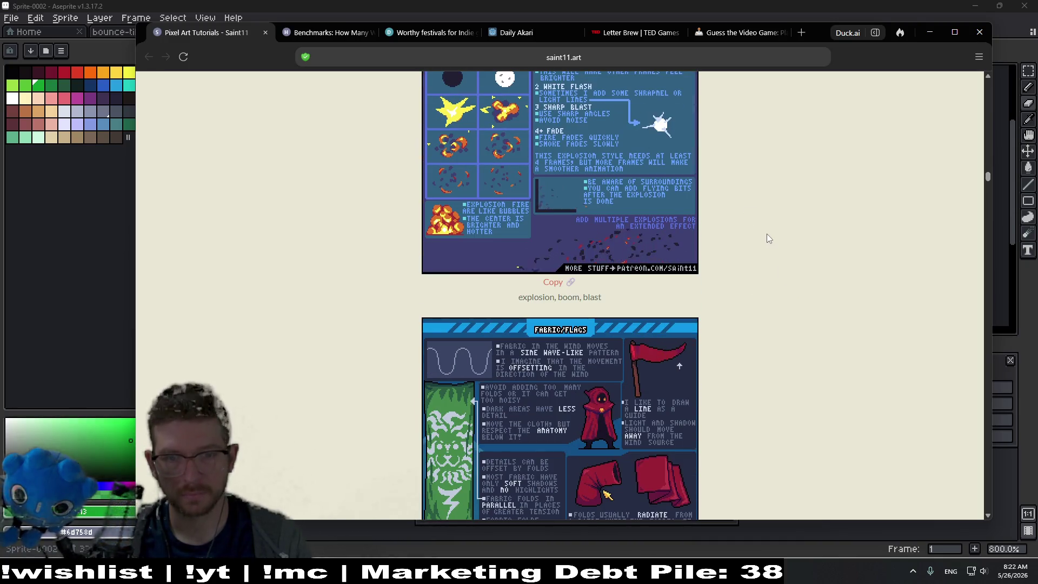
scroll(767, 234, down, 6)
scroll(766, 234, down, 6)
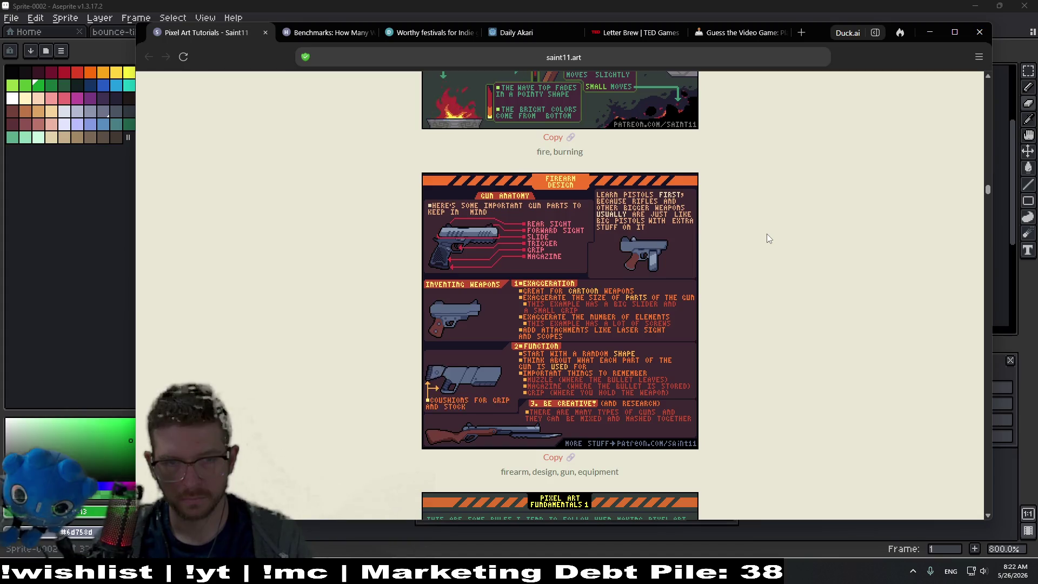
scroll(766, 234, down, 6)
scroll(767, 234, down, 6)
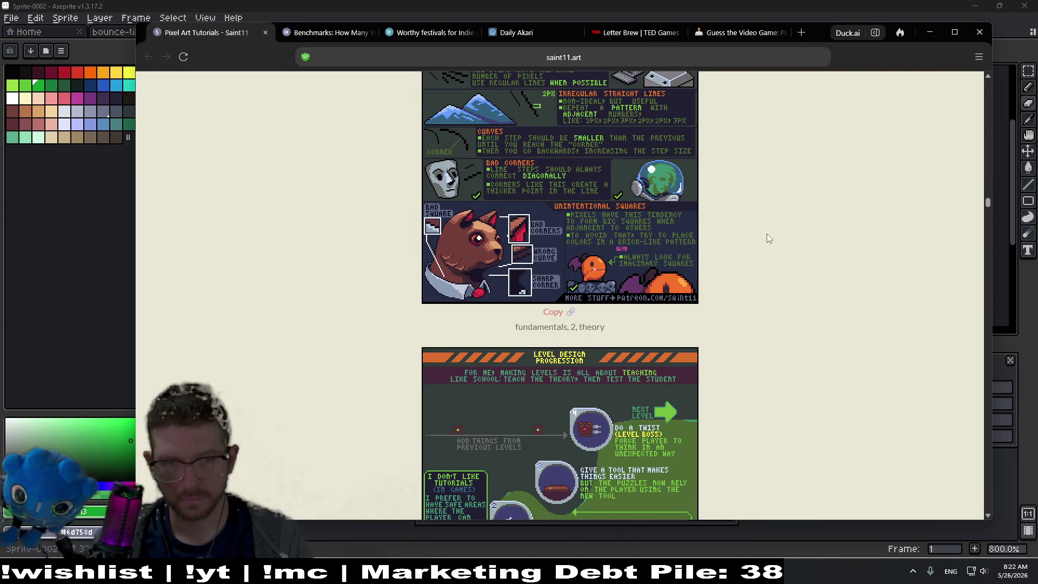
scroll(766, 233, down, 6)
scroll(766, 234, down, 12)
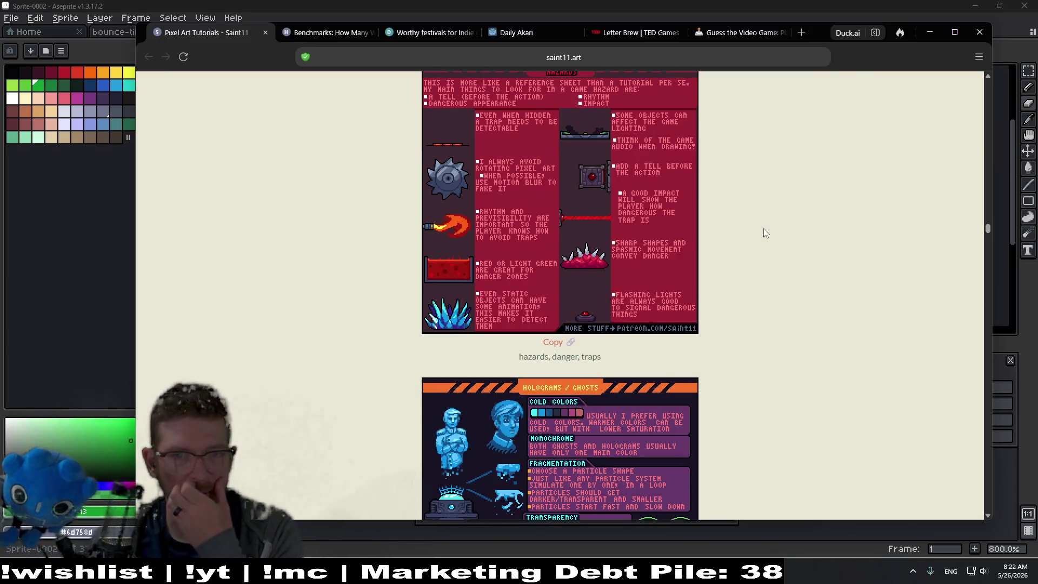
scroll(764, 229, down, 20)
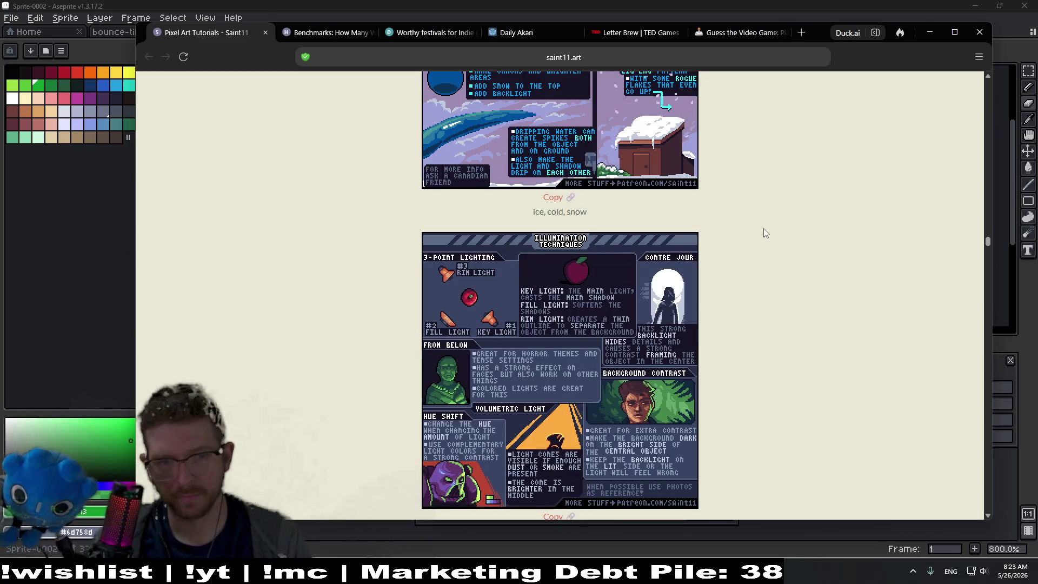
scroll(764, 232, down, 2)
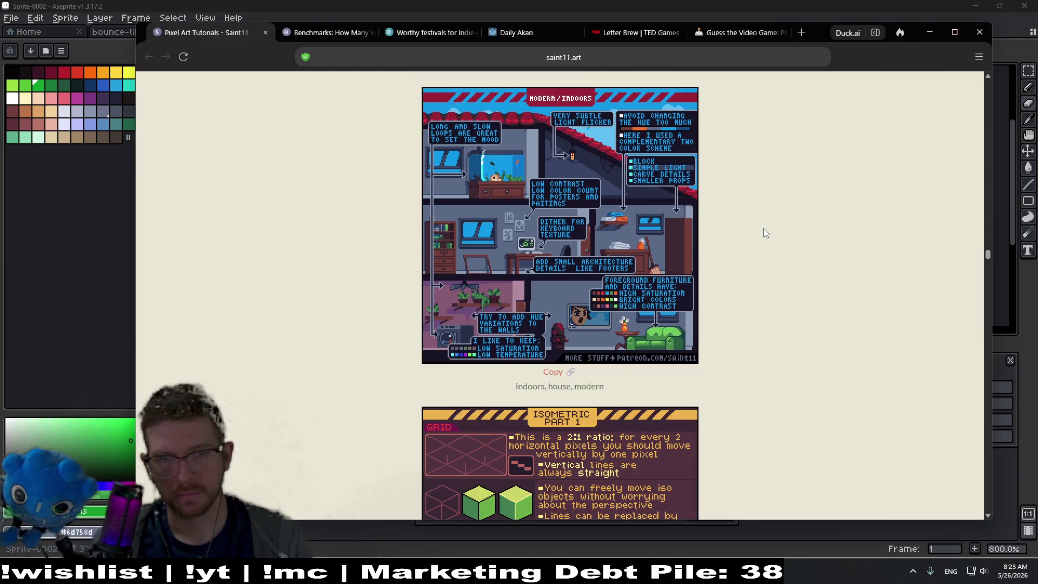
scroll(765, 232, down, 6)
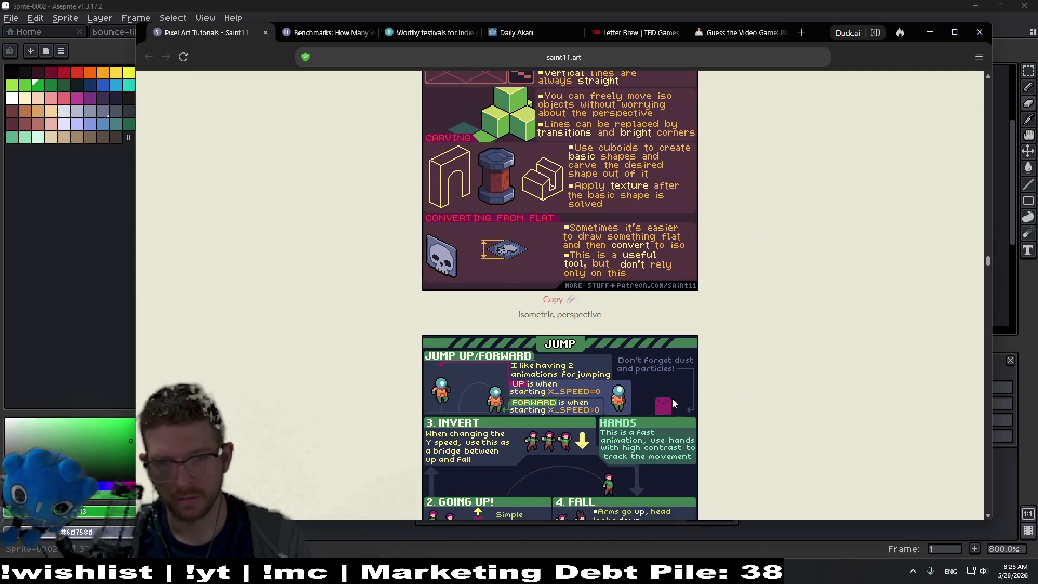
scroll(810, 273, down, 2)
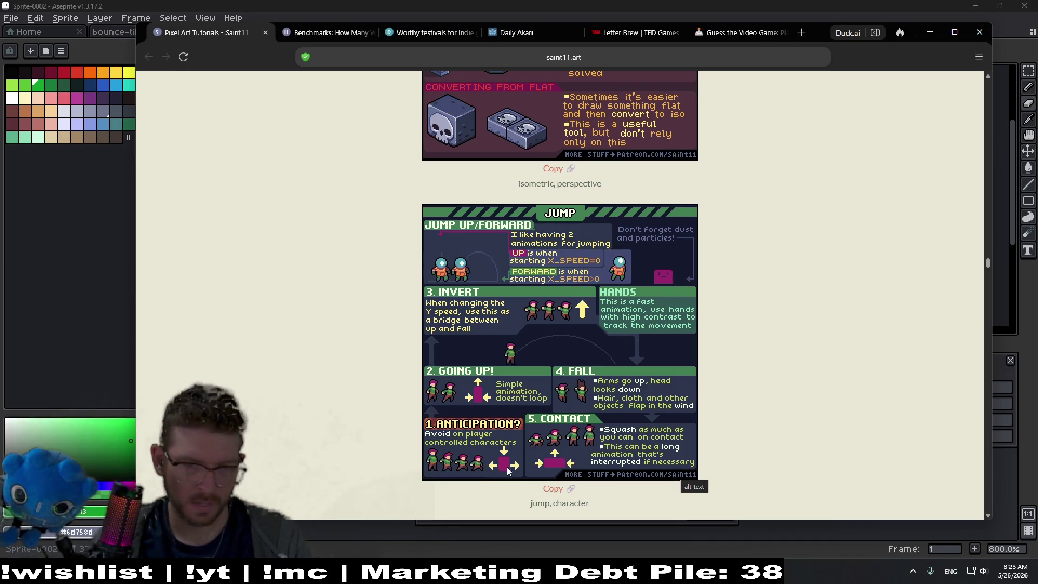
scroll(774, 277, down, 2)
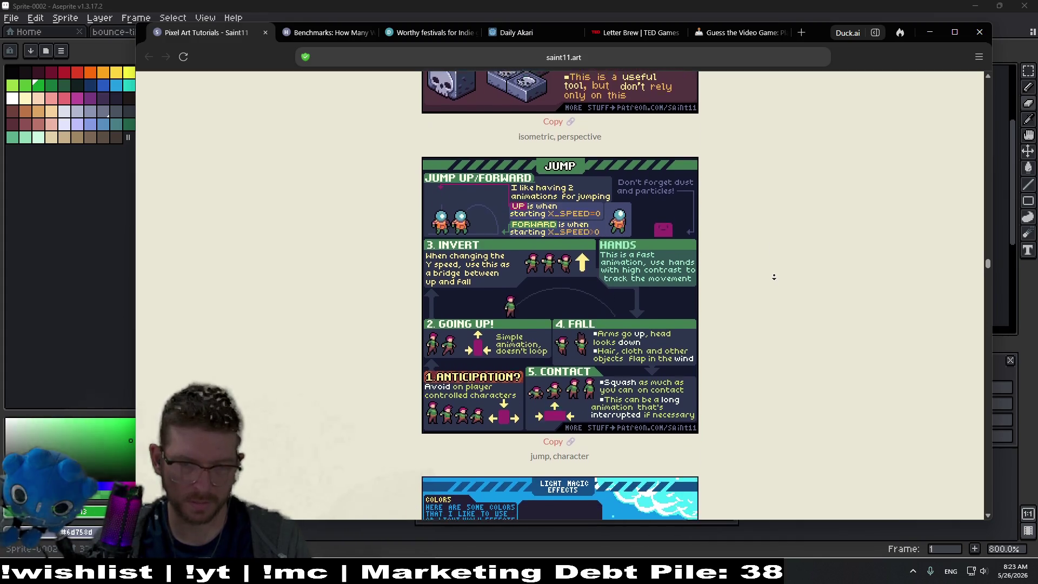
scroll(774, 277, down, 3)
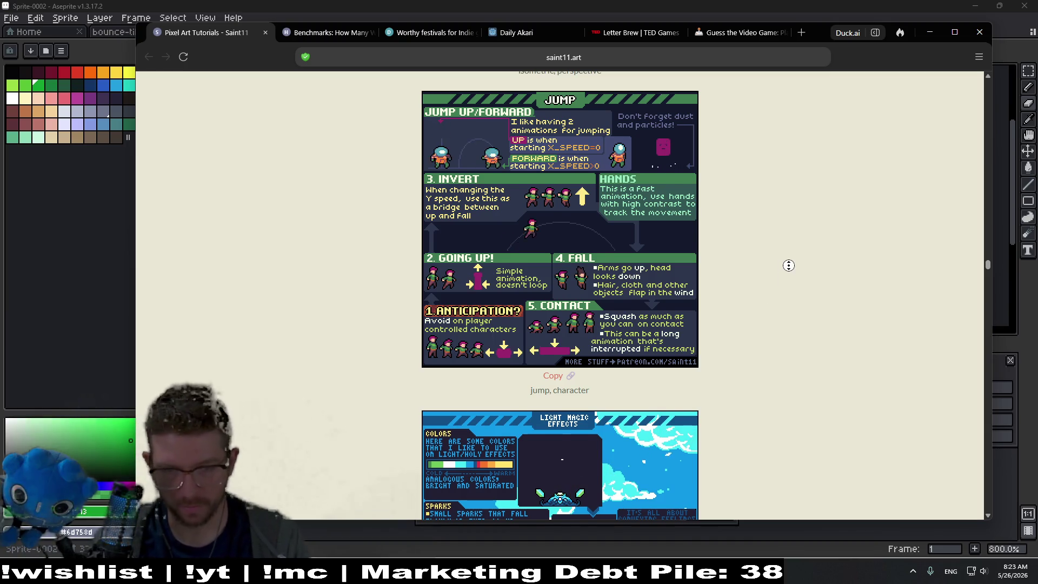
scroll(776, 294, down, 5)
scroll(776, 301, down, 8)
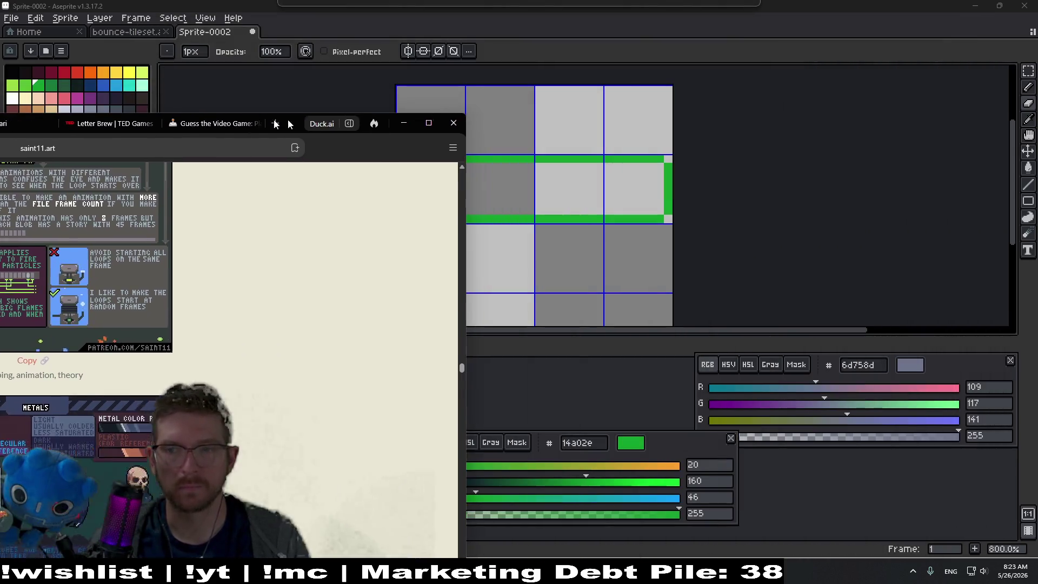
Minimize the tutorials browser and zoom back in on Sprite-0002's green-outlined row.
click(929, 32)
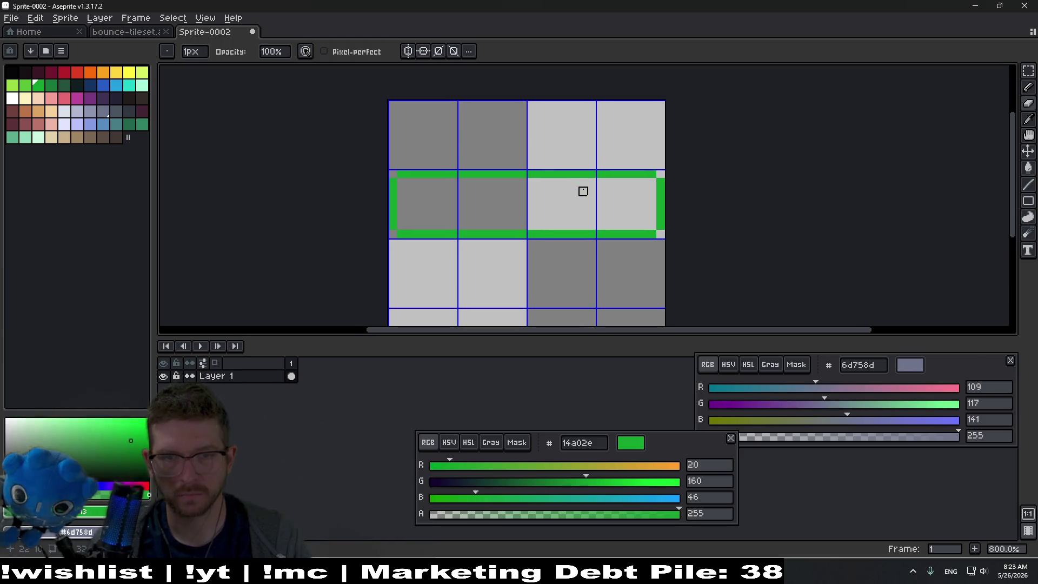
scroll(582, 191, up, 1)
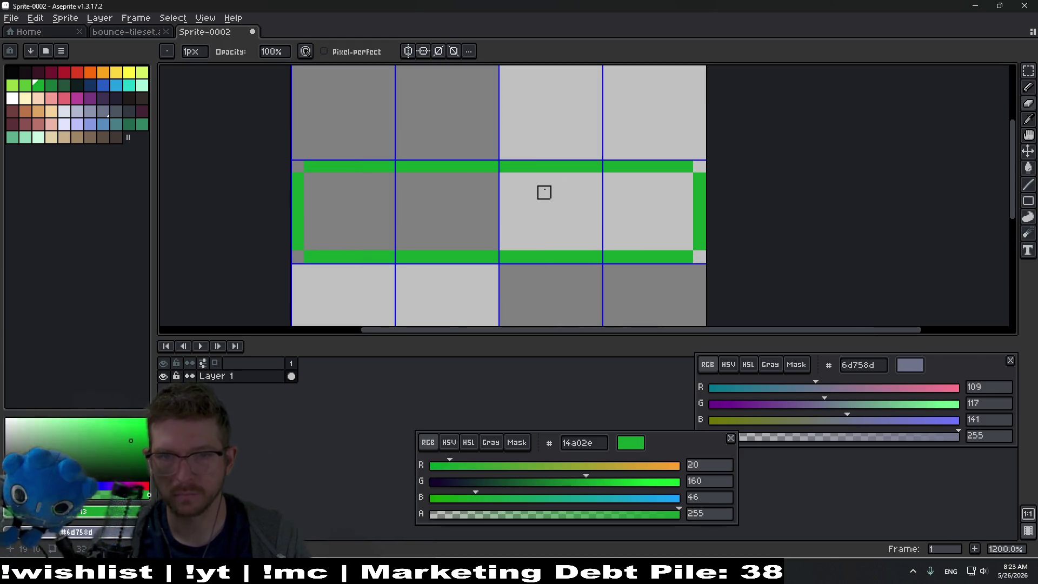